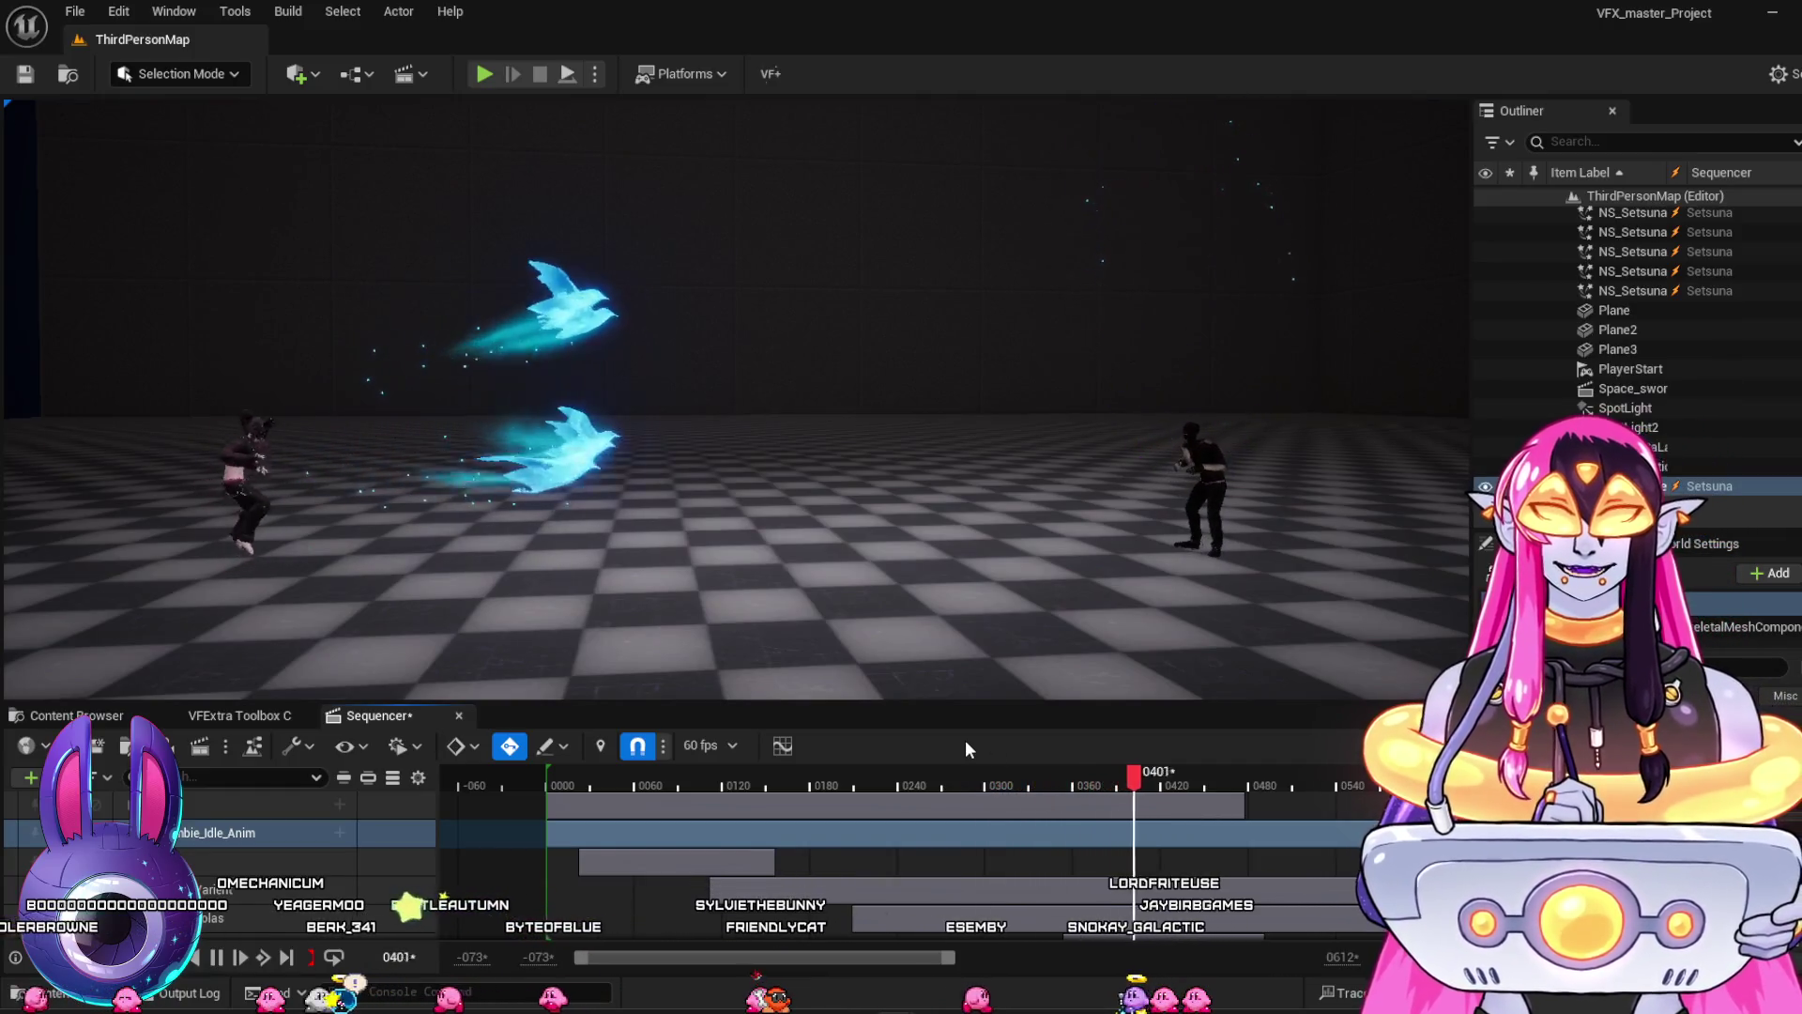
Play and scrub the Setsuna sequence through the bird effect, pausing at frame 0451
key("space")
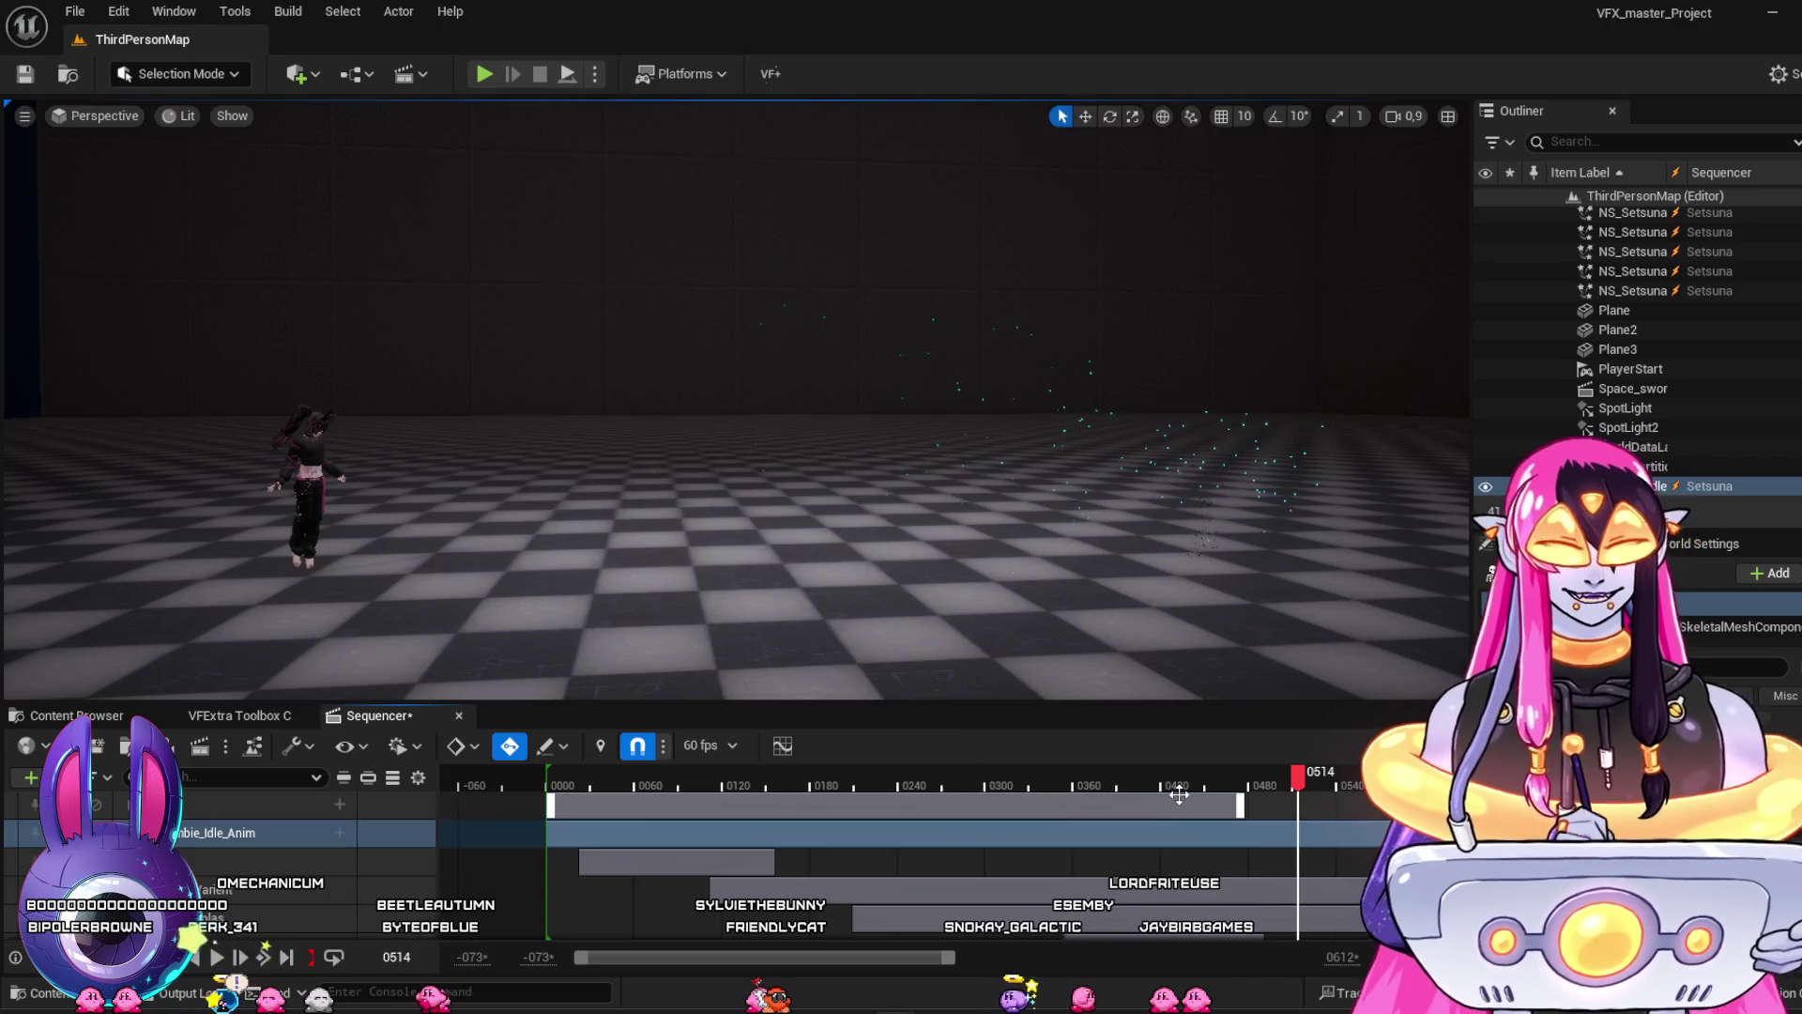
key("space")
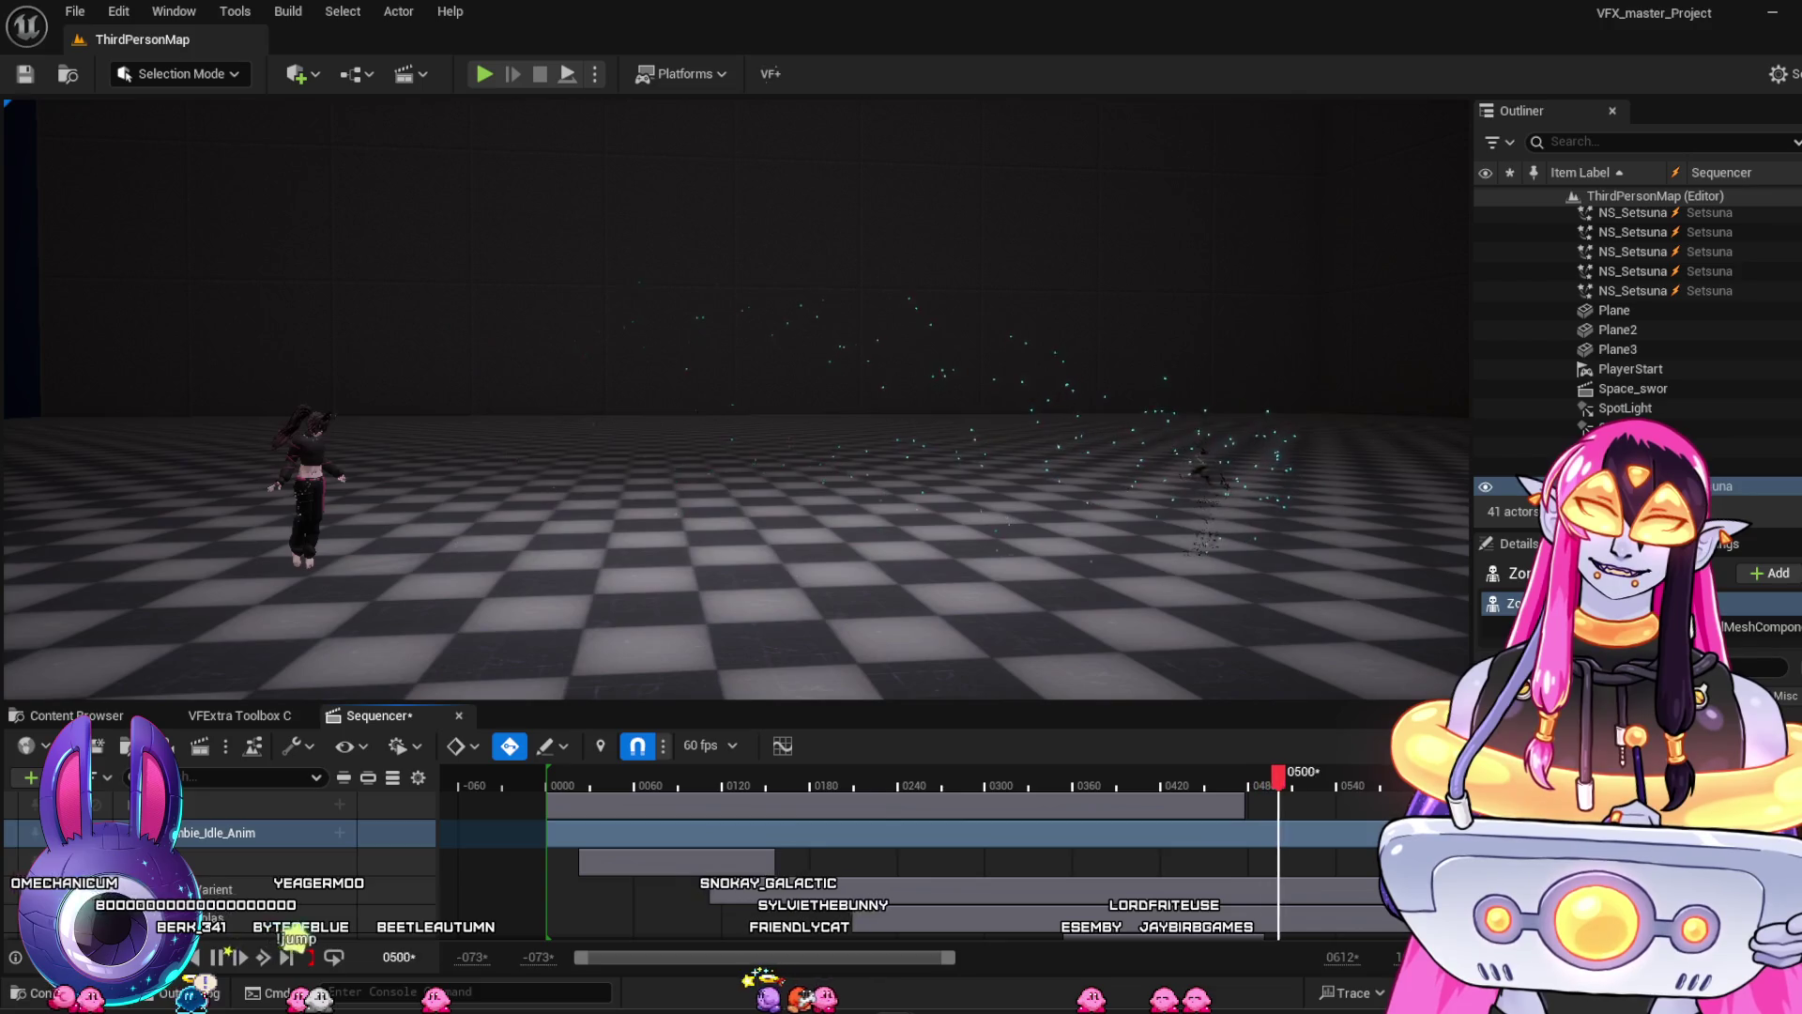
left_click(1076, 798)
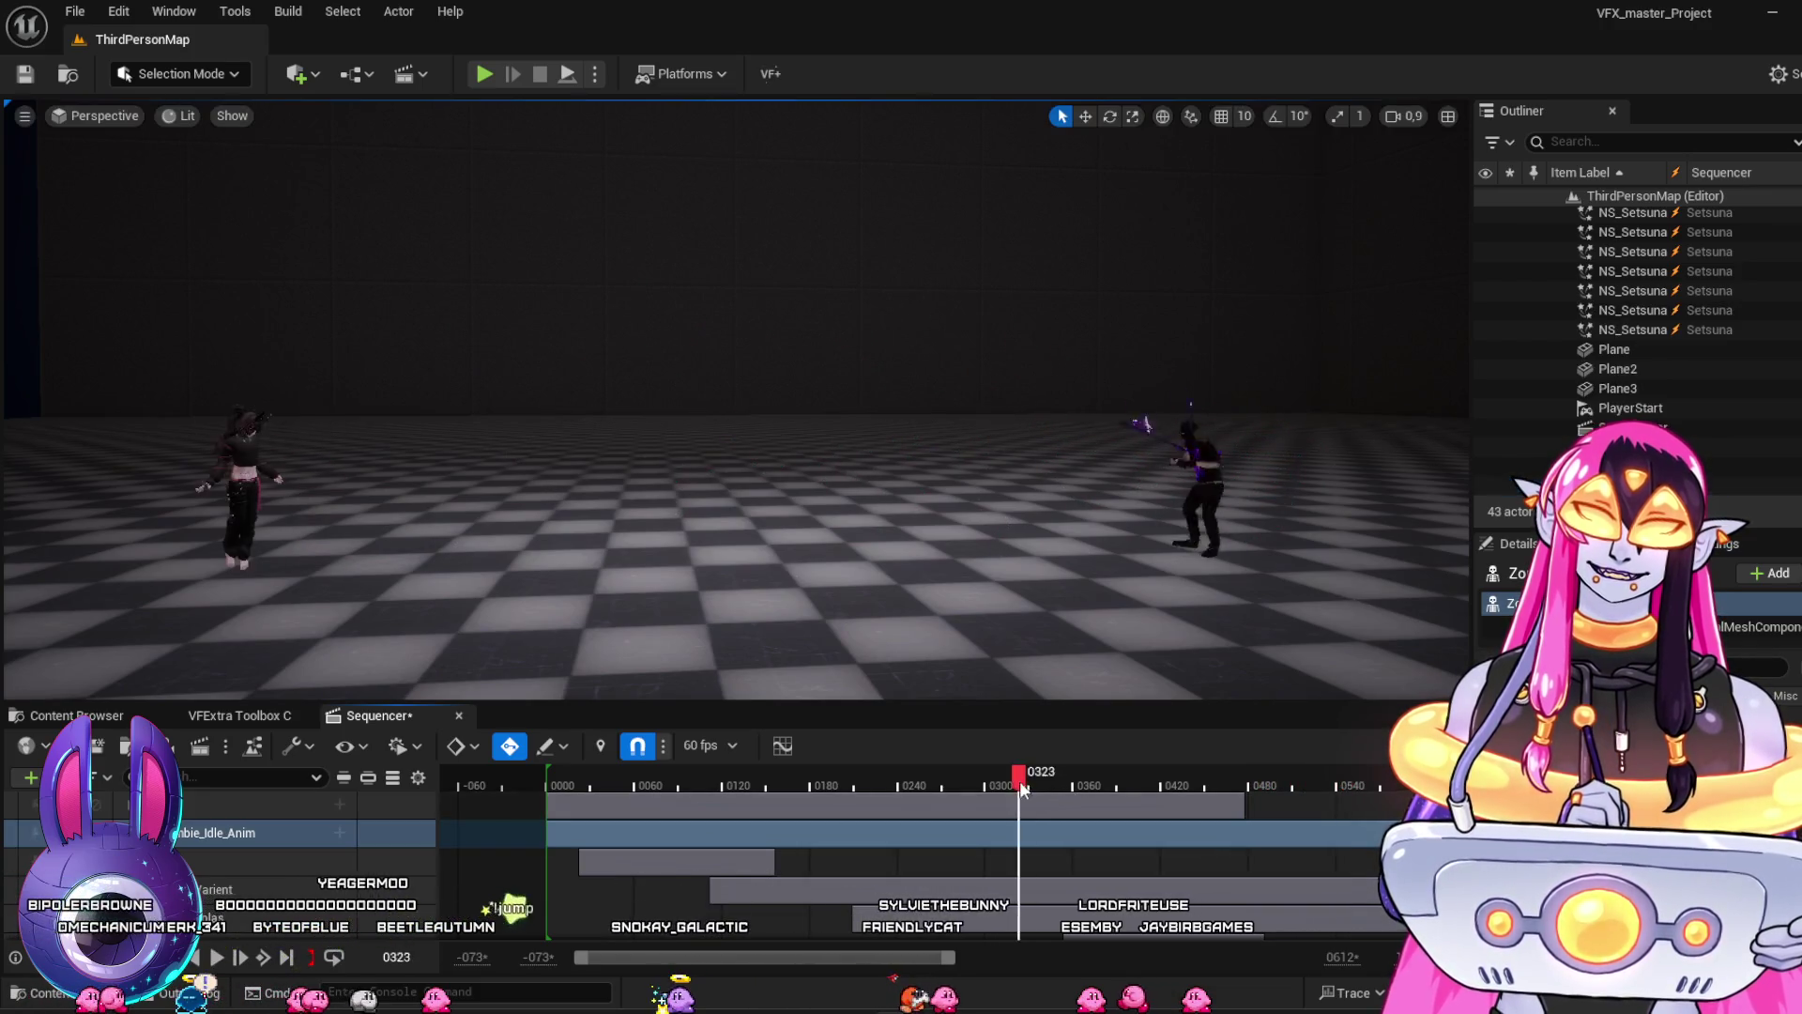
mouse_move(983, 810)
left_mouse_down()
mouse_move(1170, 864)
mouse_move(1074, 882)
mouse_move(1198, 899)
mouse_move(1066, 892)
mouse_move(1185, 892)
left_mouse_up()
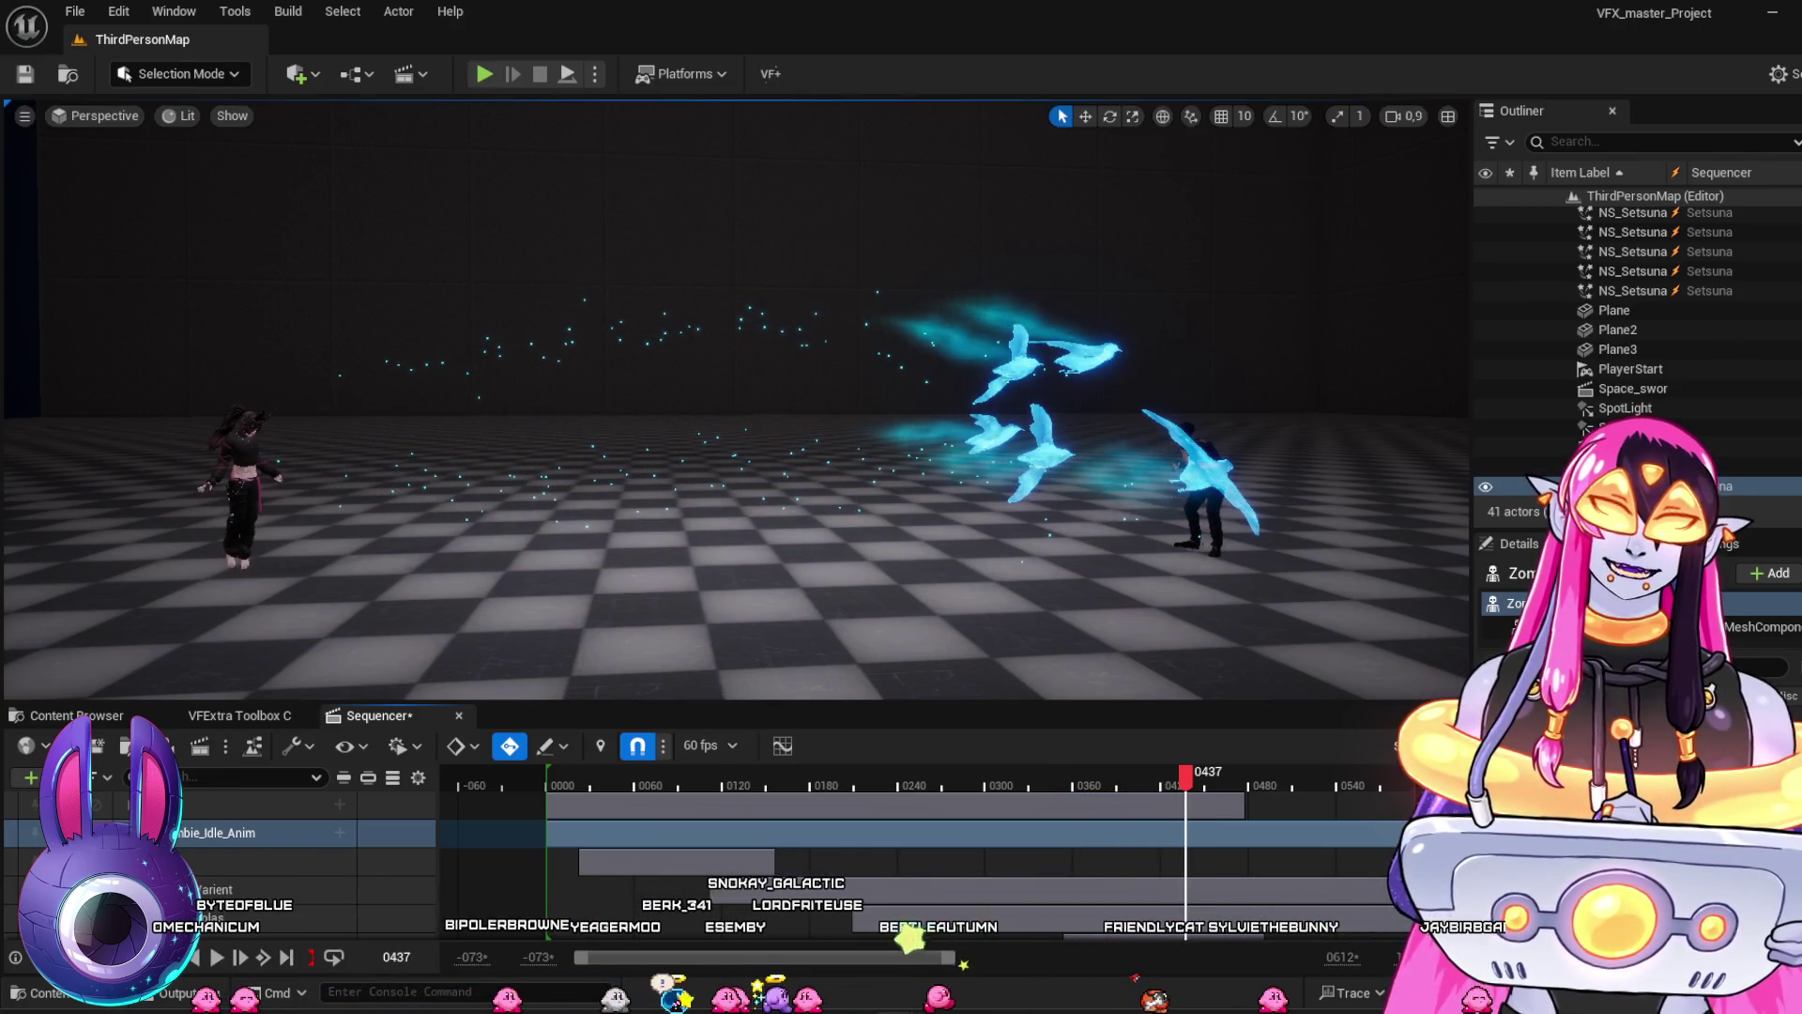
left_click(914, 785)
key("space")
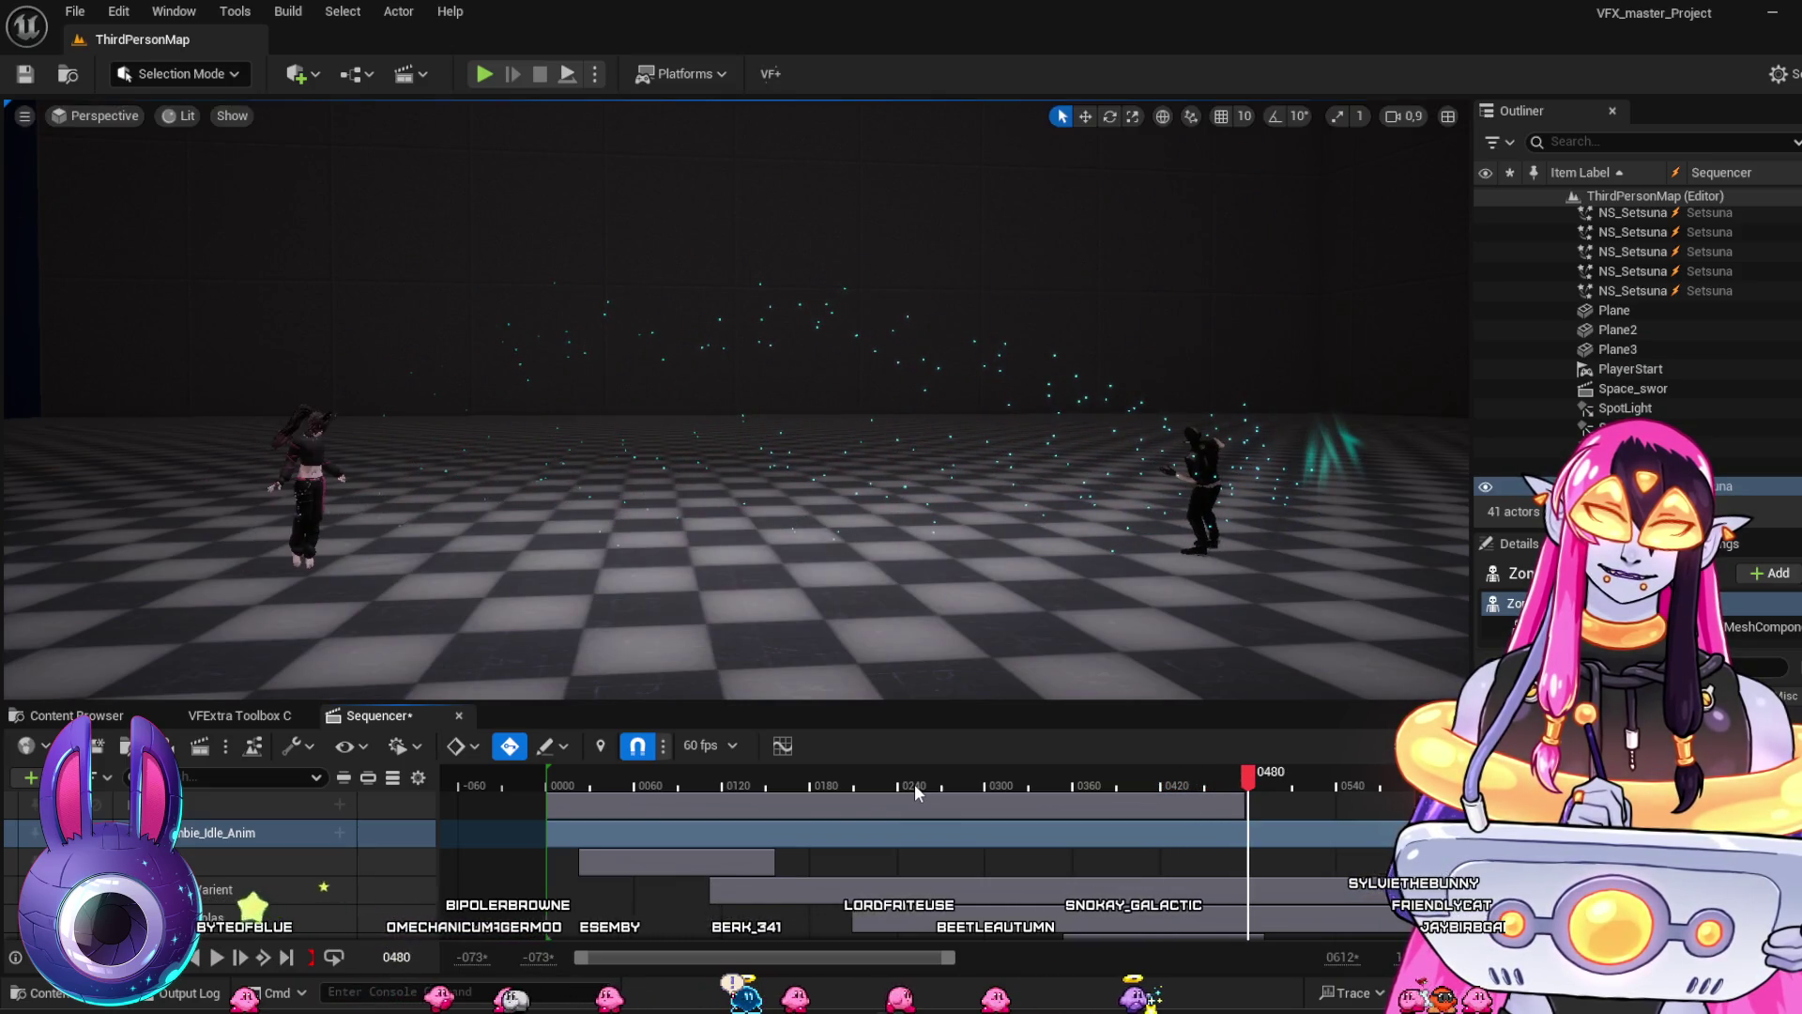
left_click(898, 783)
key("space")
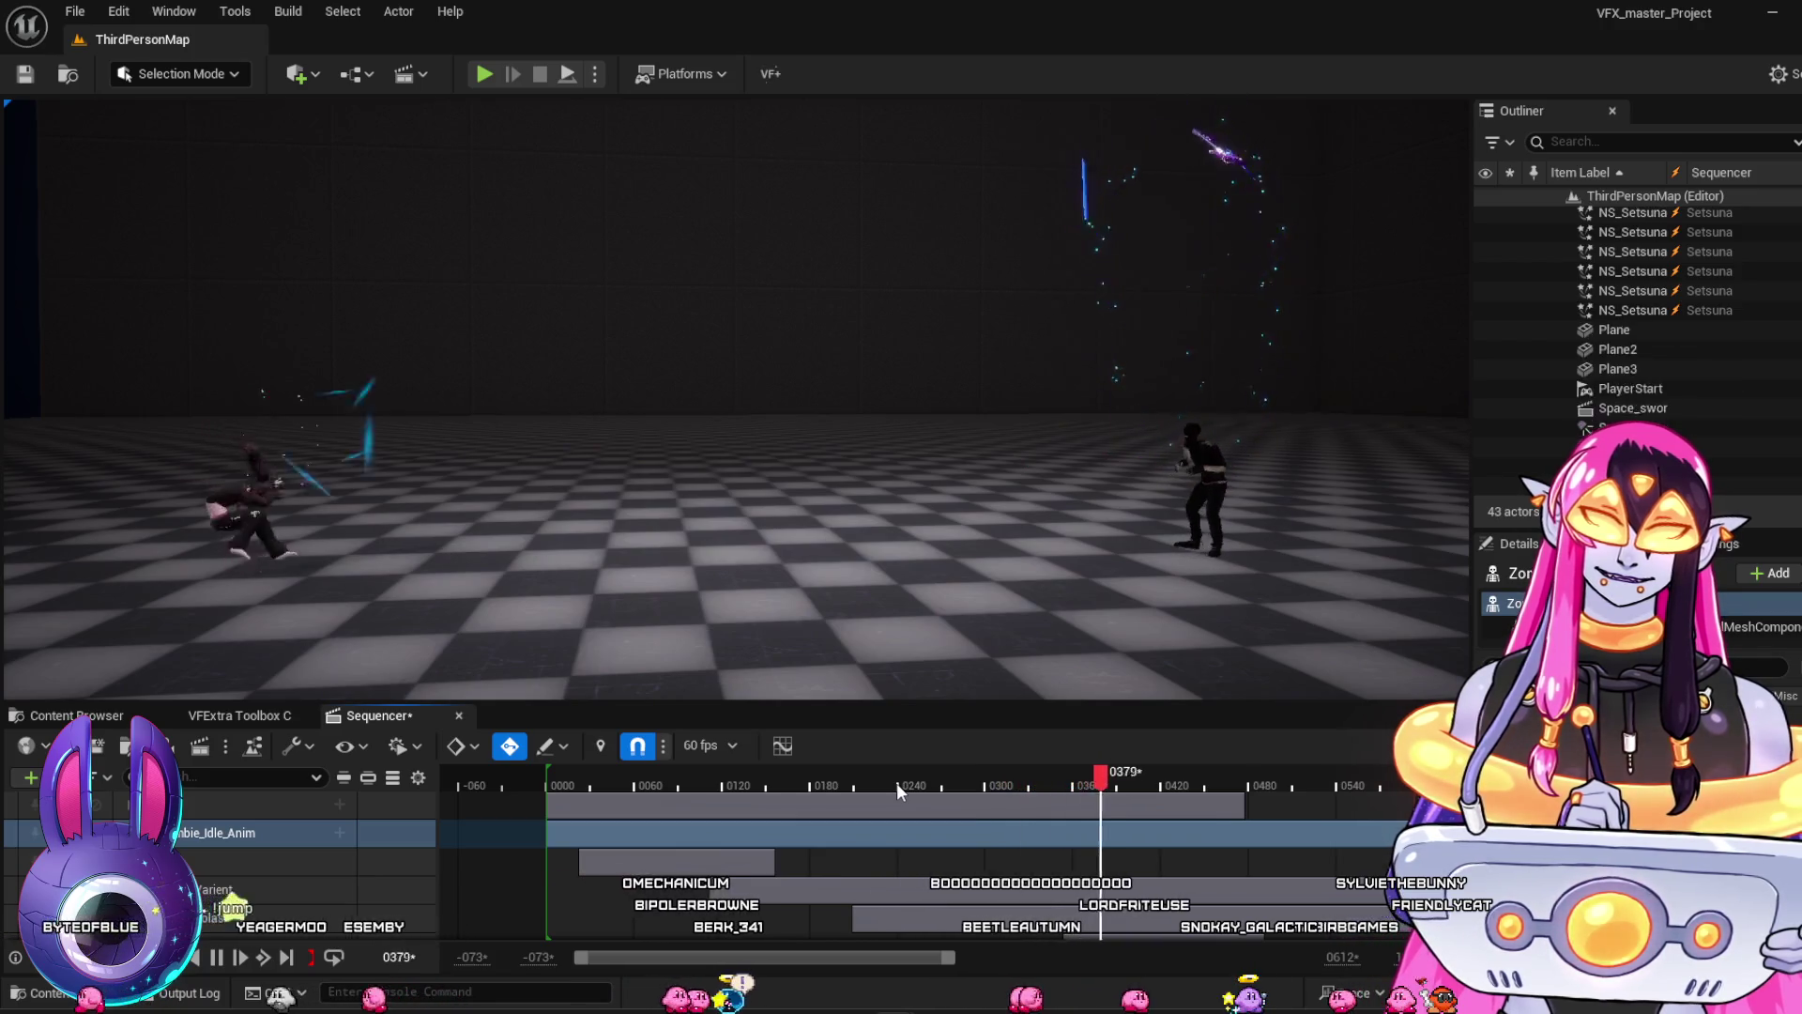
key("space")
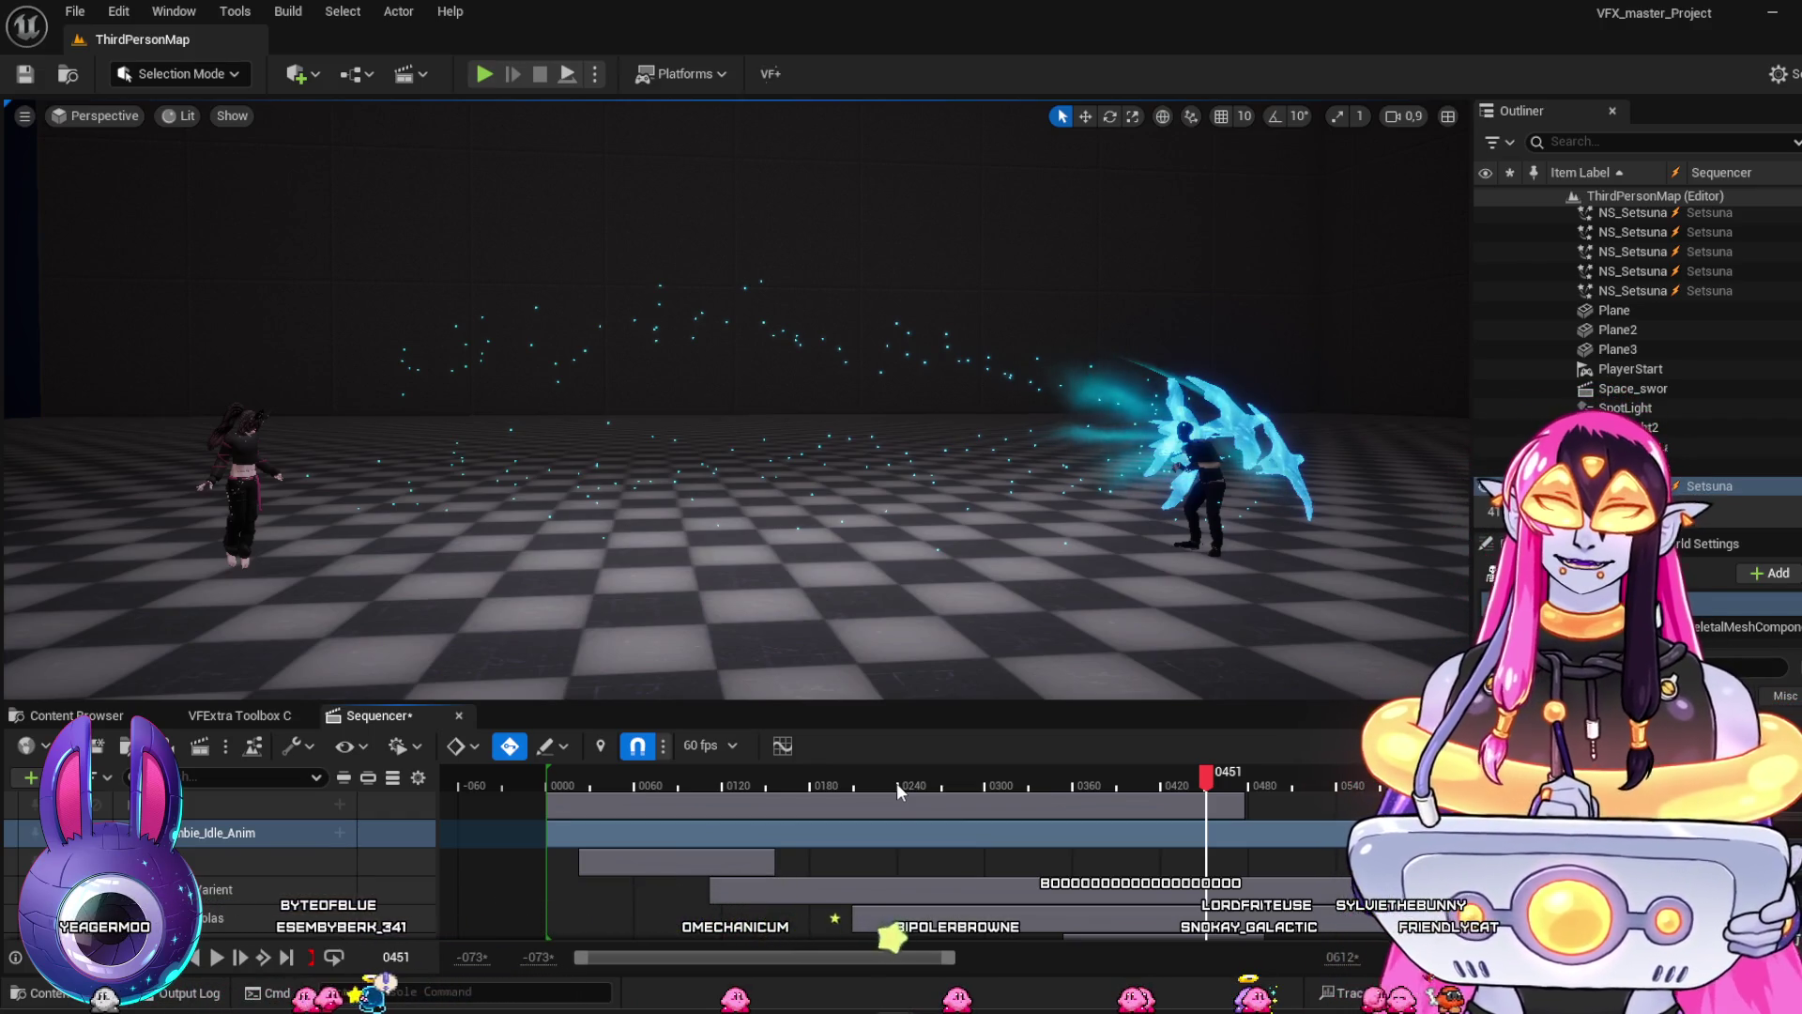
Replay the Setsuna effect from about frame 0240, then scrub back to frame 0174
left_click(897, 783)
key("space")
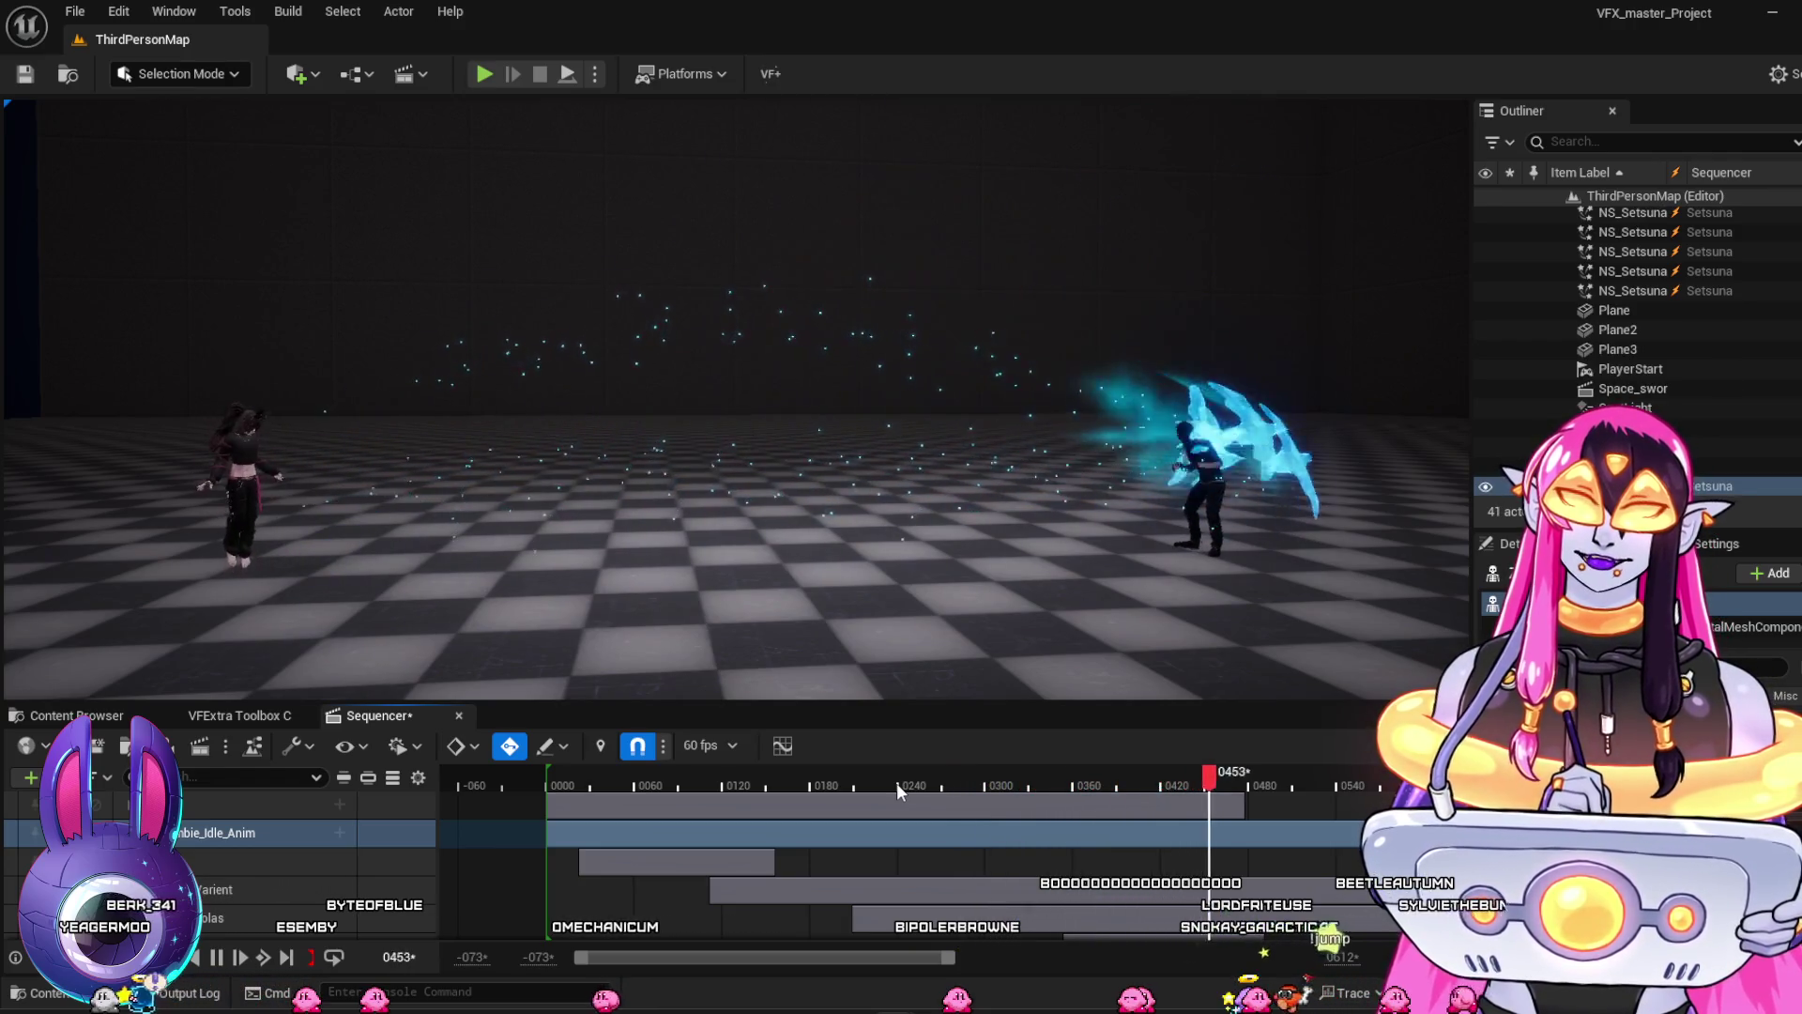
left_click(897, 783)
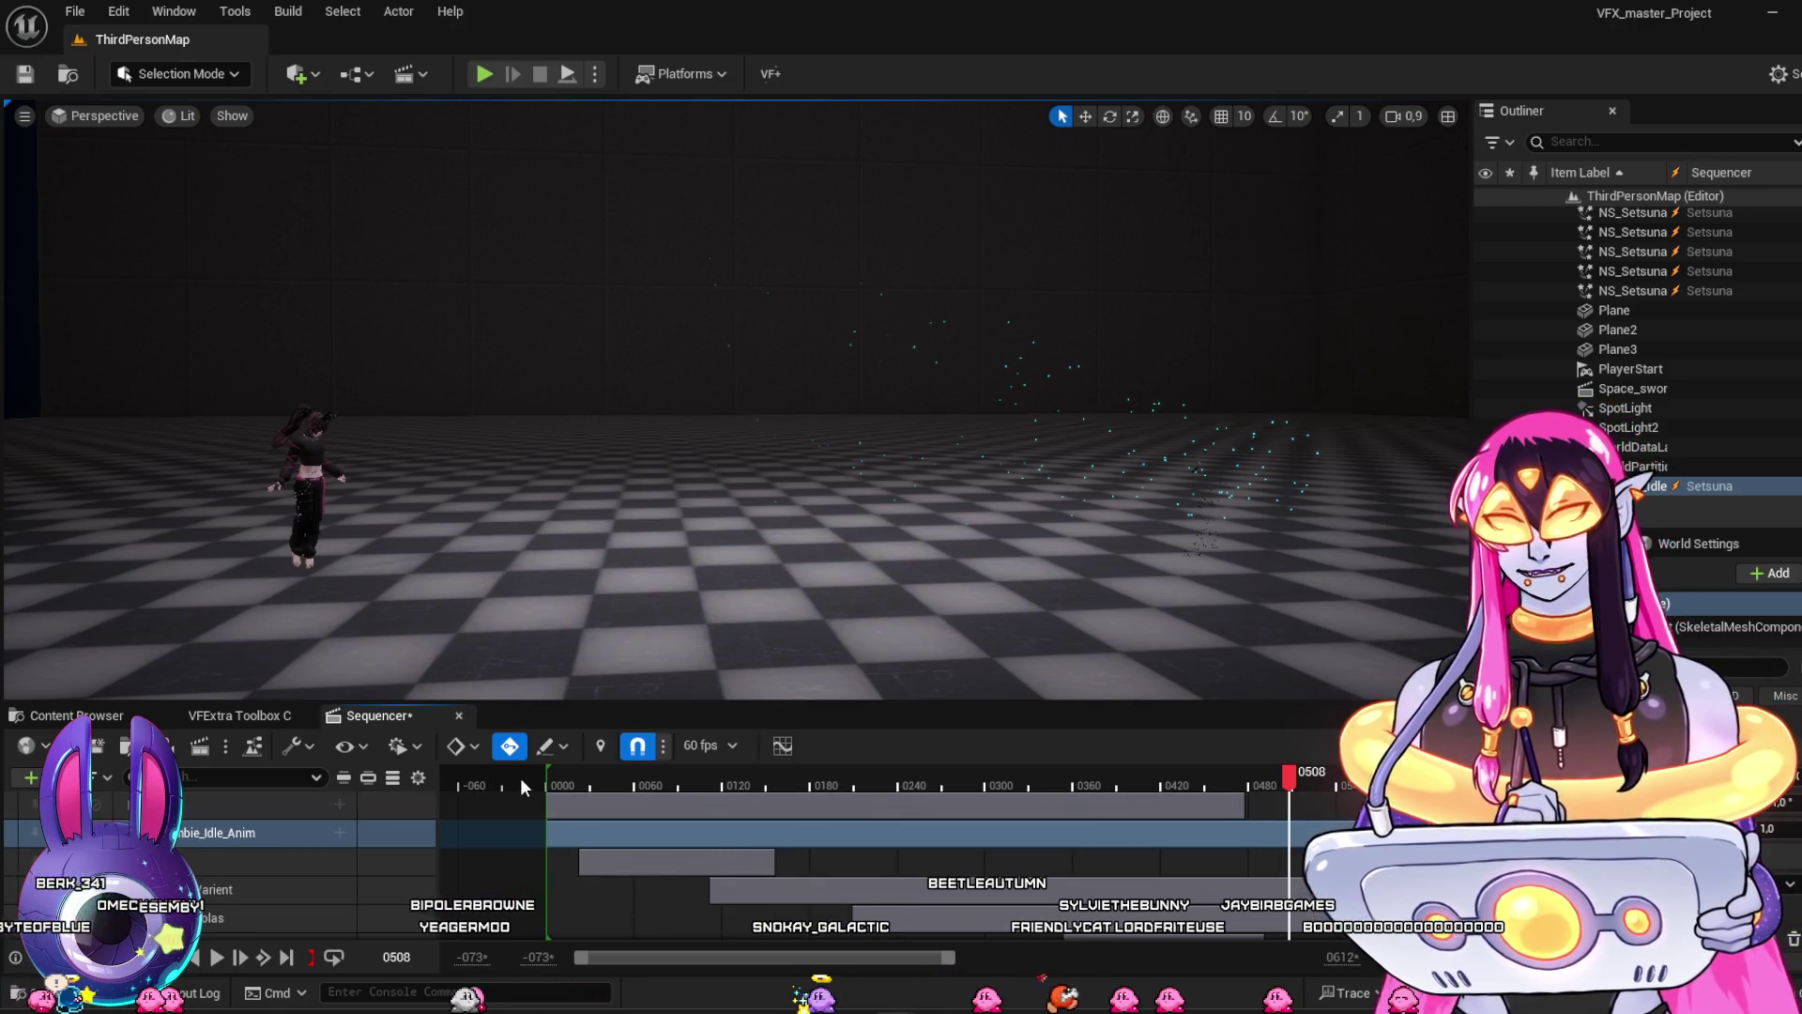
key("space")
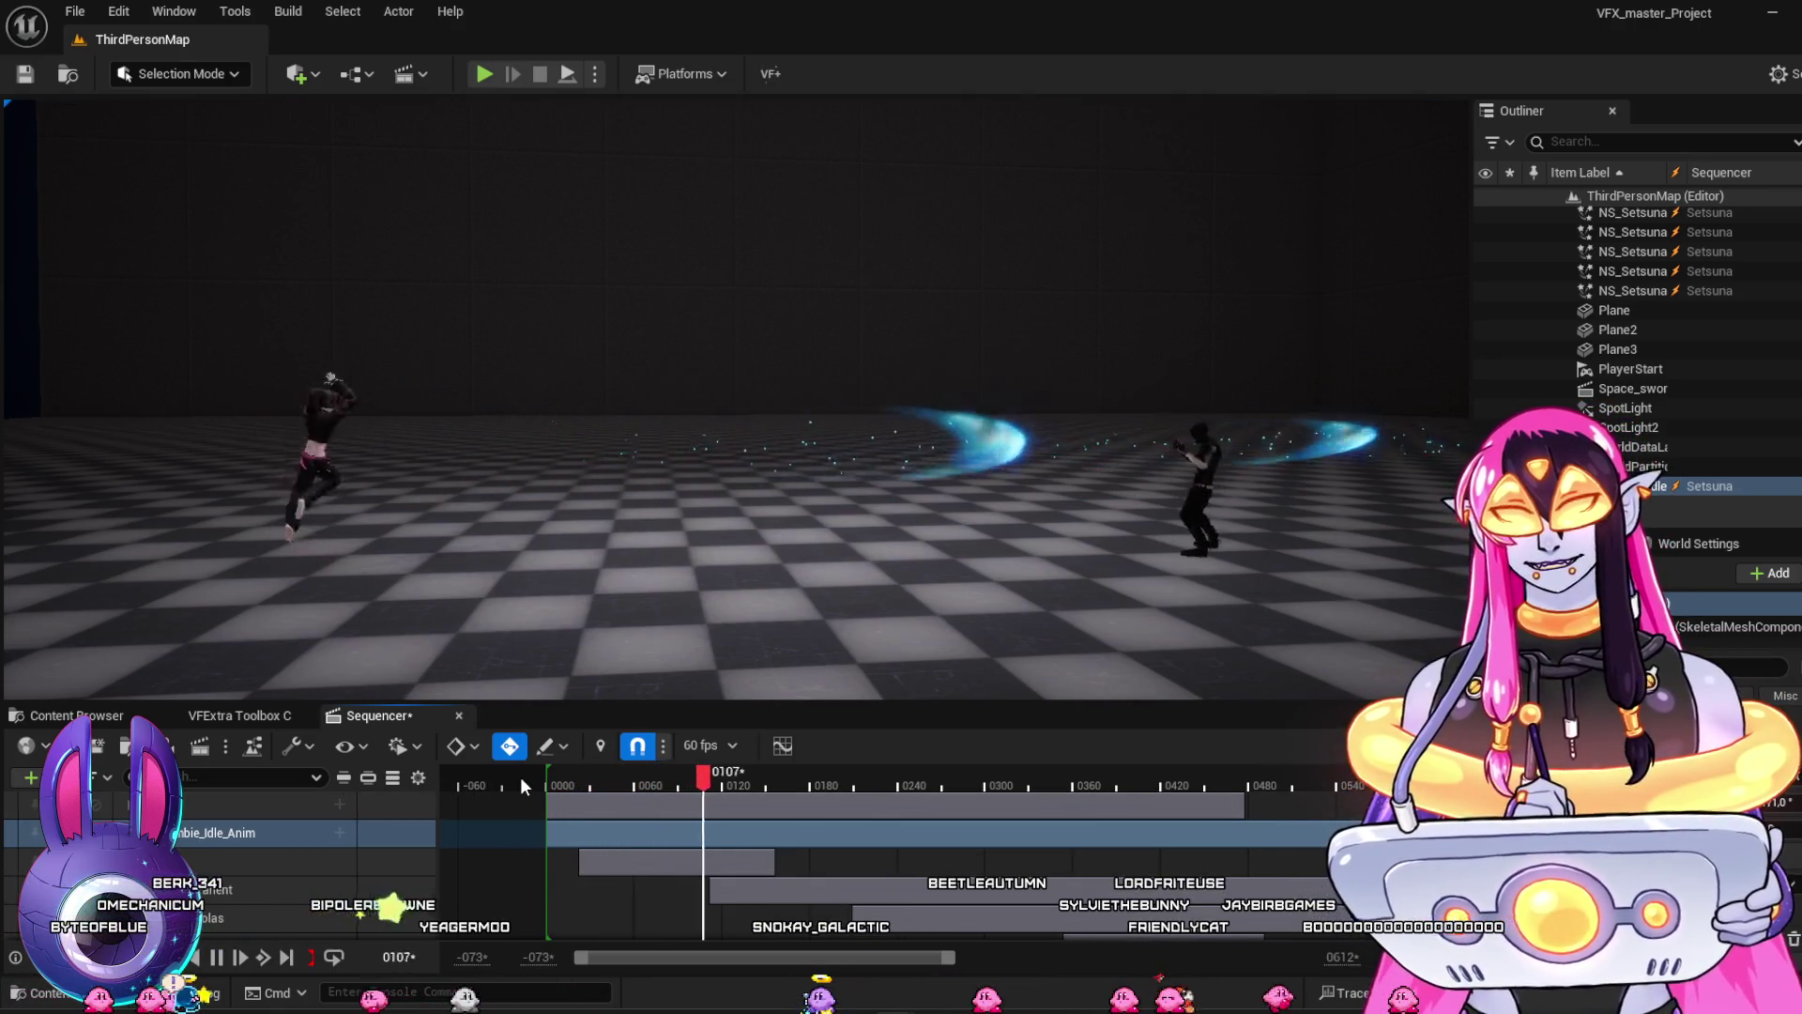
key("space")
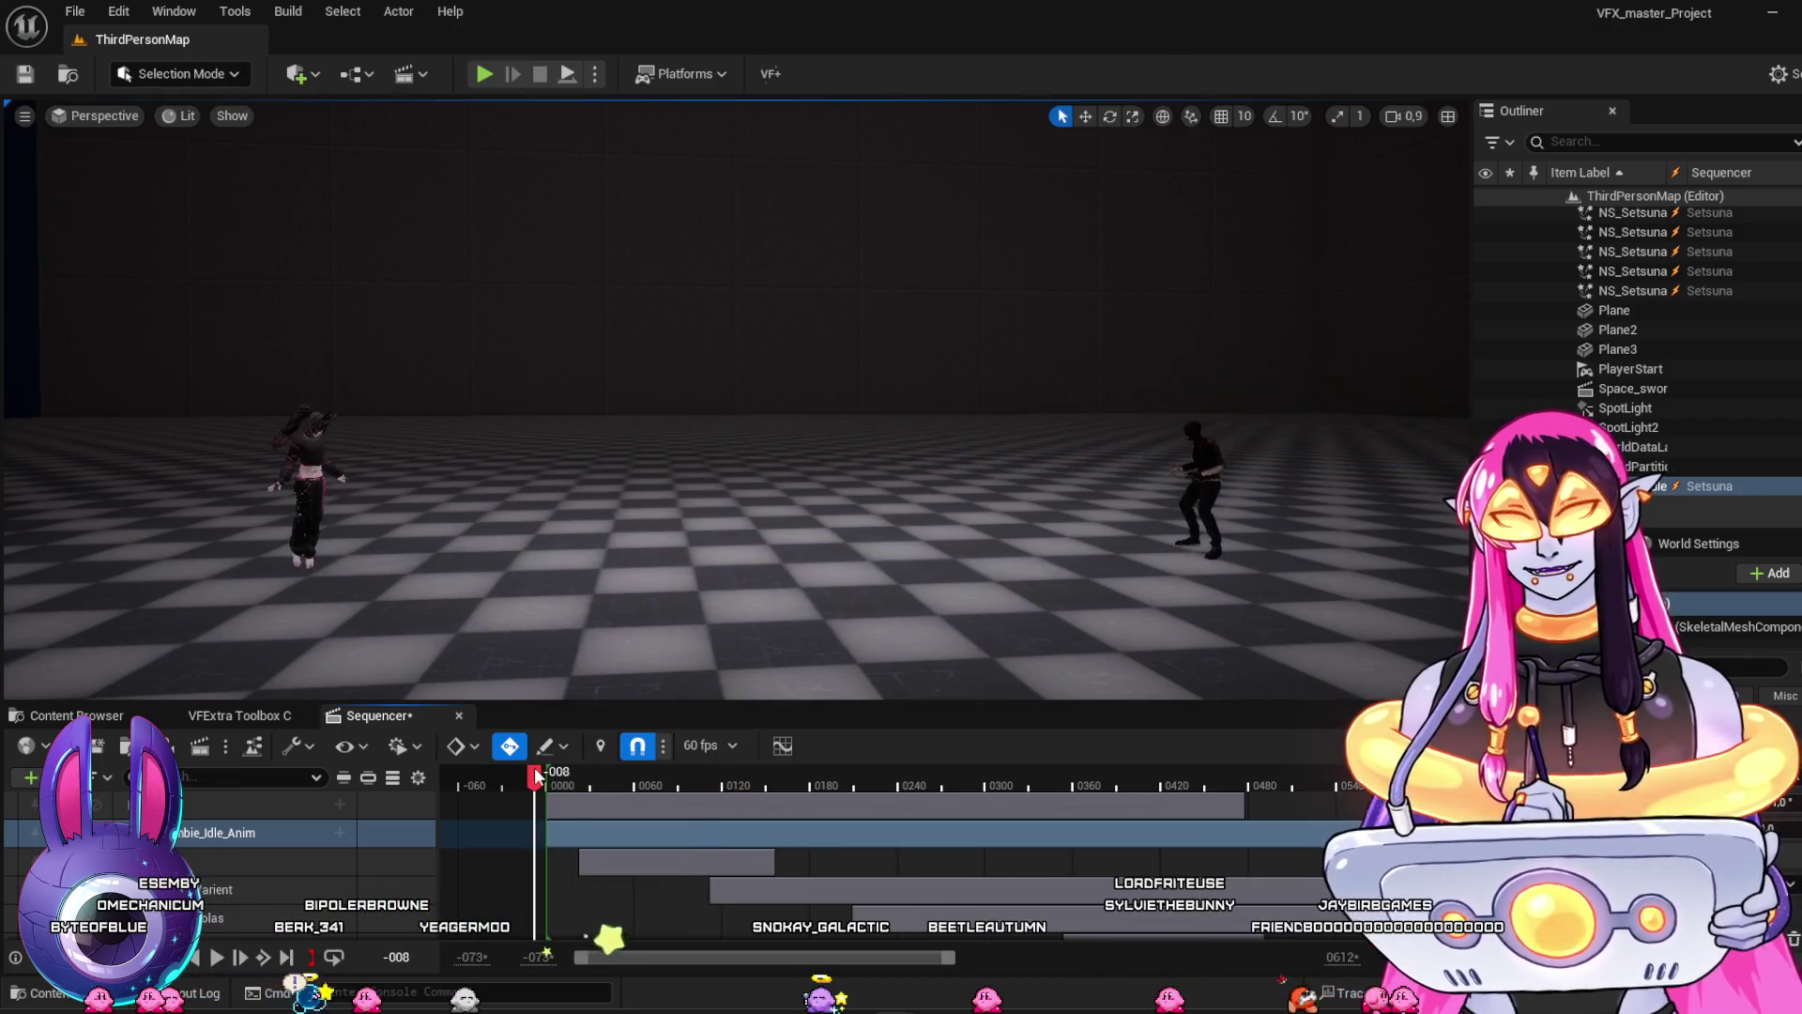
key("space")
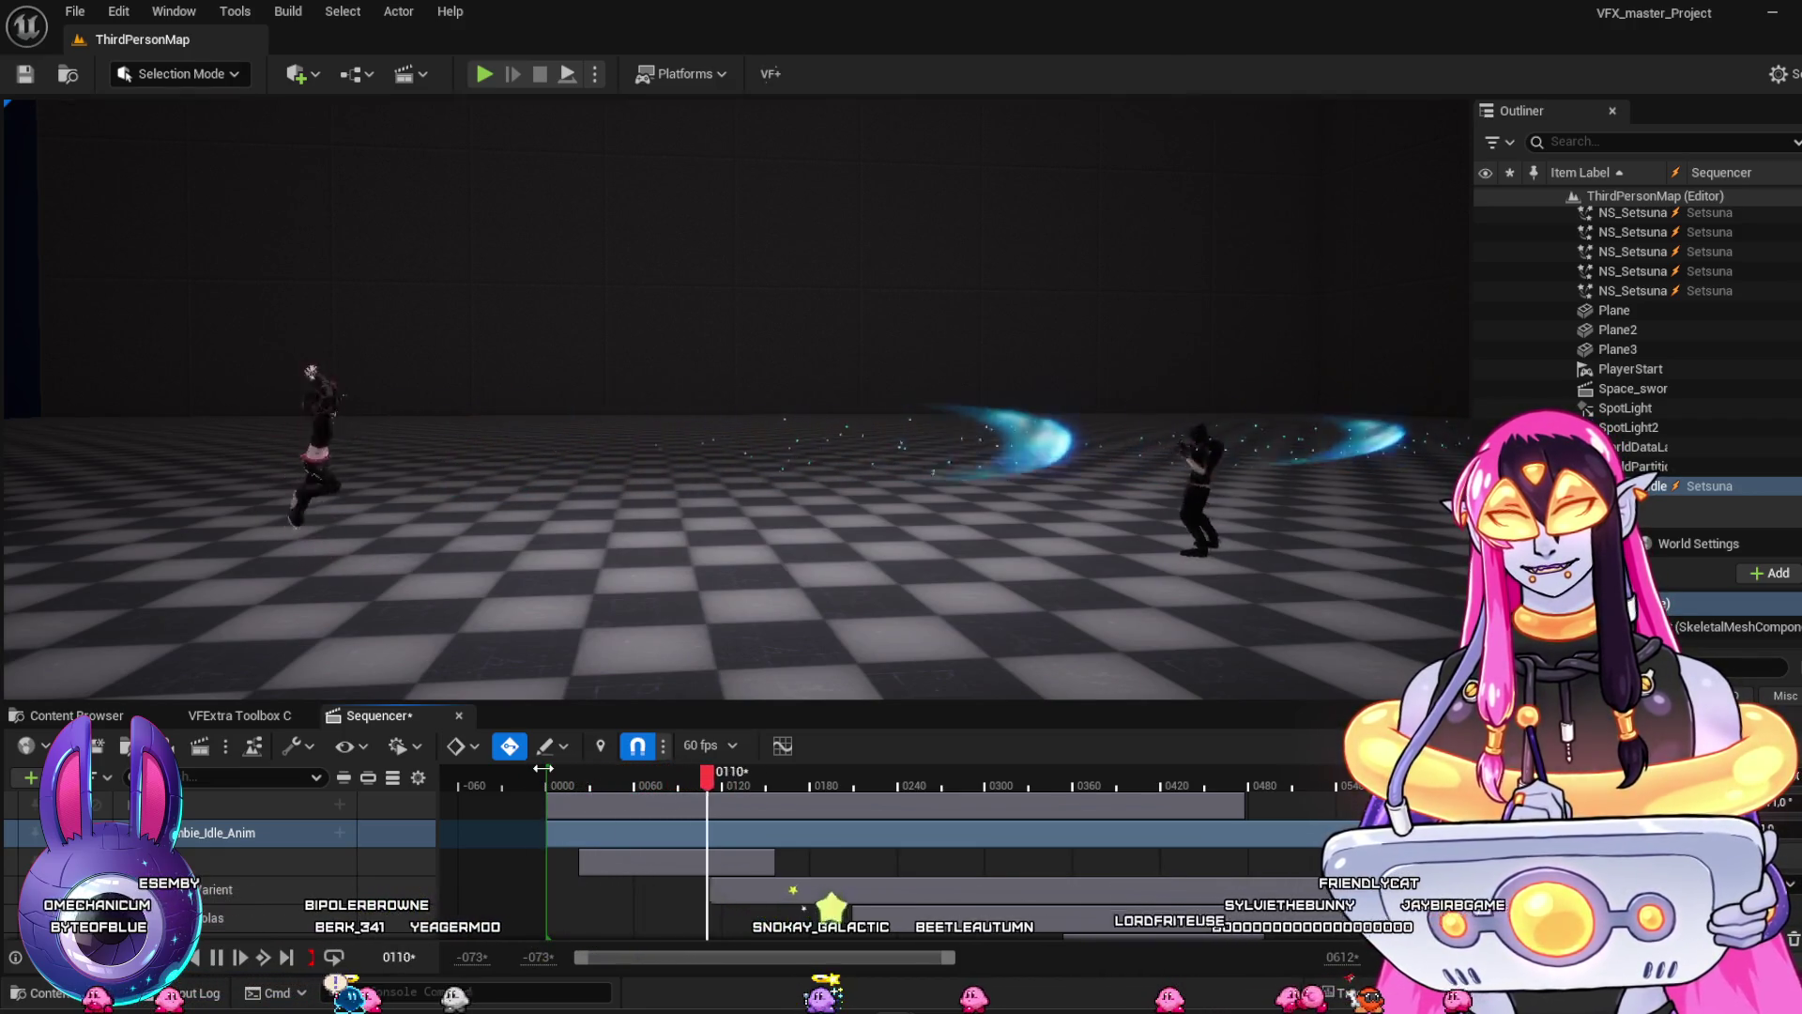
key("space")
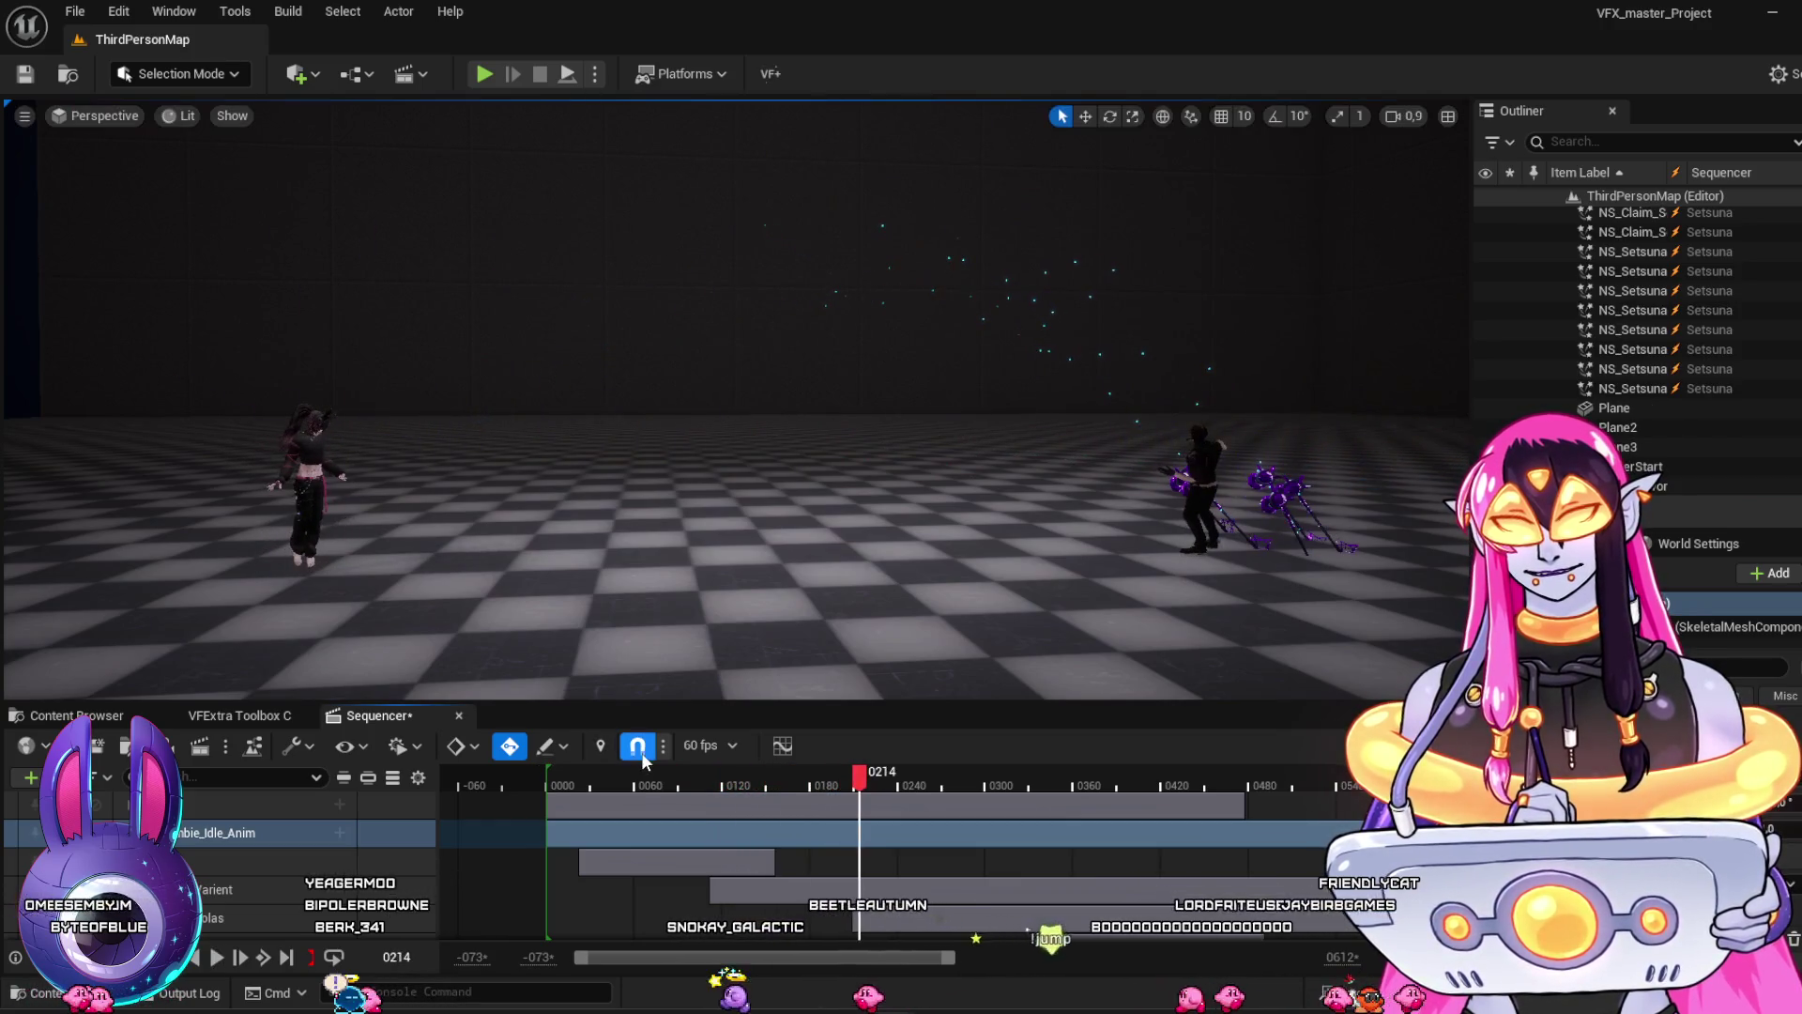
mouse_move(762, 792)
left_mouse_down()
mouse_move(864, 819)
mouse_move(670, 819)
mouse_move(967, 911)
mouse_move(1067, 896)
mouse_move(1310, 971)
mouse_move(978, 982)
mouse_move(540, 929)
left_mouse_up()
Save the Setsuna sequence and all other unsaved changes
left_click(100, 747)
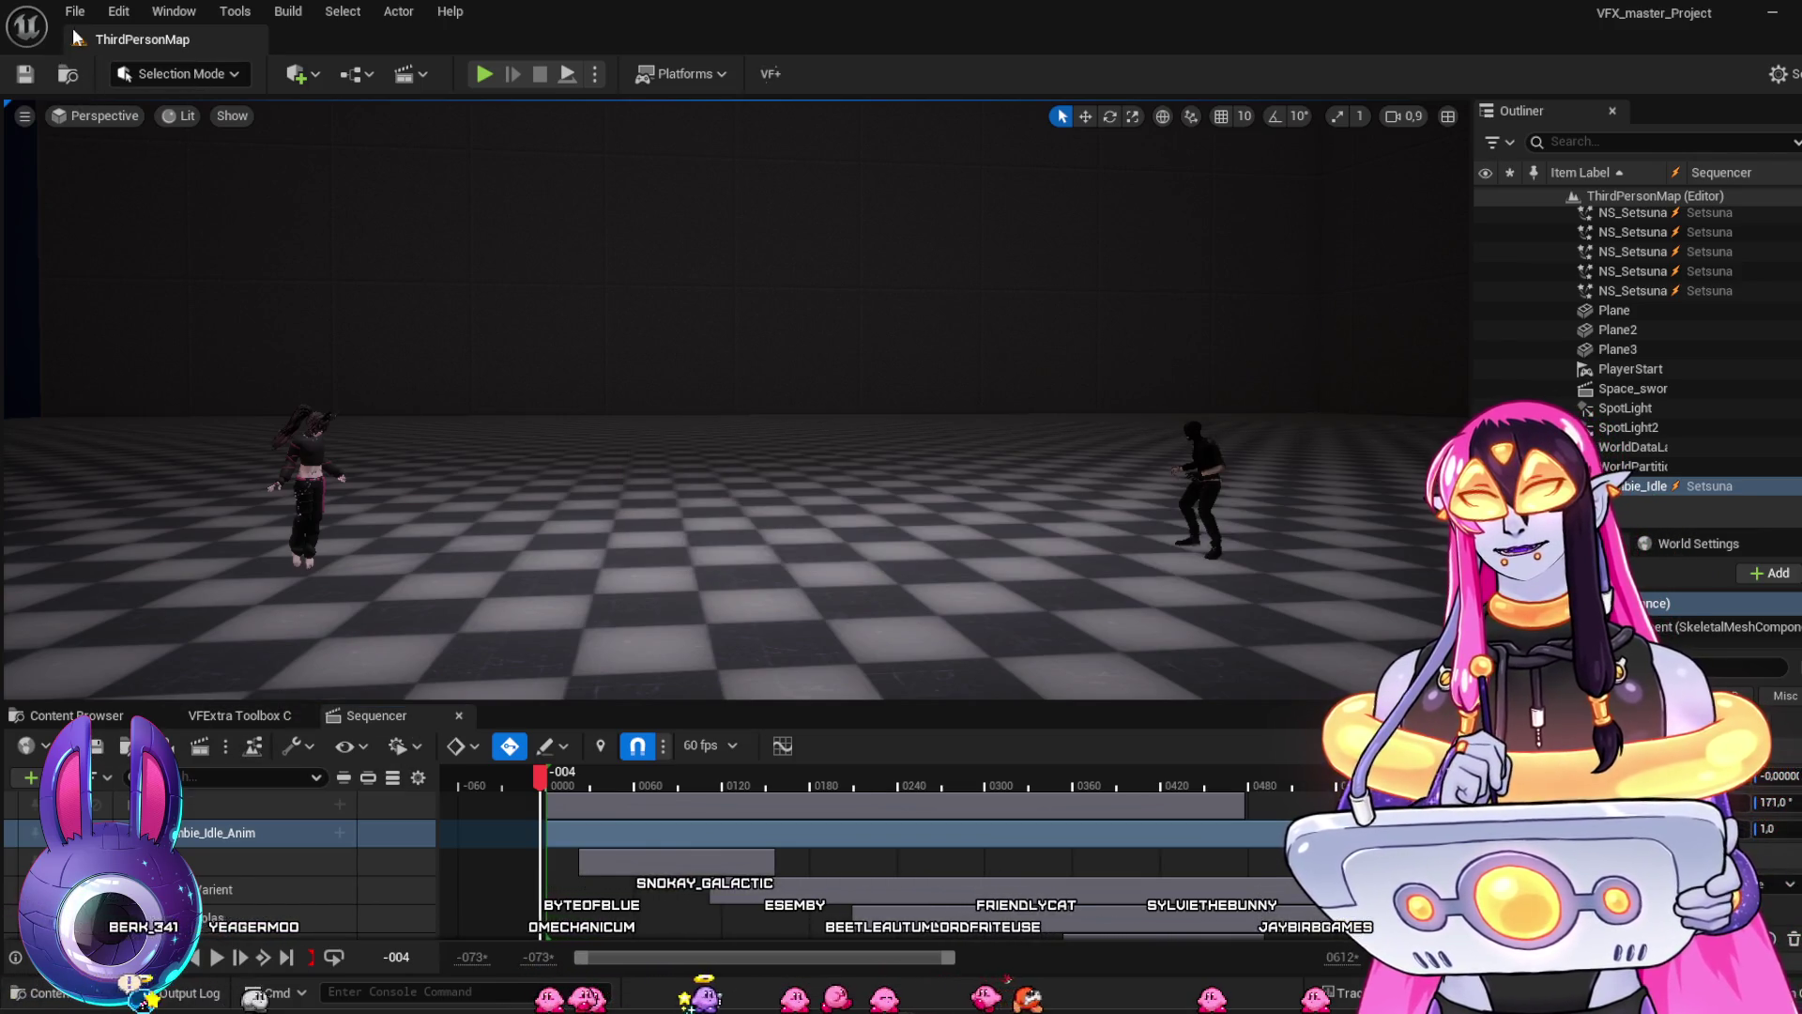
left_click(74, 11)
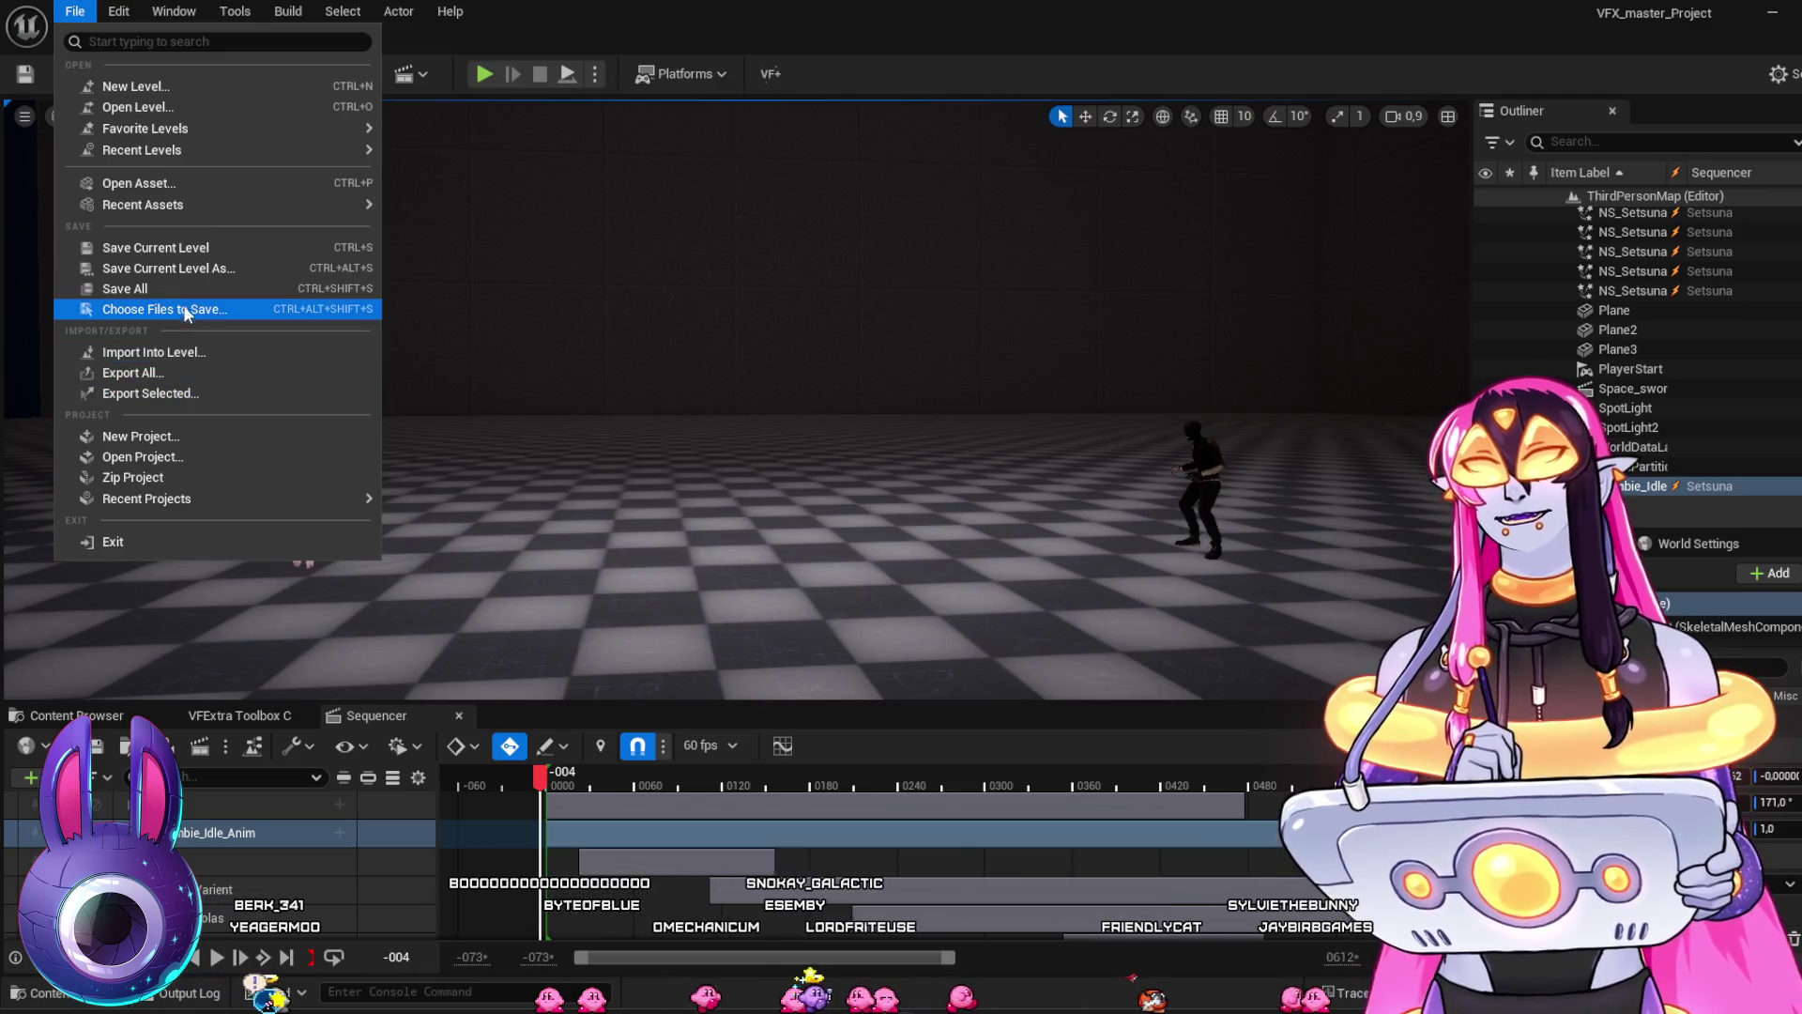
left_click(169, 289)
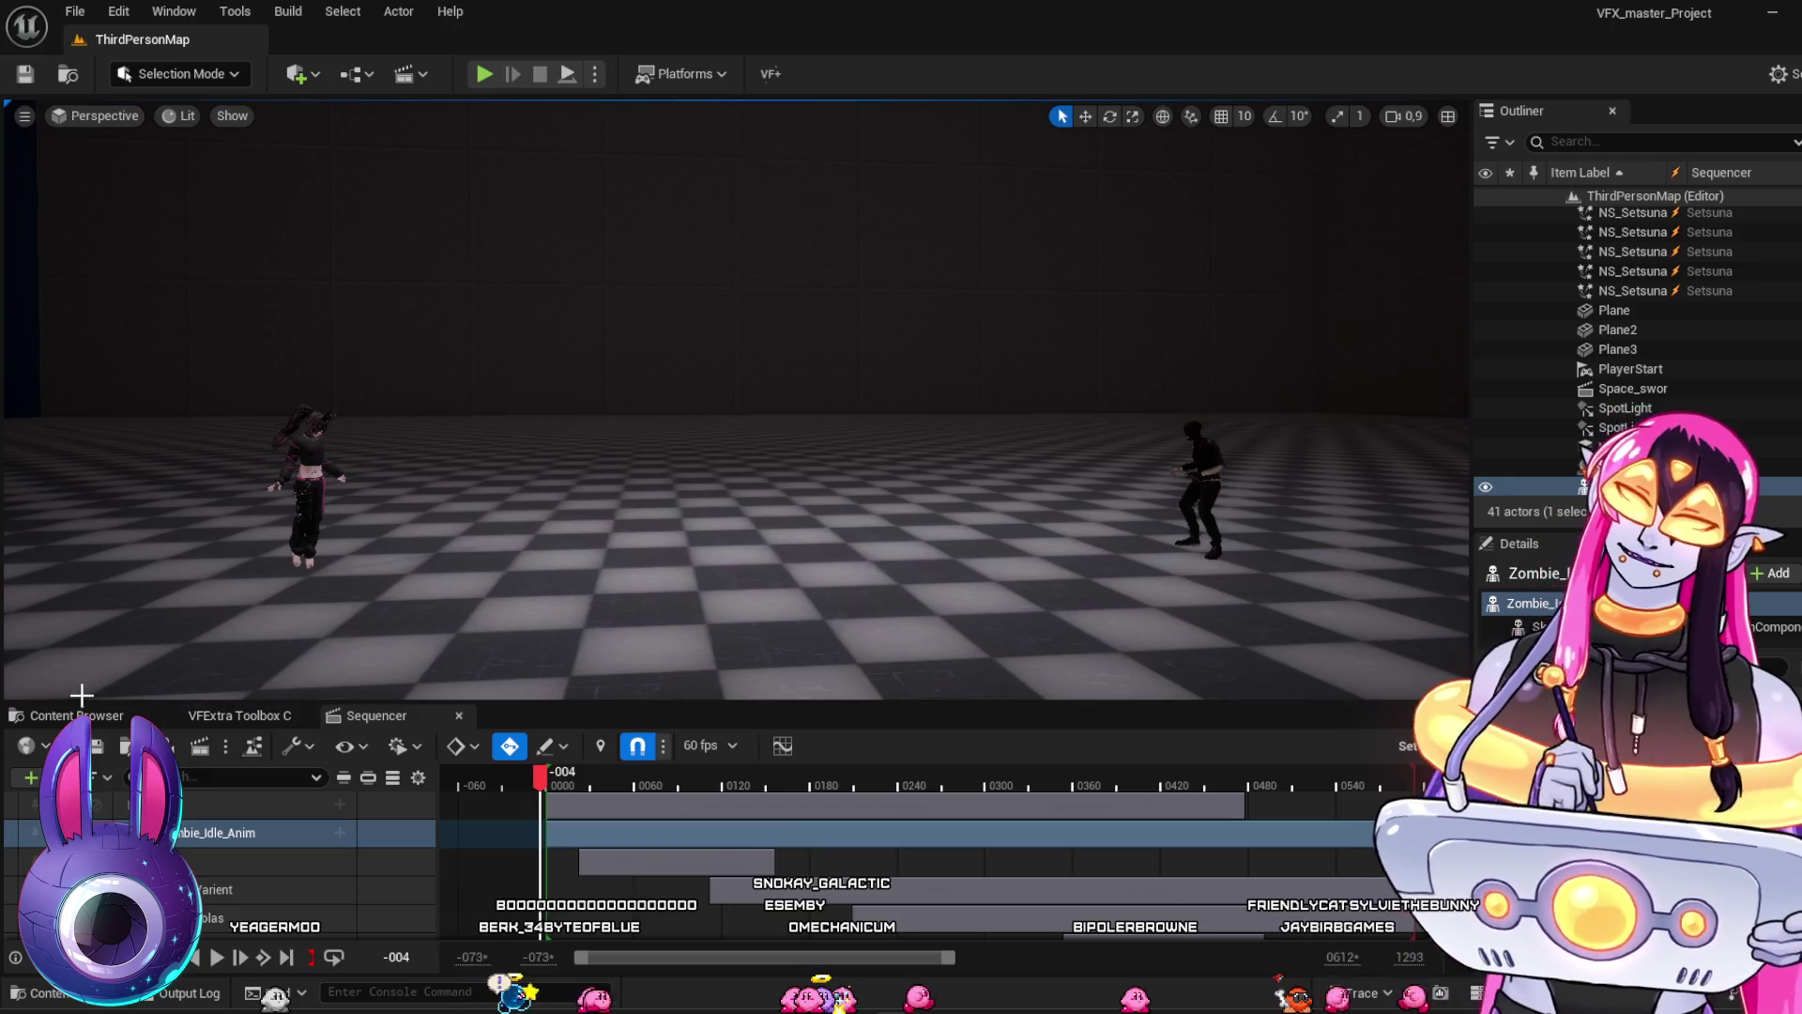
Browse the Content Browser to the RPG_Files/FF14_Inspired folder
left_click(103, 715)
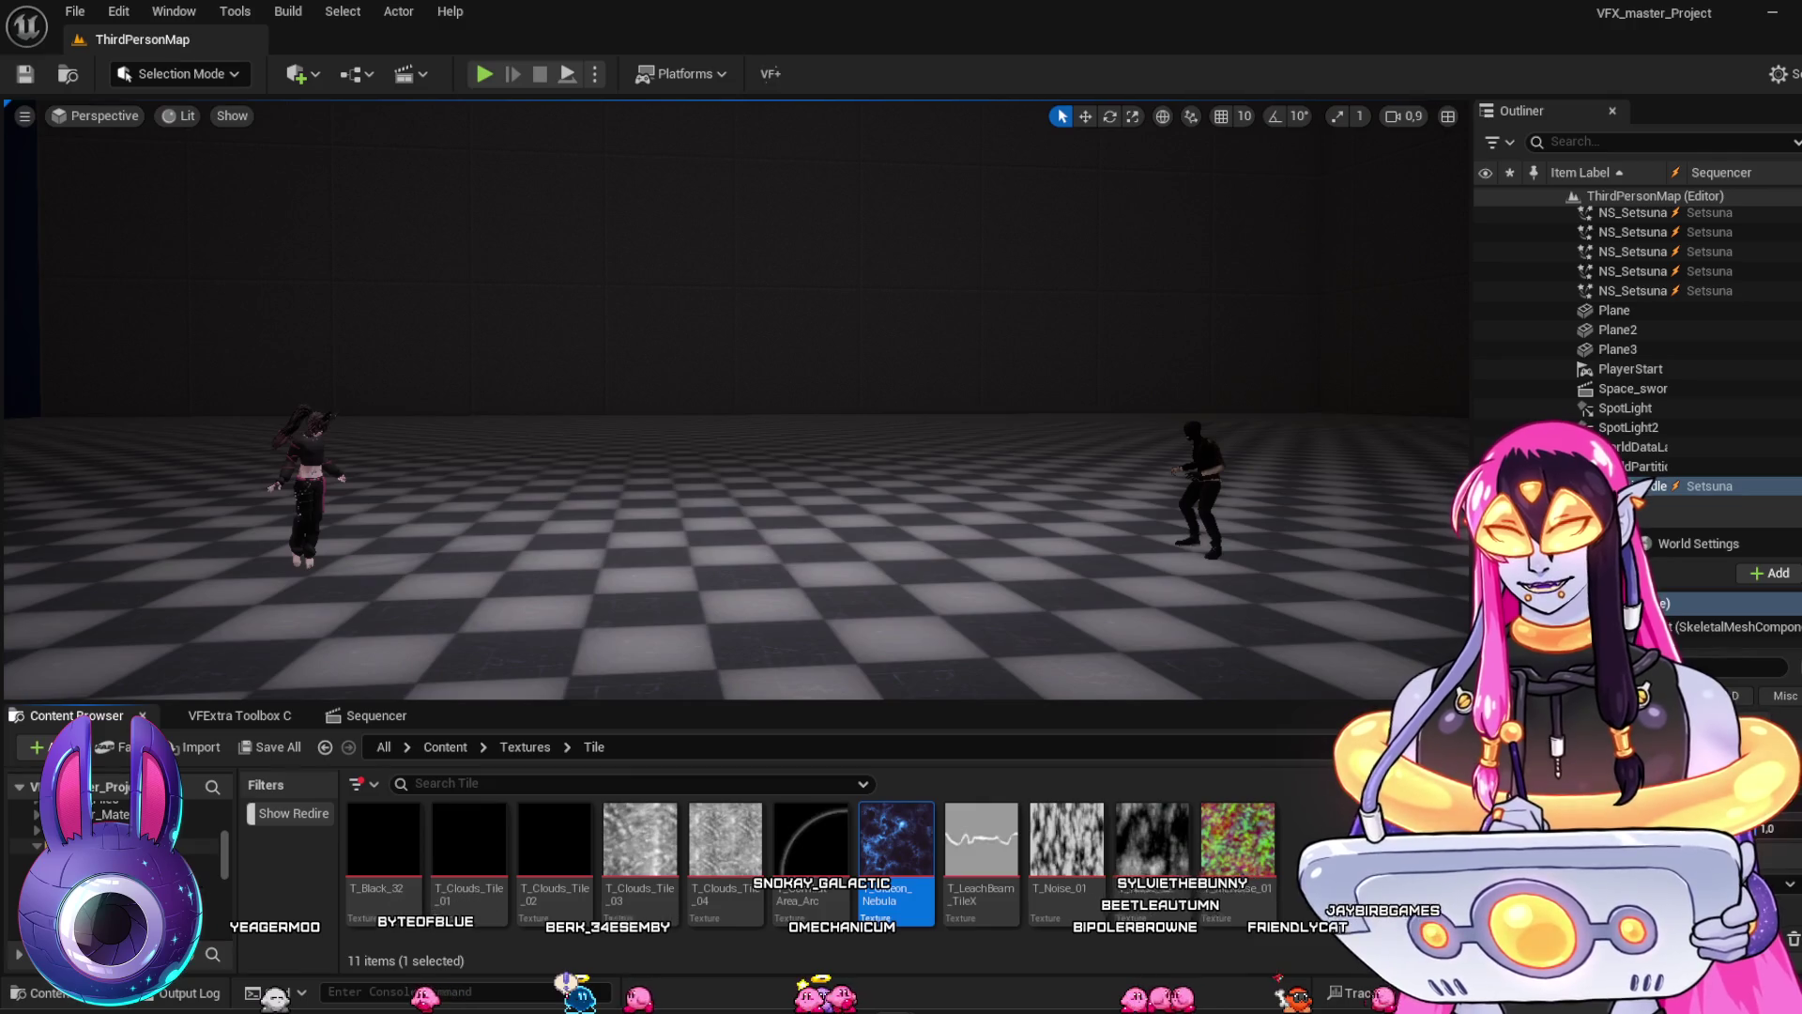
left_click(188, 845, "ctrl")
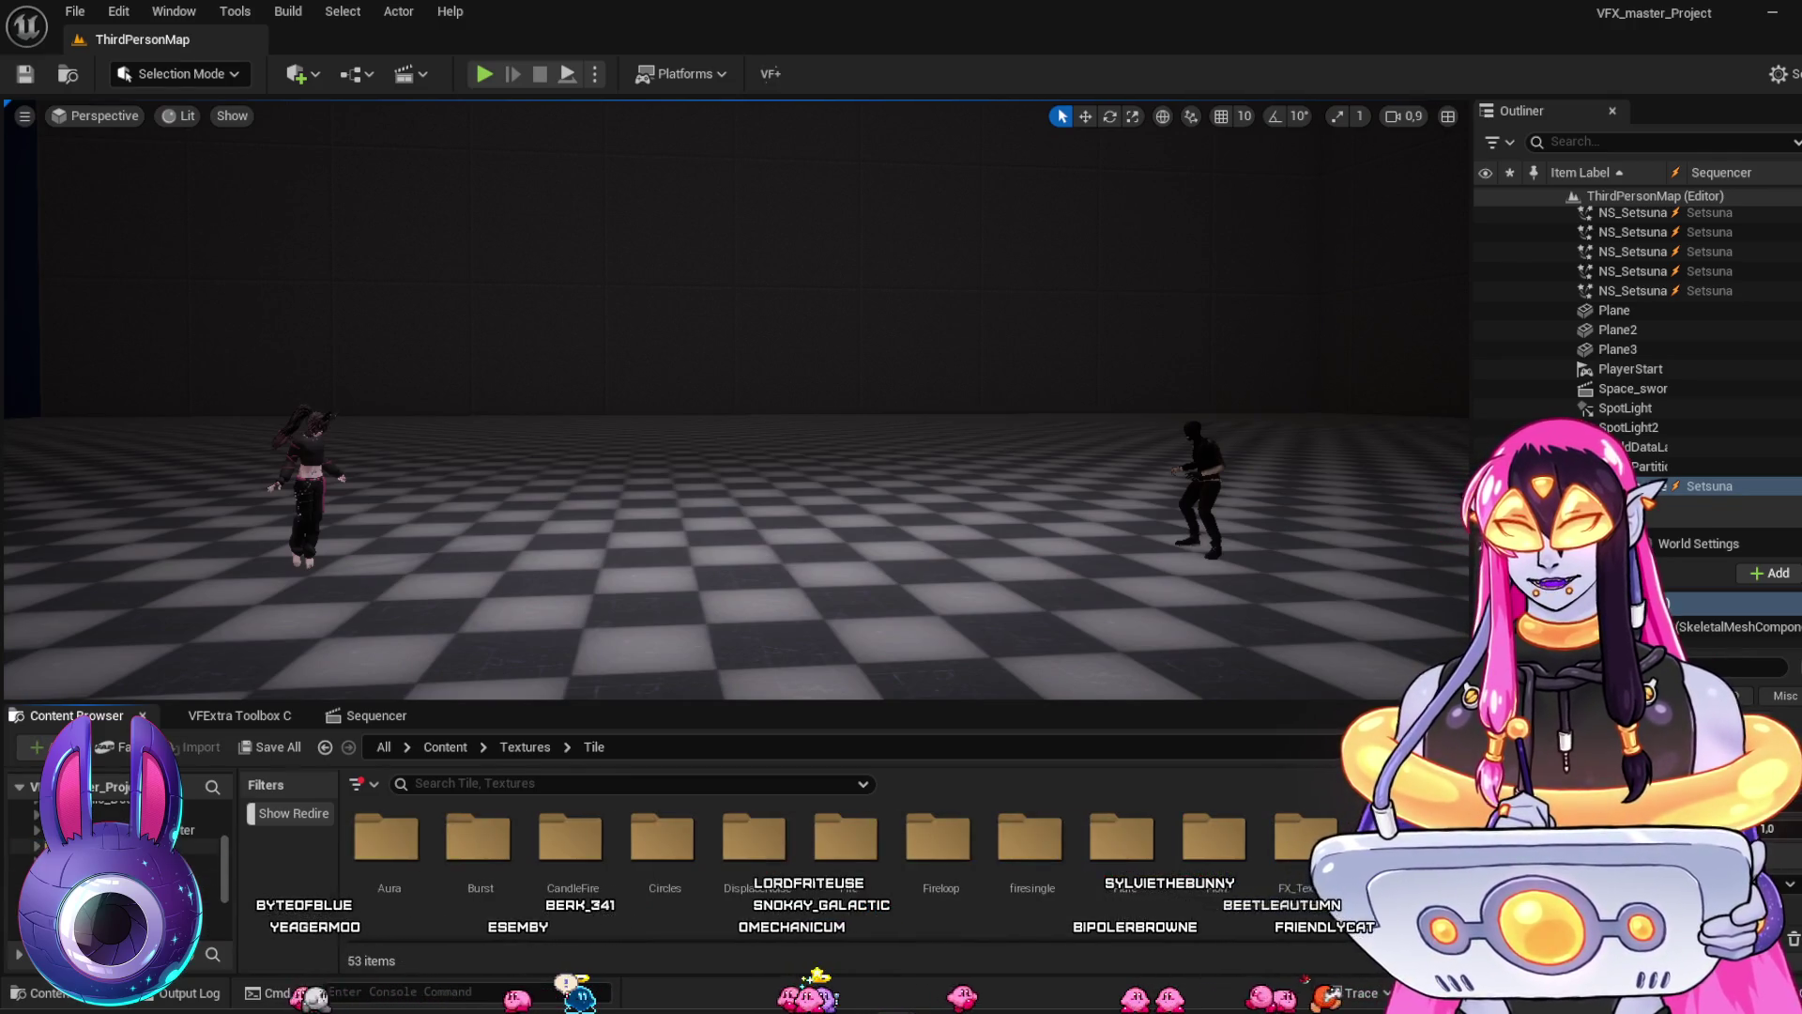
left_click(35, 831)
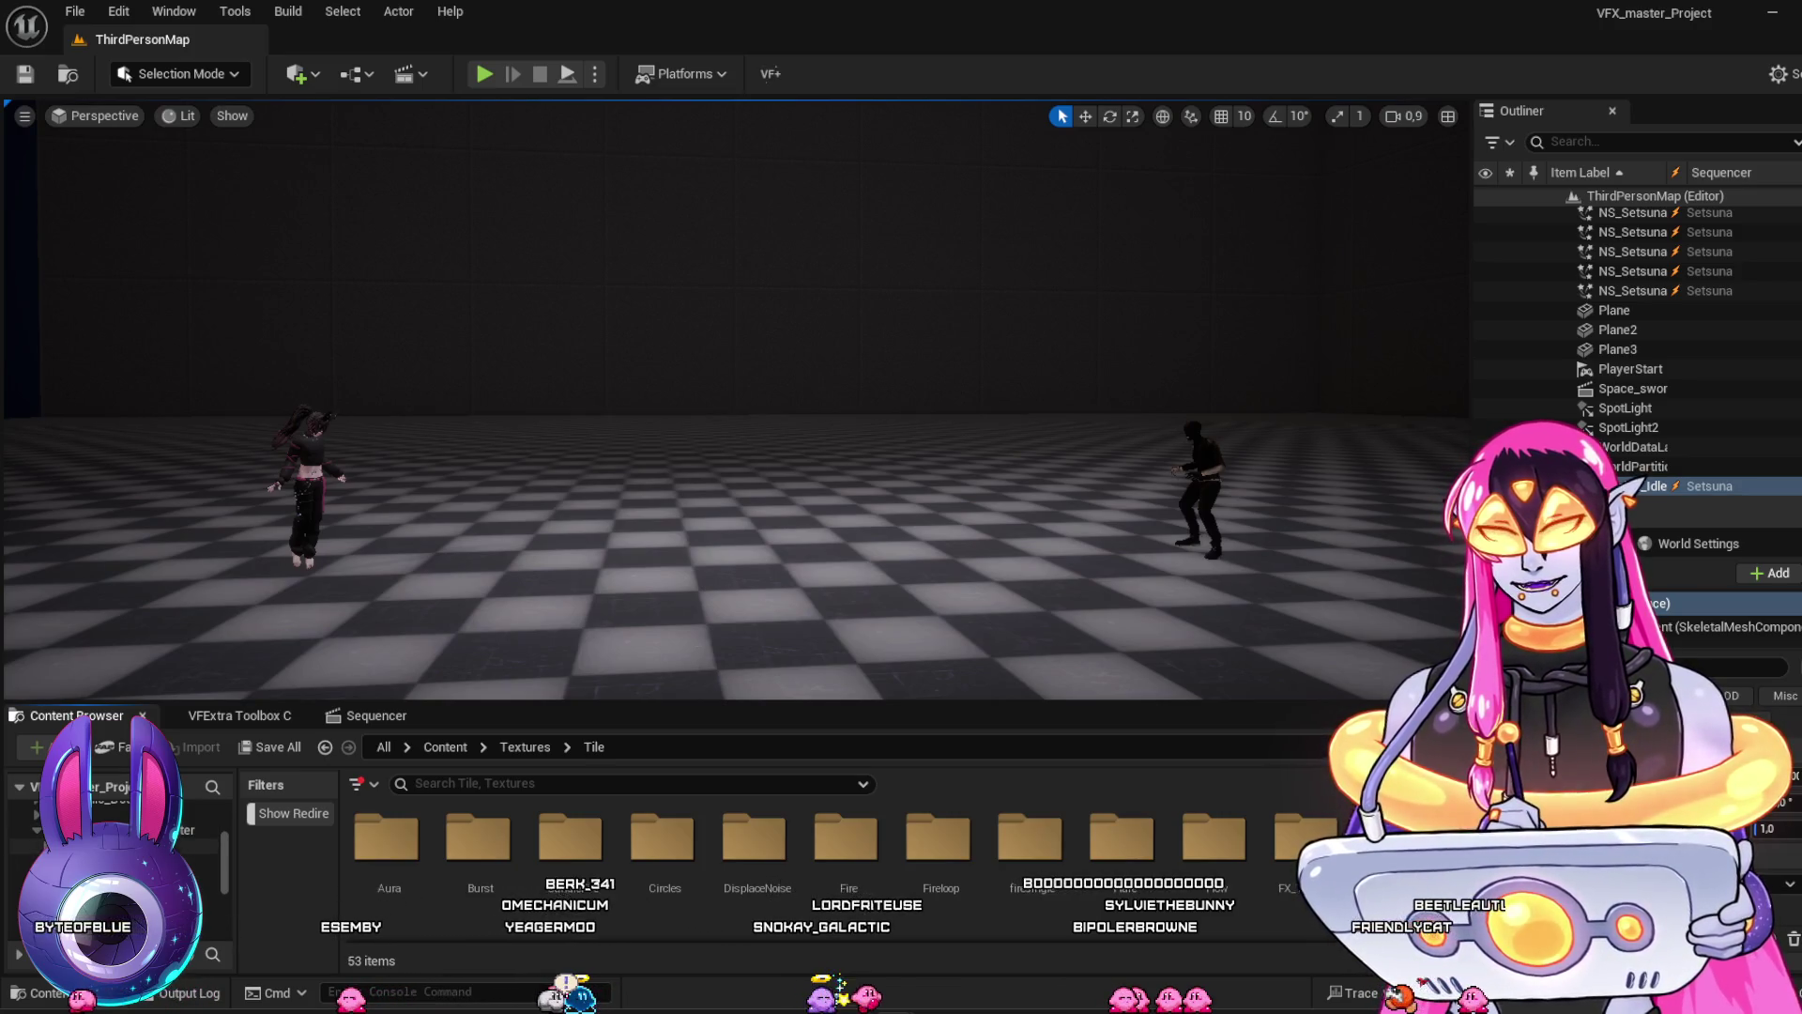
left_click(210, 878)
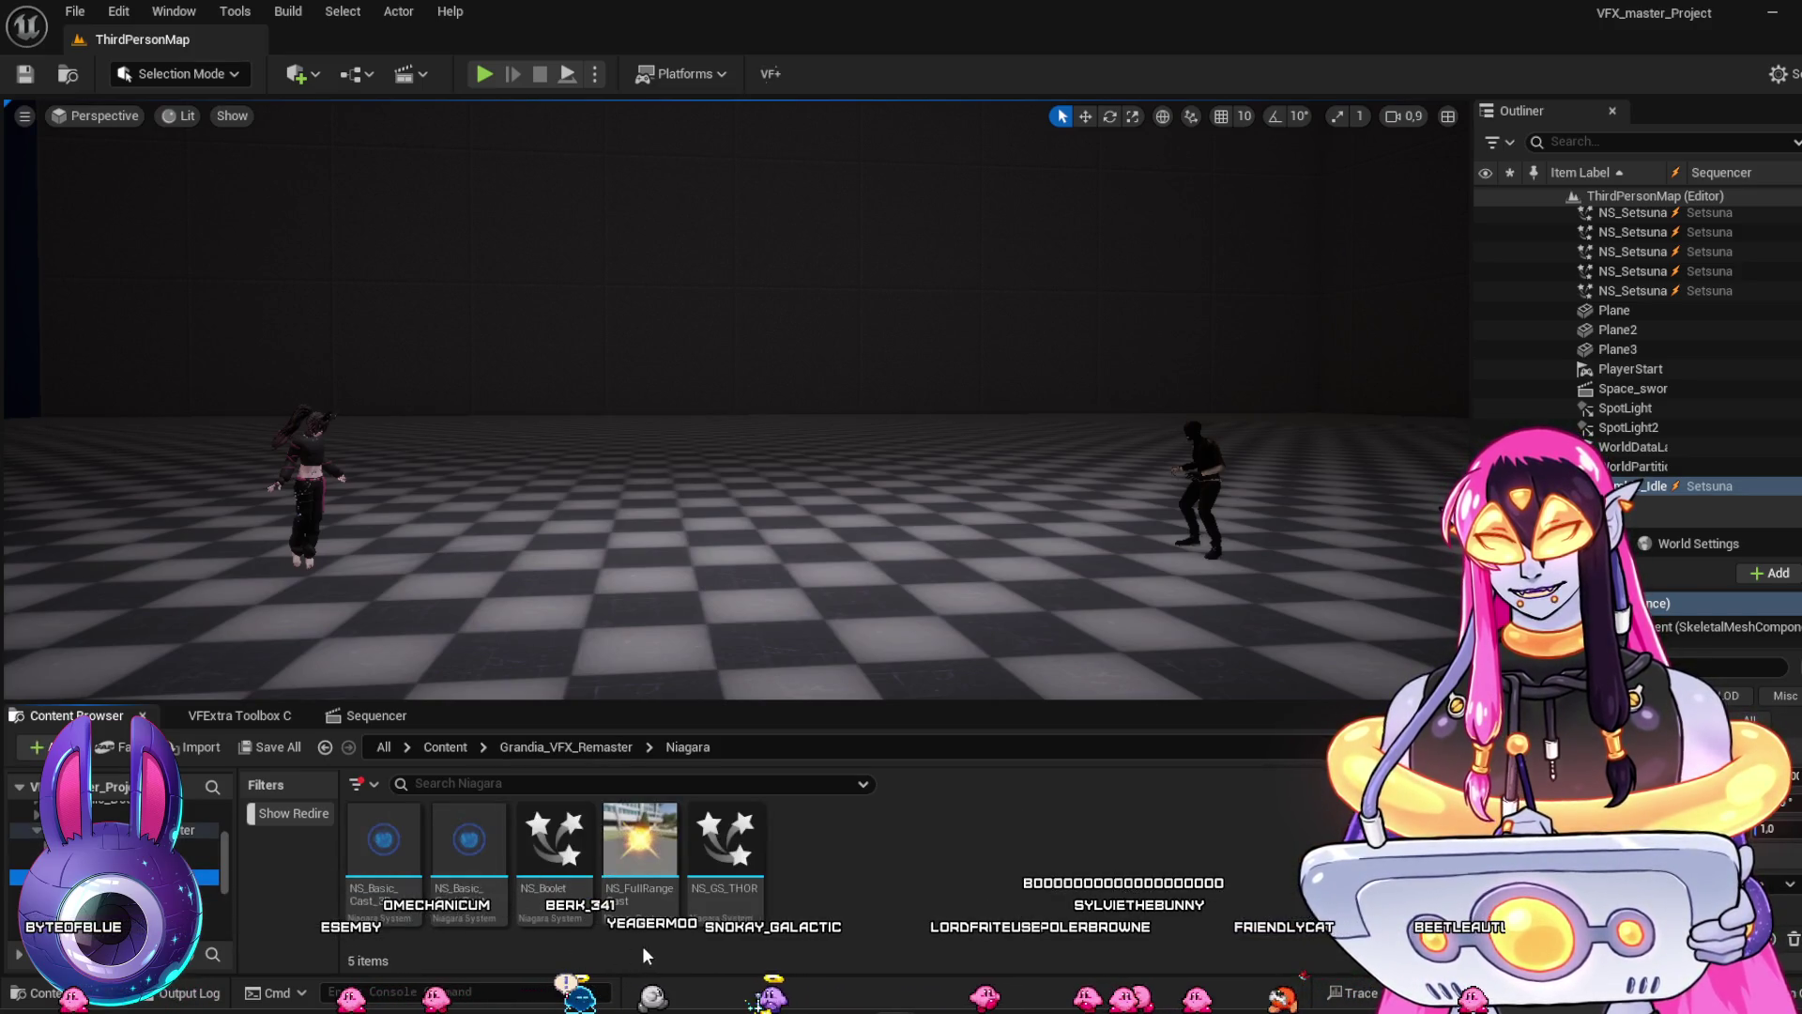
left_click(112, 830, "ctrl")
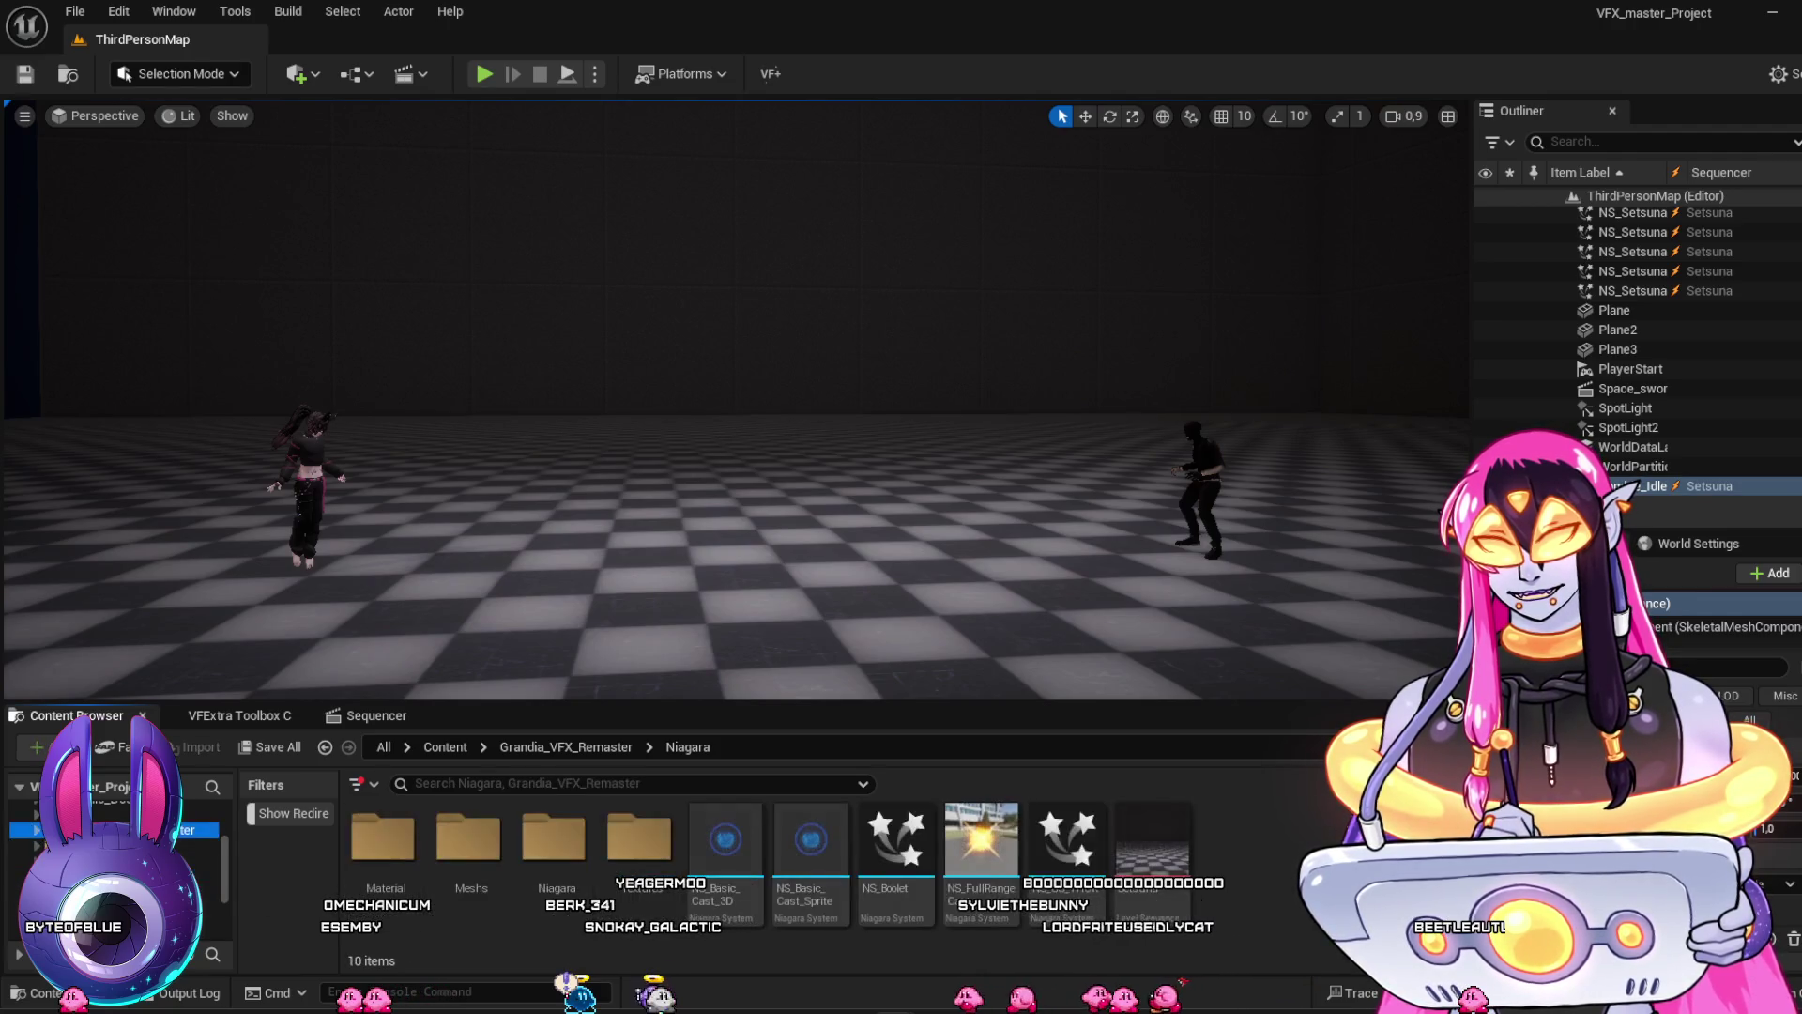
scroll(113, 840, "down", 1)
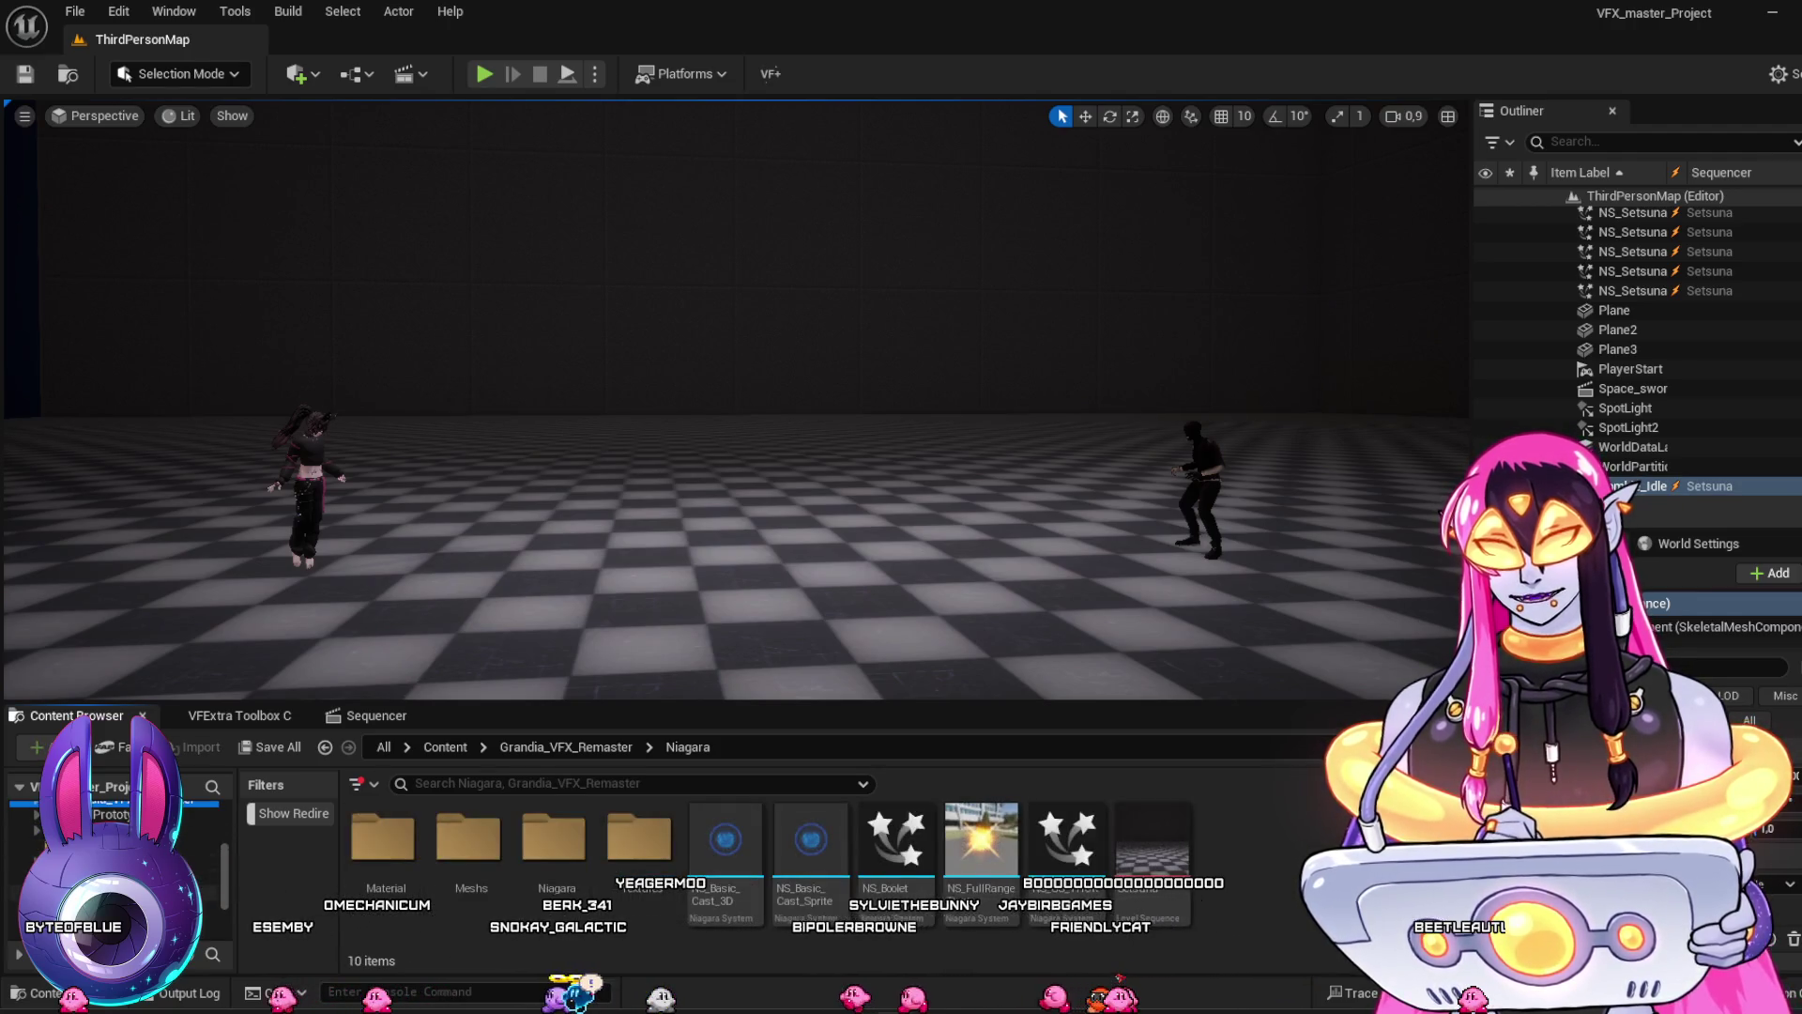
left_click(113, 845)
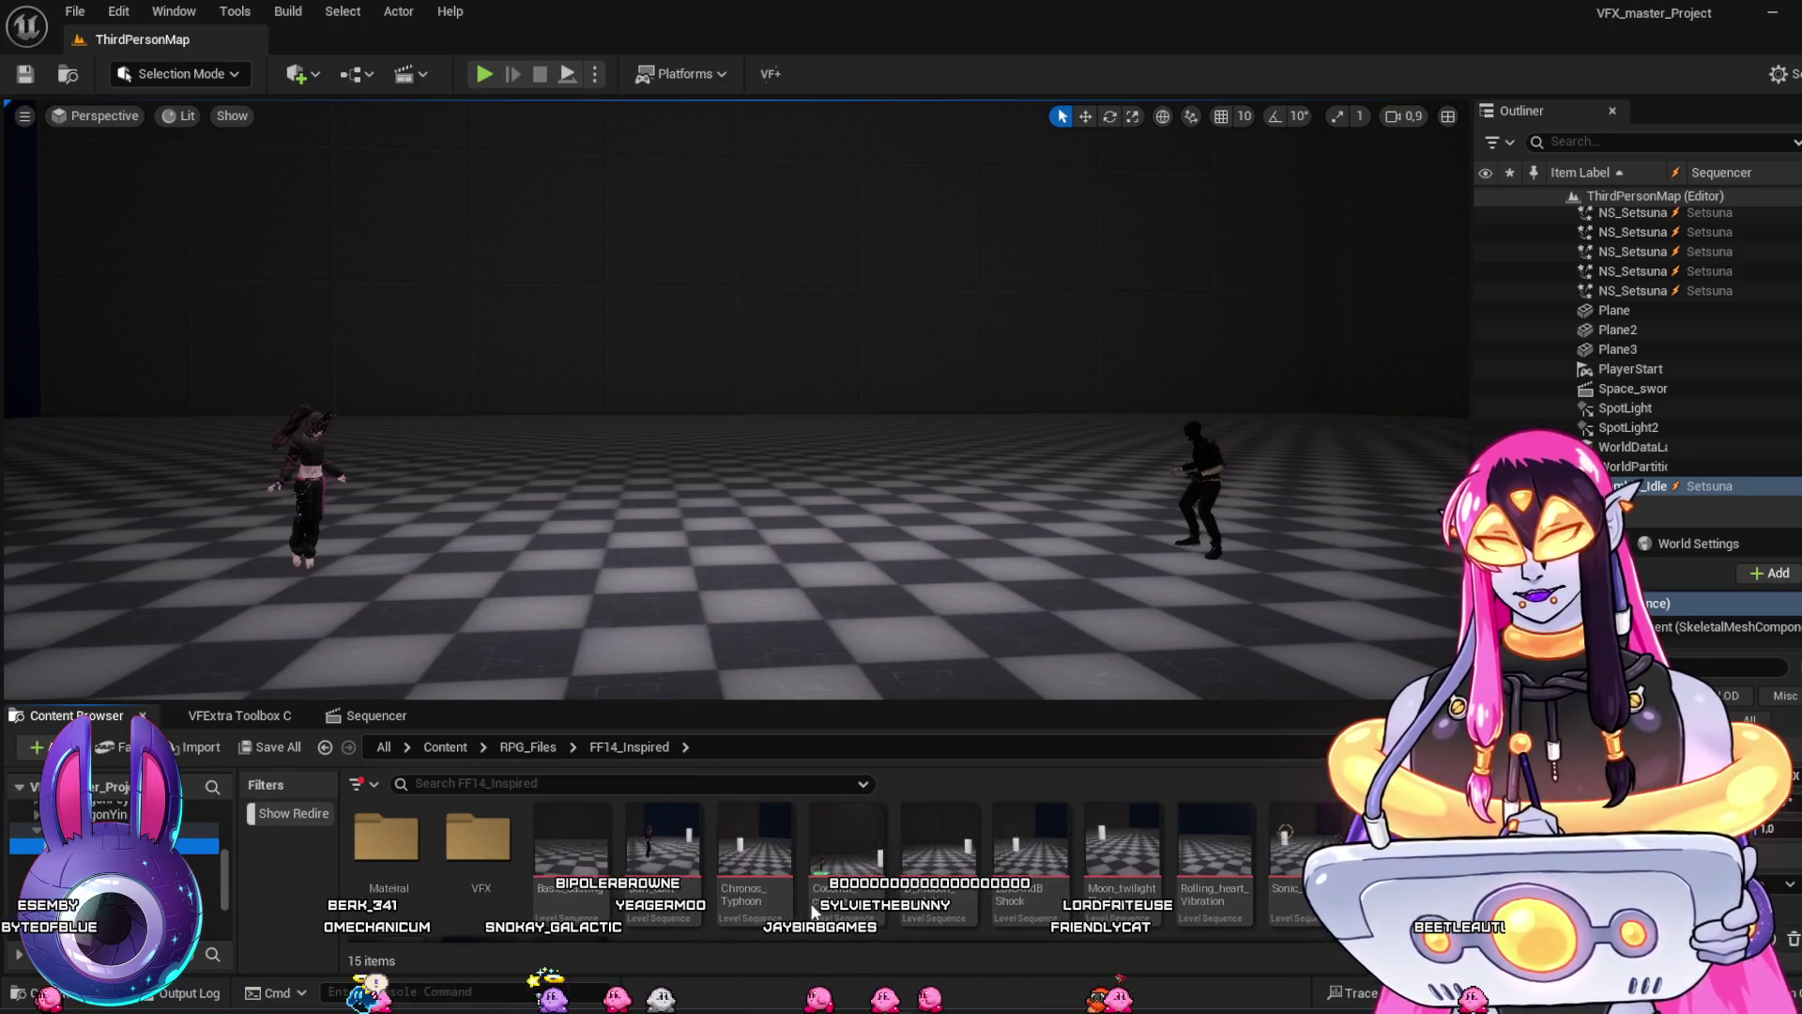
scroll(848, 890, "up", 2)
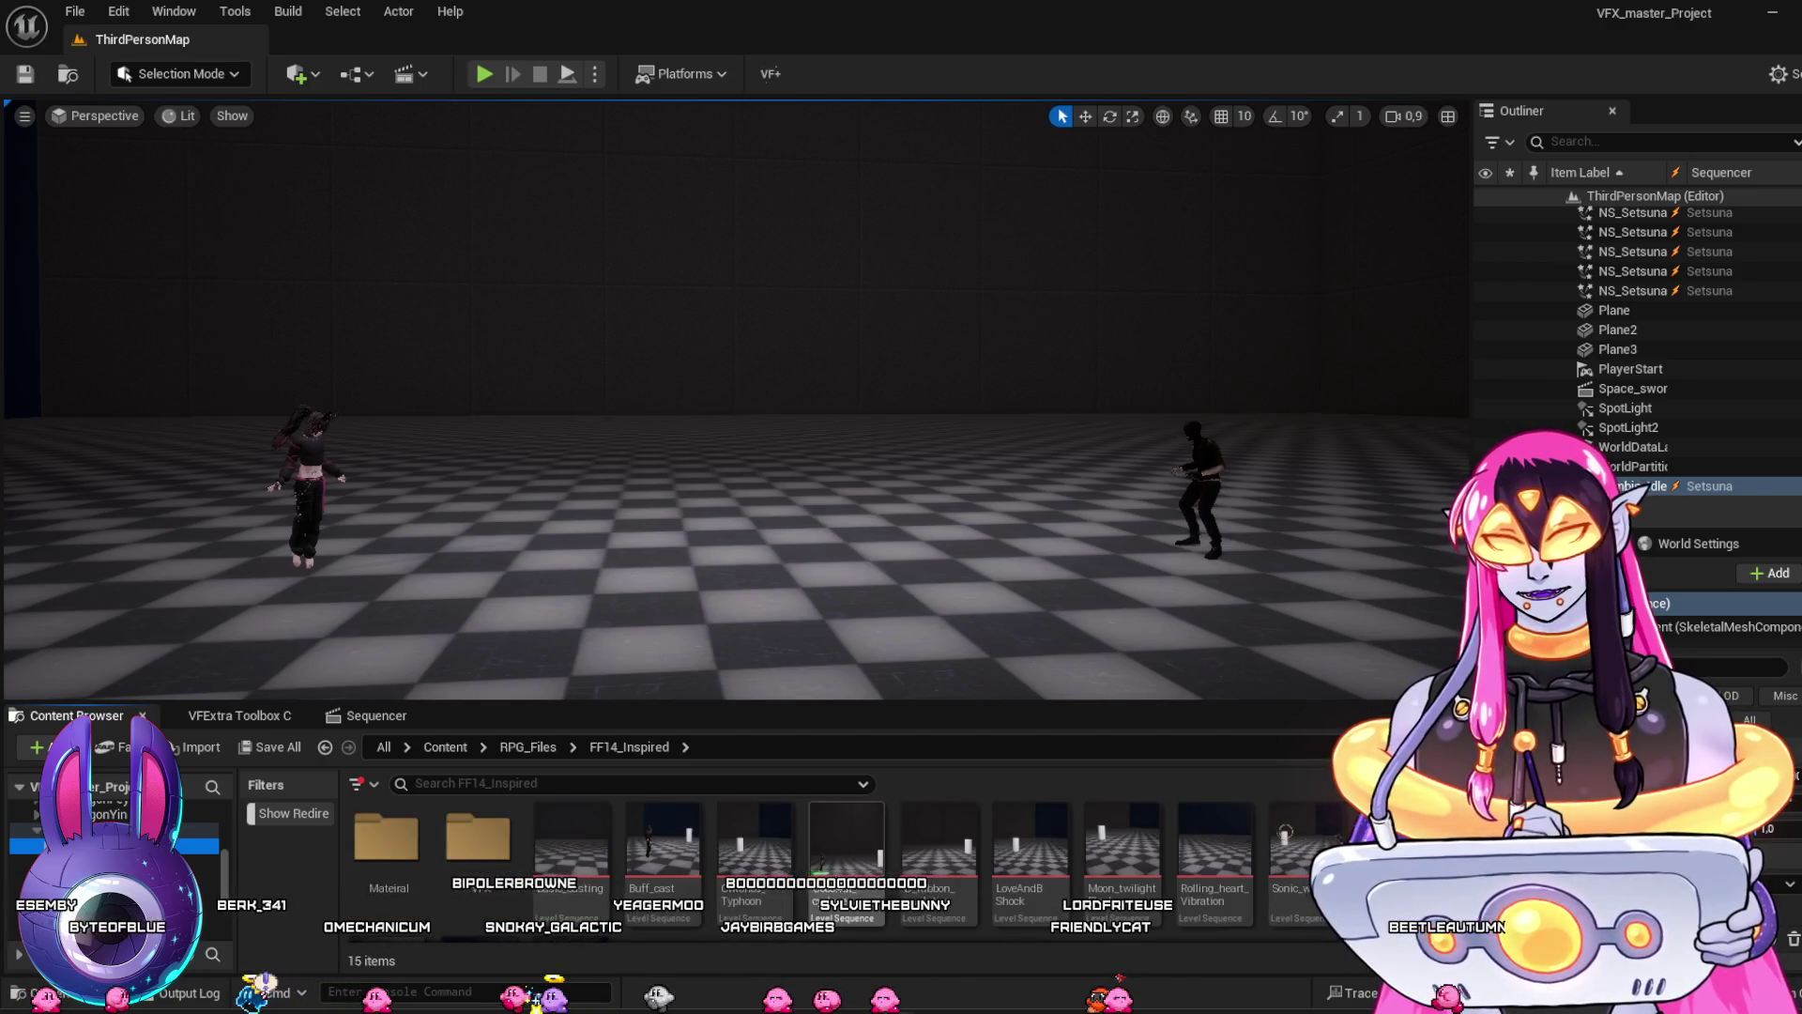
Open the Chronos_Typhoon level sequence and swing the viewport to a new angle
mouse_move(846, 840)
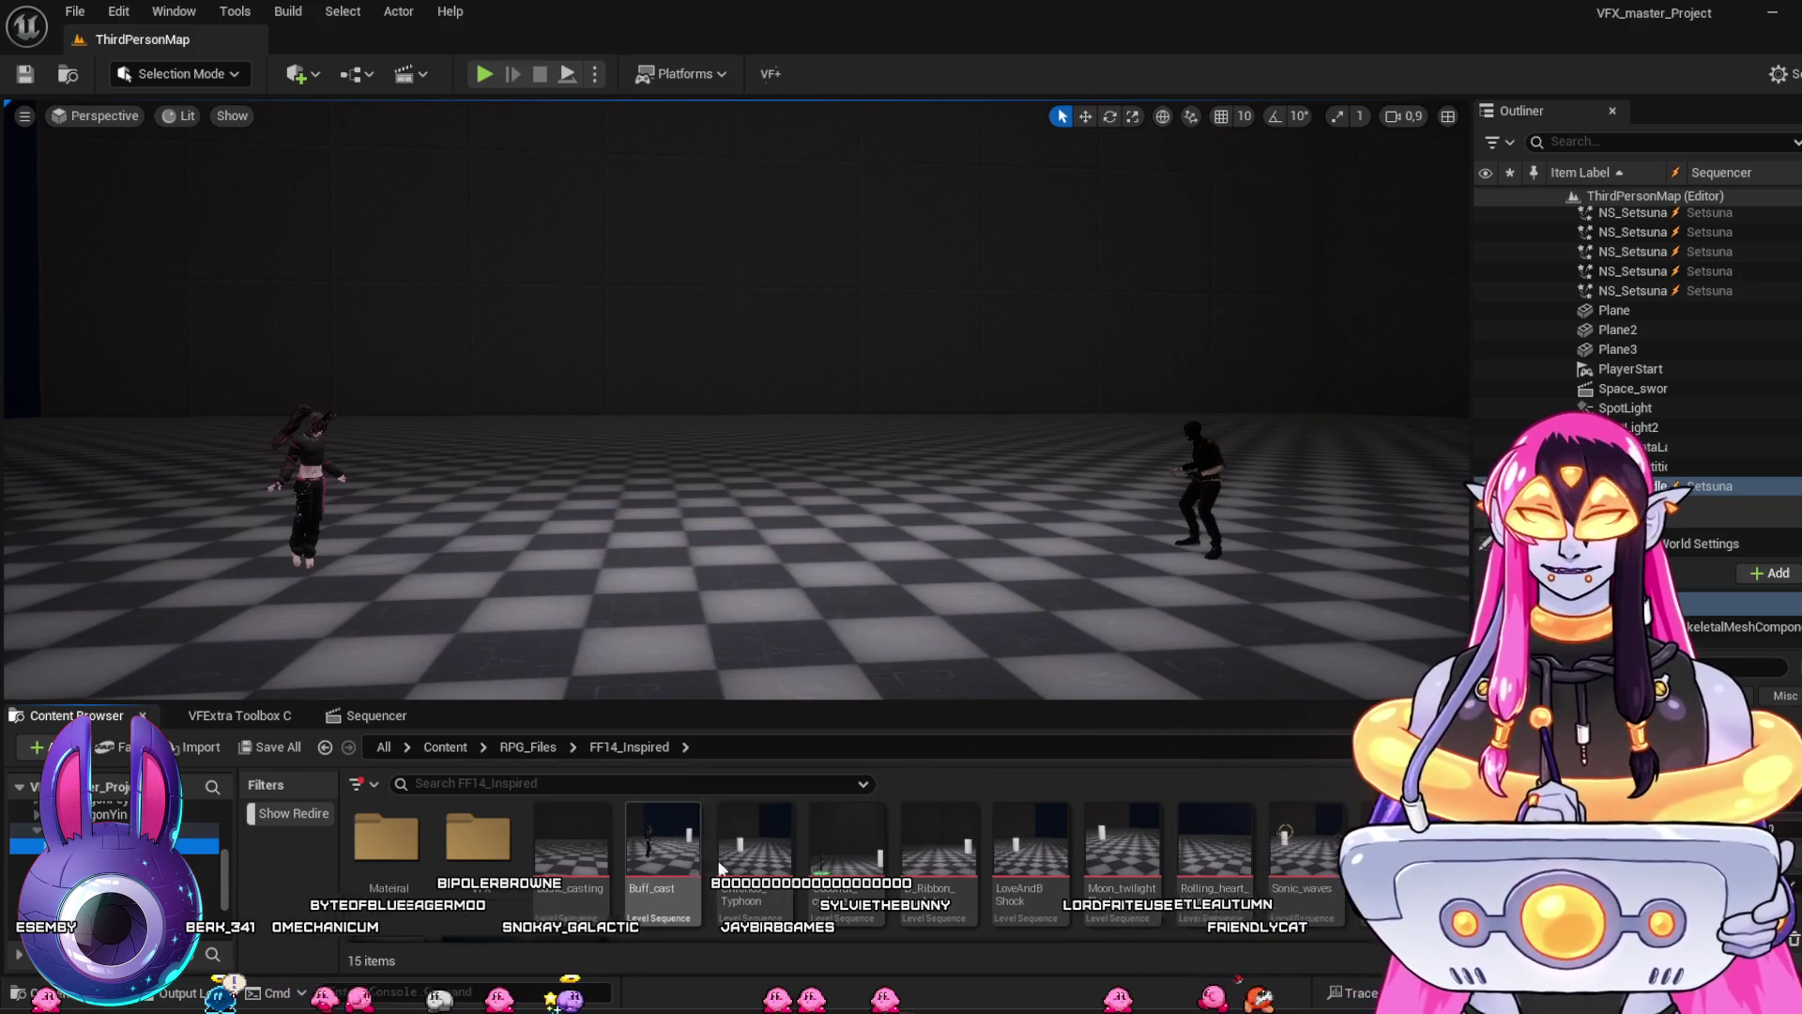
left_click(759, 847)
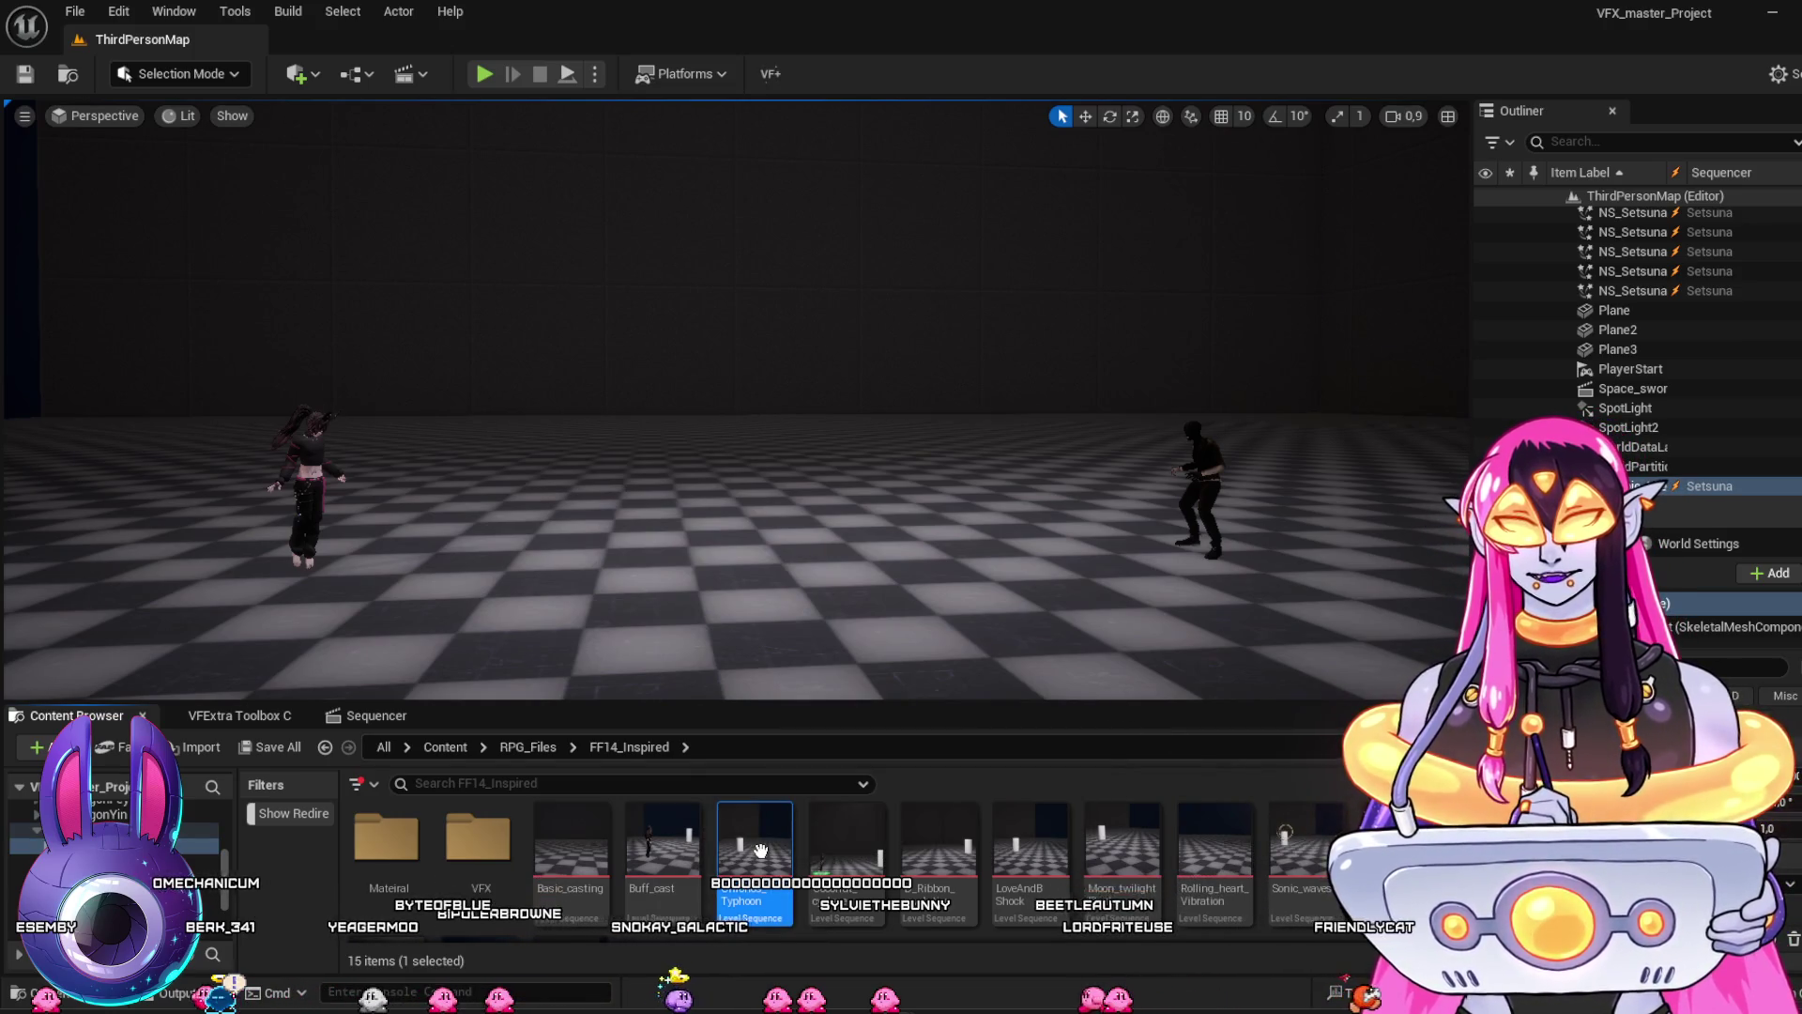
double_click(760, 849)
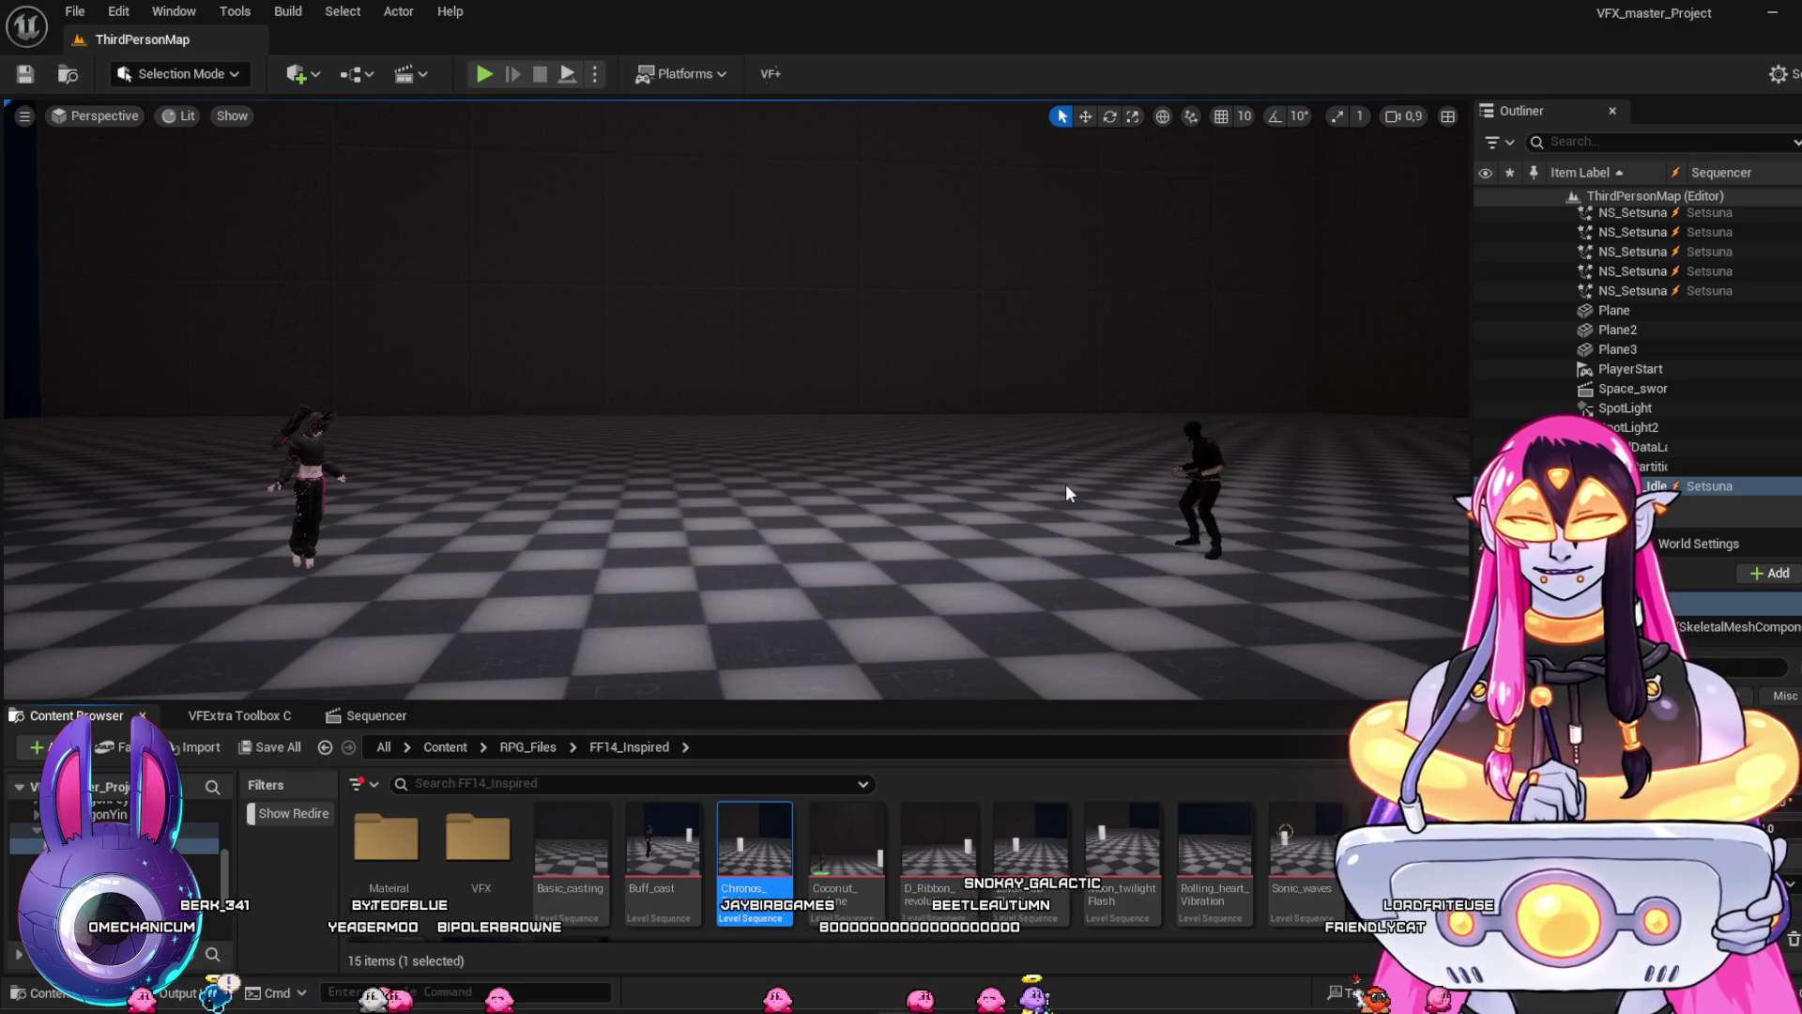
left_click_drag(768, 594, 757, 609)
Play and scrub Chronos_Typhoon between frames 0078 and 0217, replaying from about 0182
mouse_move(511, 777)
left_mouse_down()
mouse_move(798, 775)
mouse_move(605, 765)
left_mouse_up()
key("space")
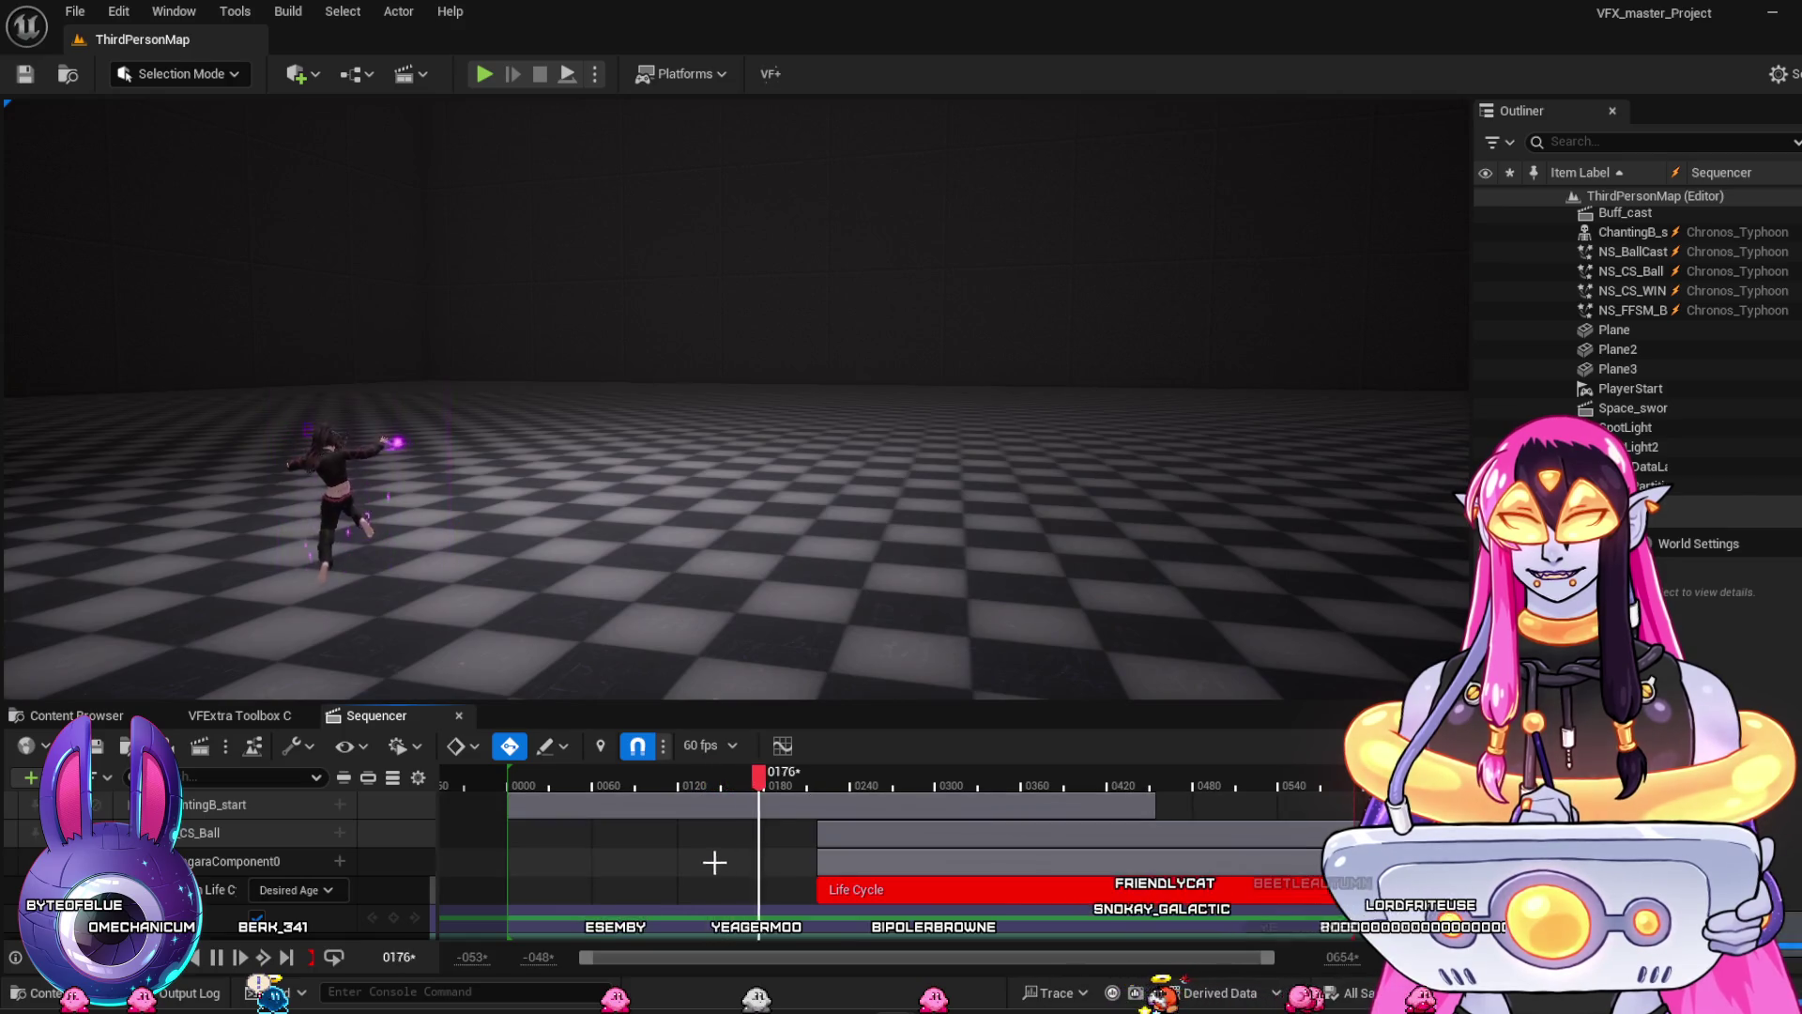
key("space")
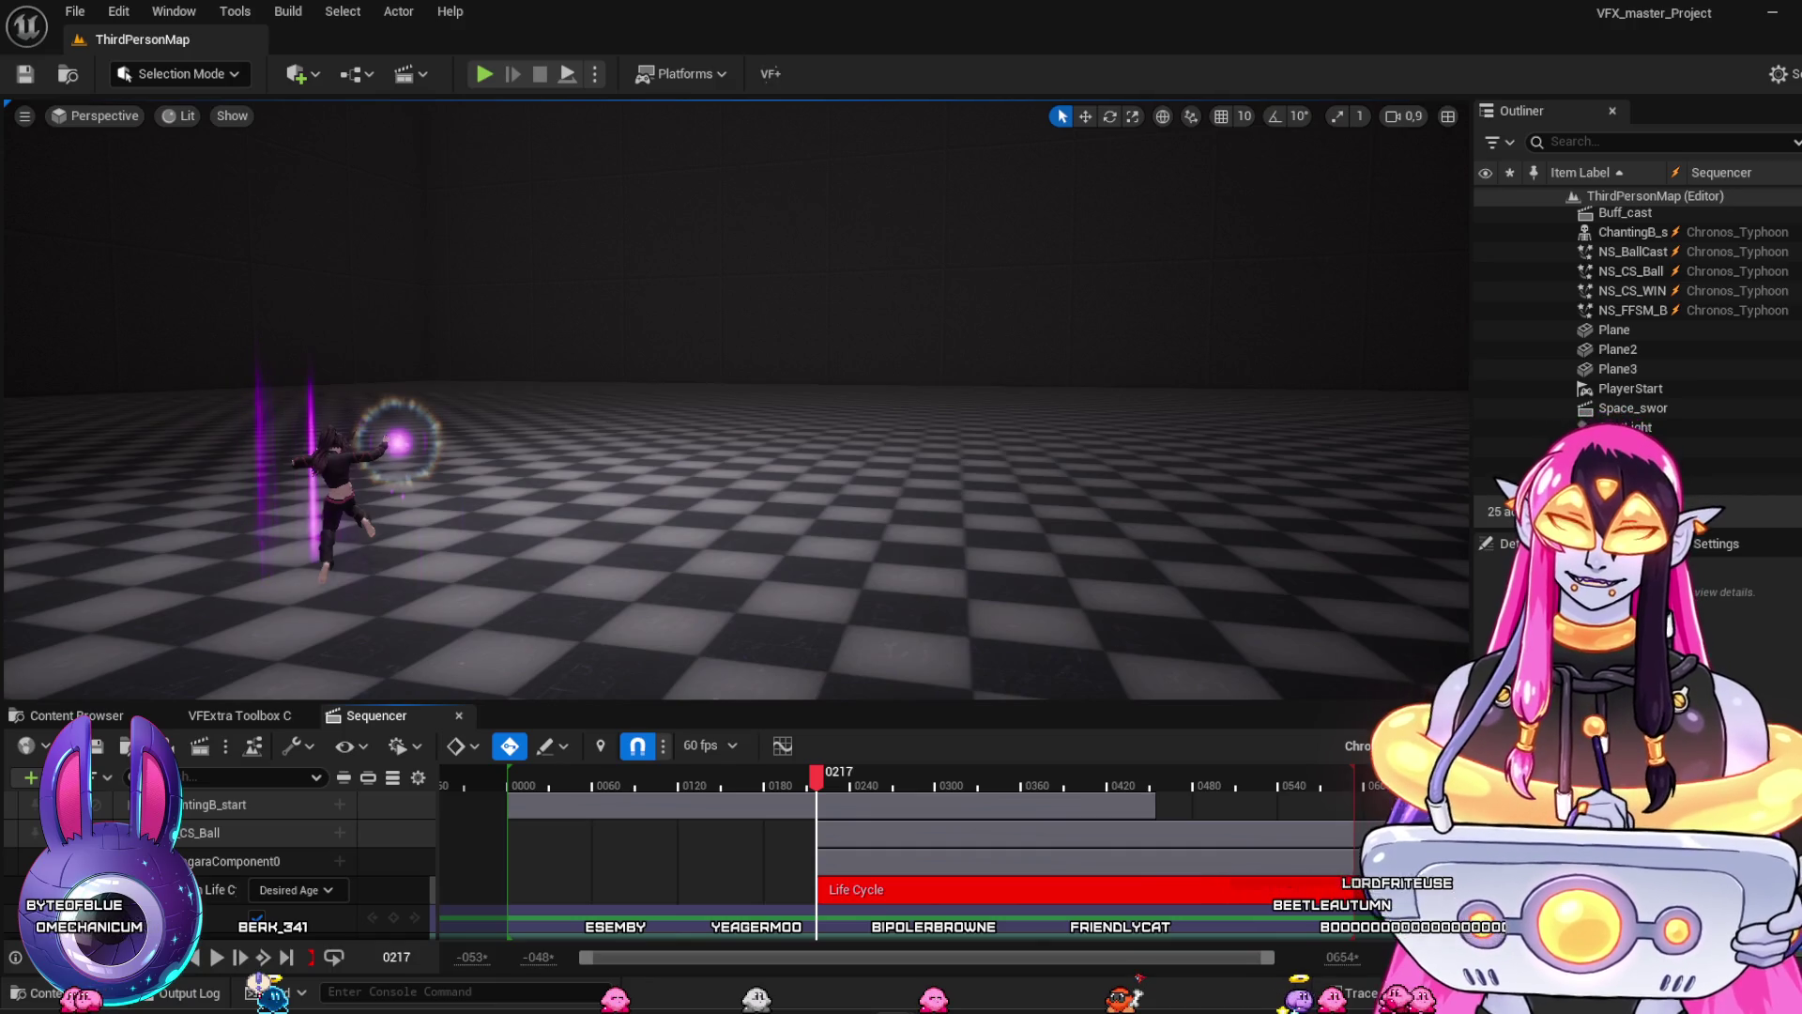
mouse_move(916, 786)
left_mouse_down()
mouse_move(1085, 796)
mouse_move(756, 777)
left_mouse_up()
key("space")
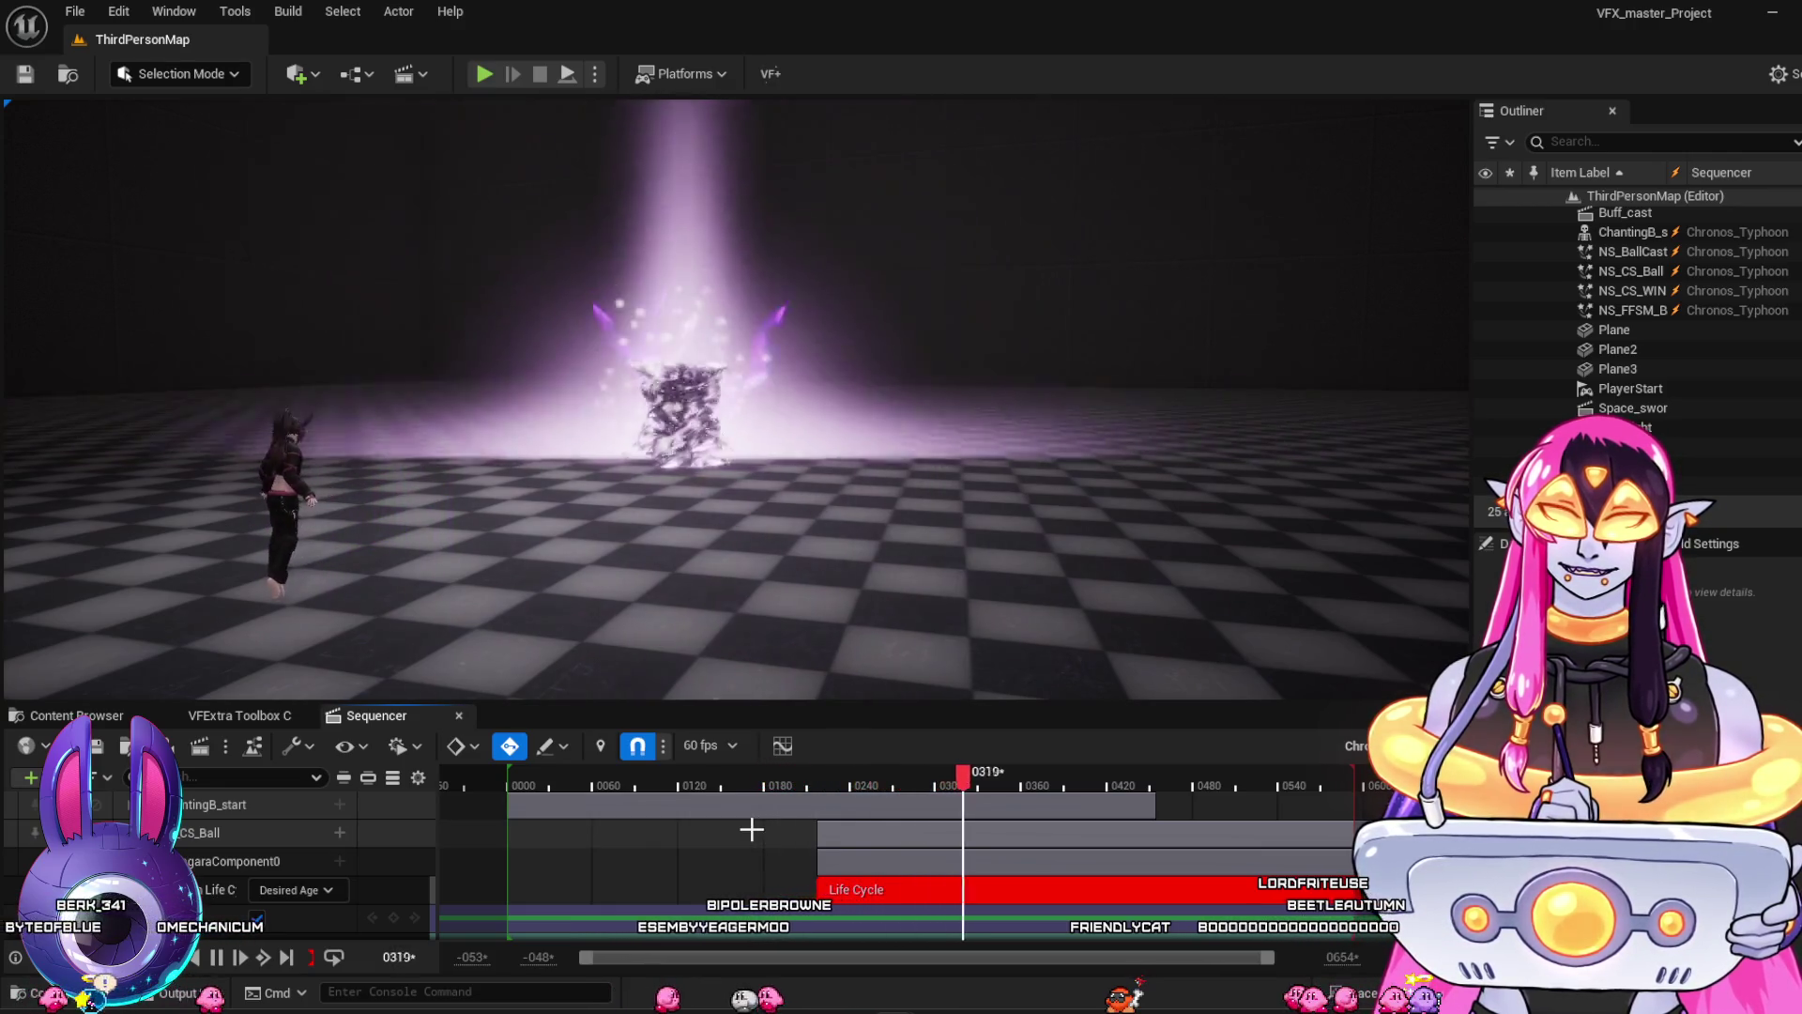
key("space")
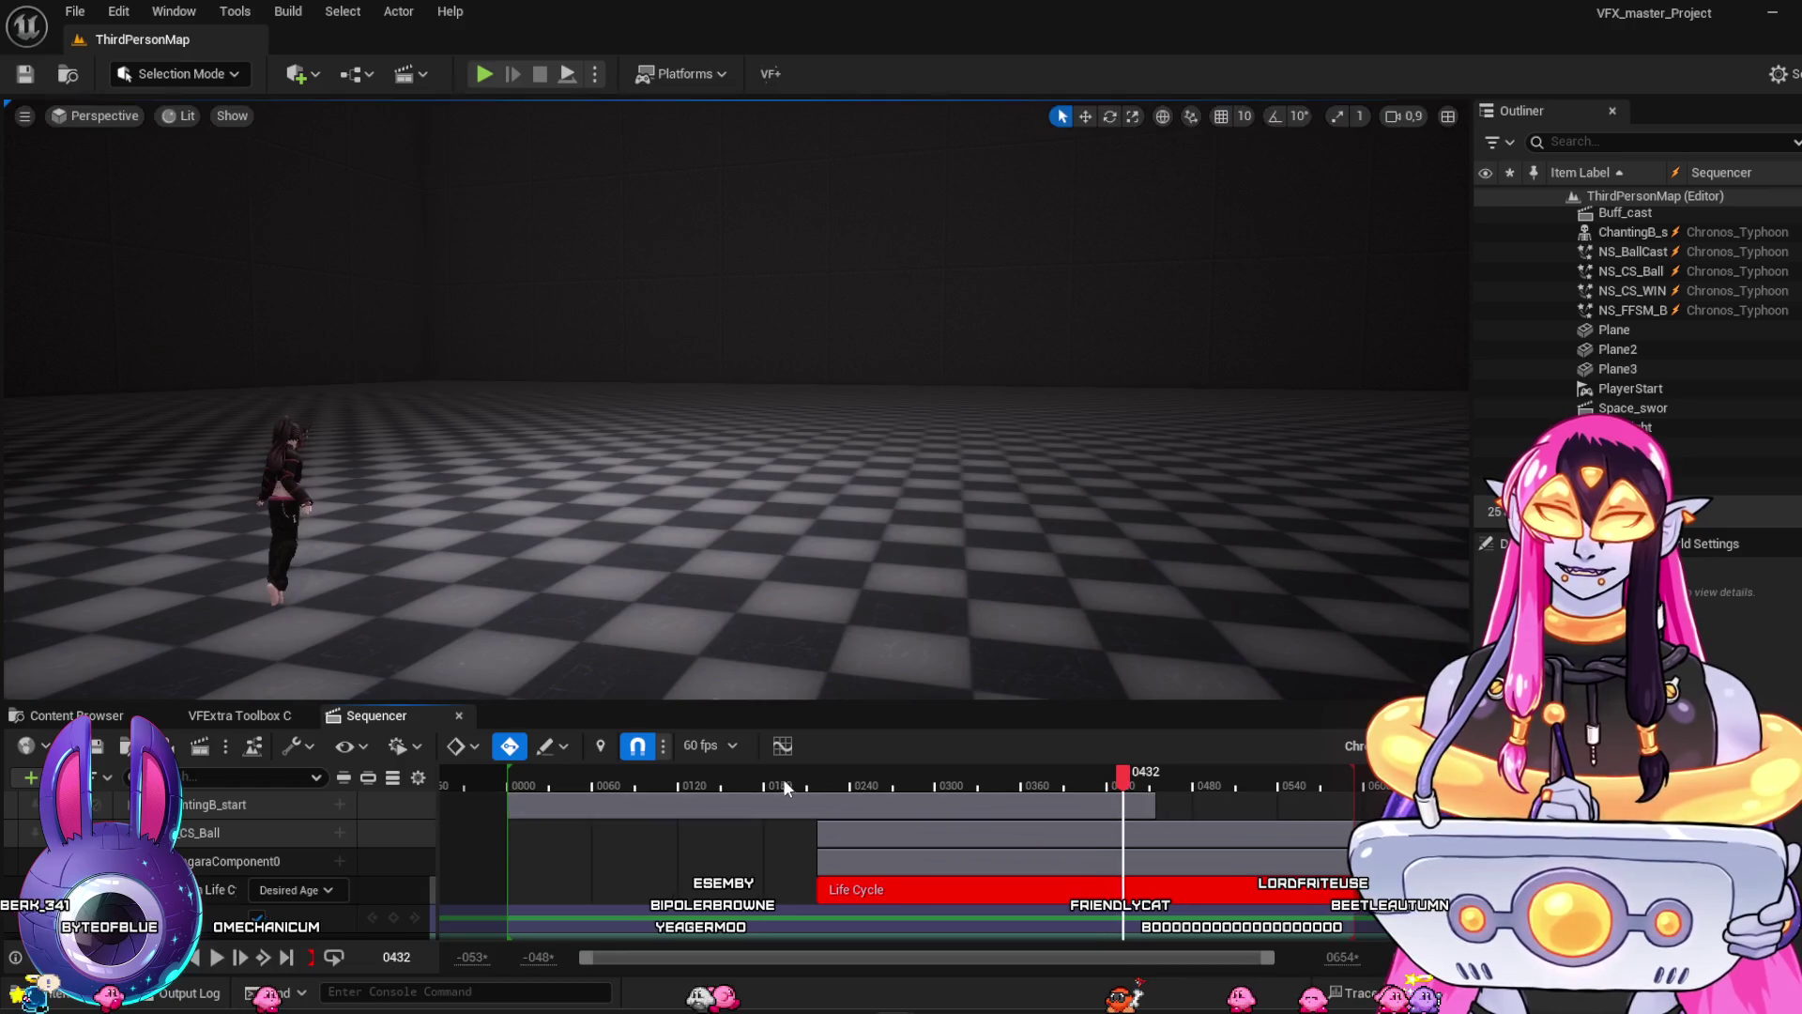
left_click(767, 779)
key("space")
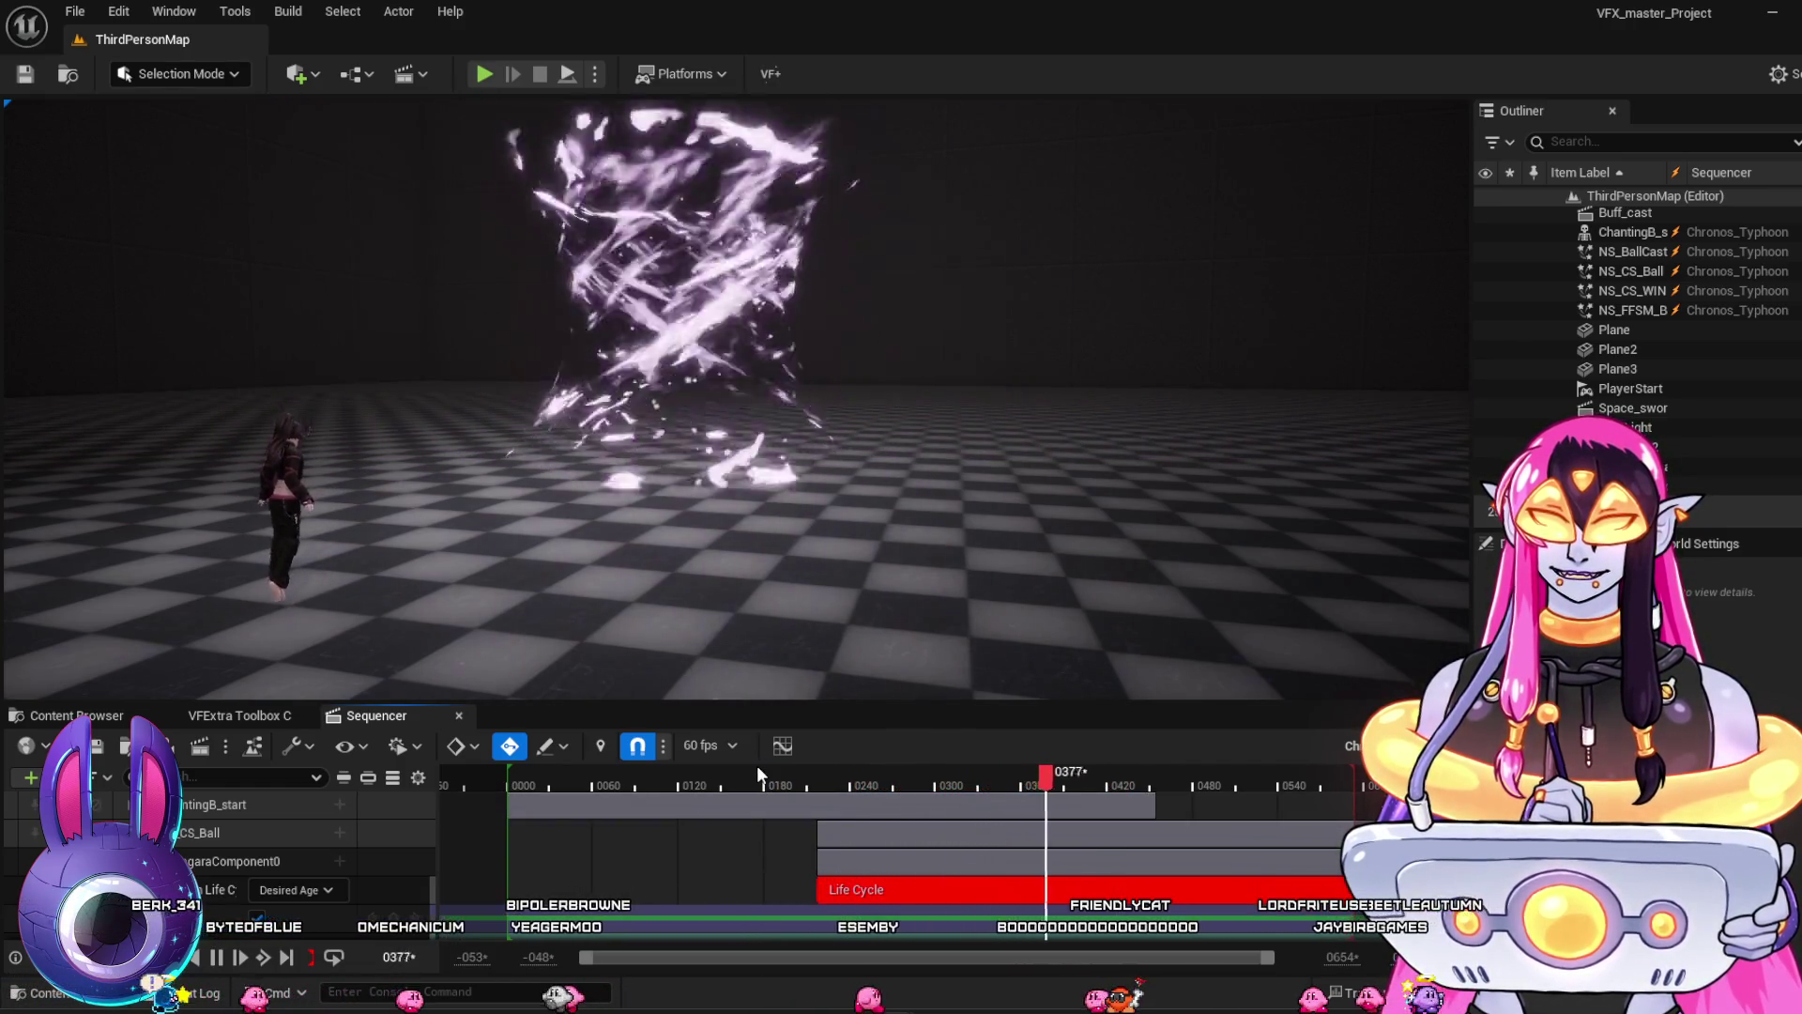
Replay the Typhoon effect from frame 0185 to 0419, settle near frame 0368, then show the Content Browser
mouse_move(791, 775)
left_mouse_down()
mouse_move(911, 832)
mouse_move(998, 910)
mouse_move(1072, 915)
left_mouse_up()
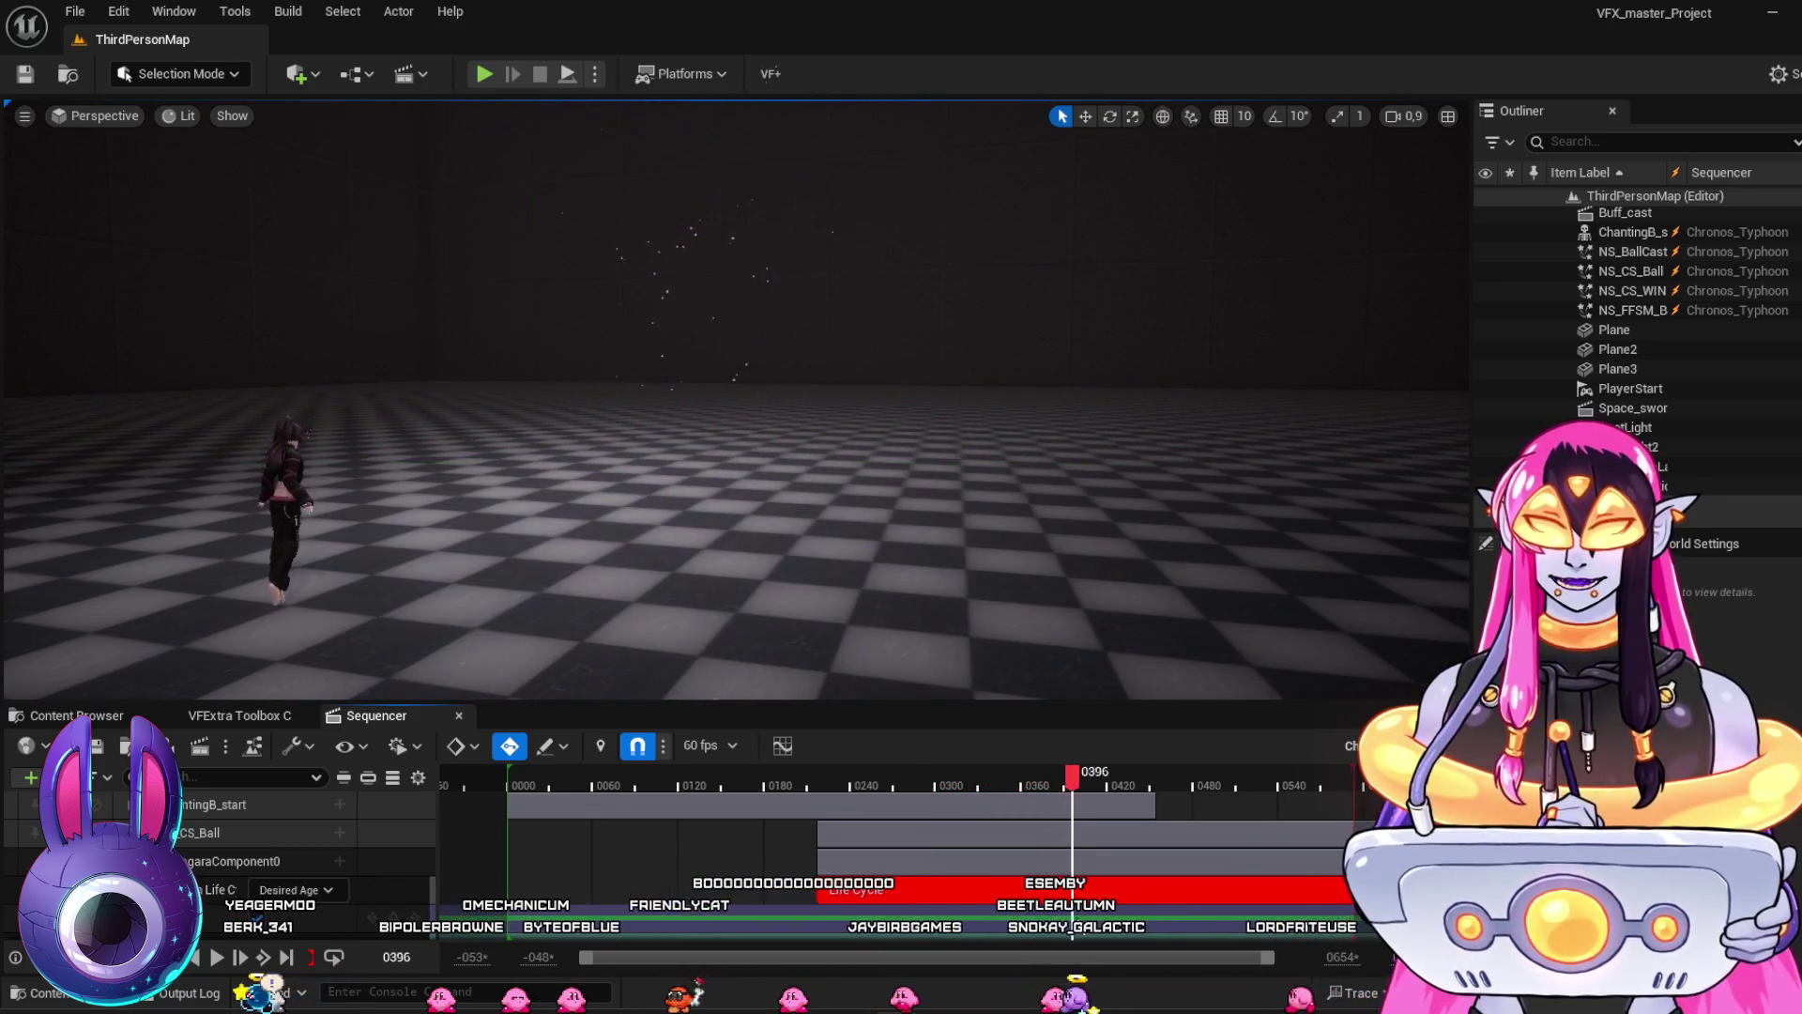
left_click(778, 781)
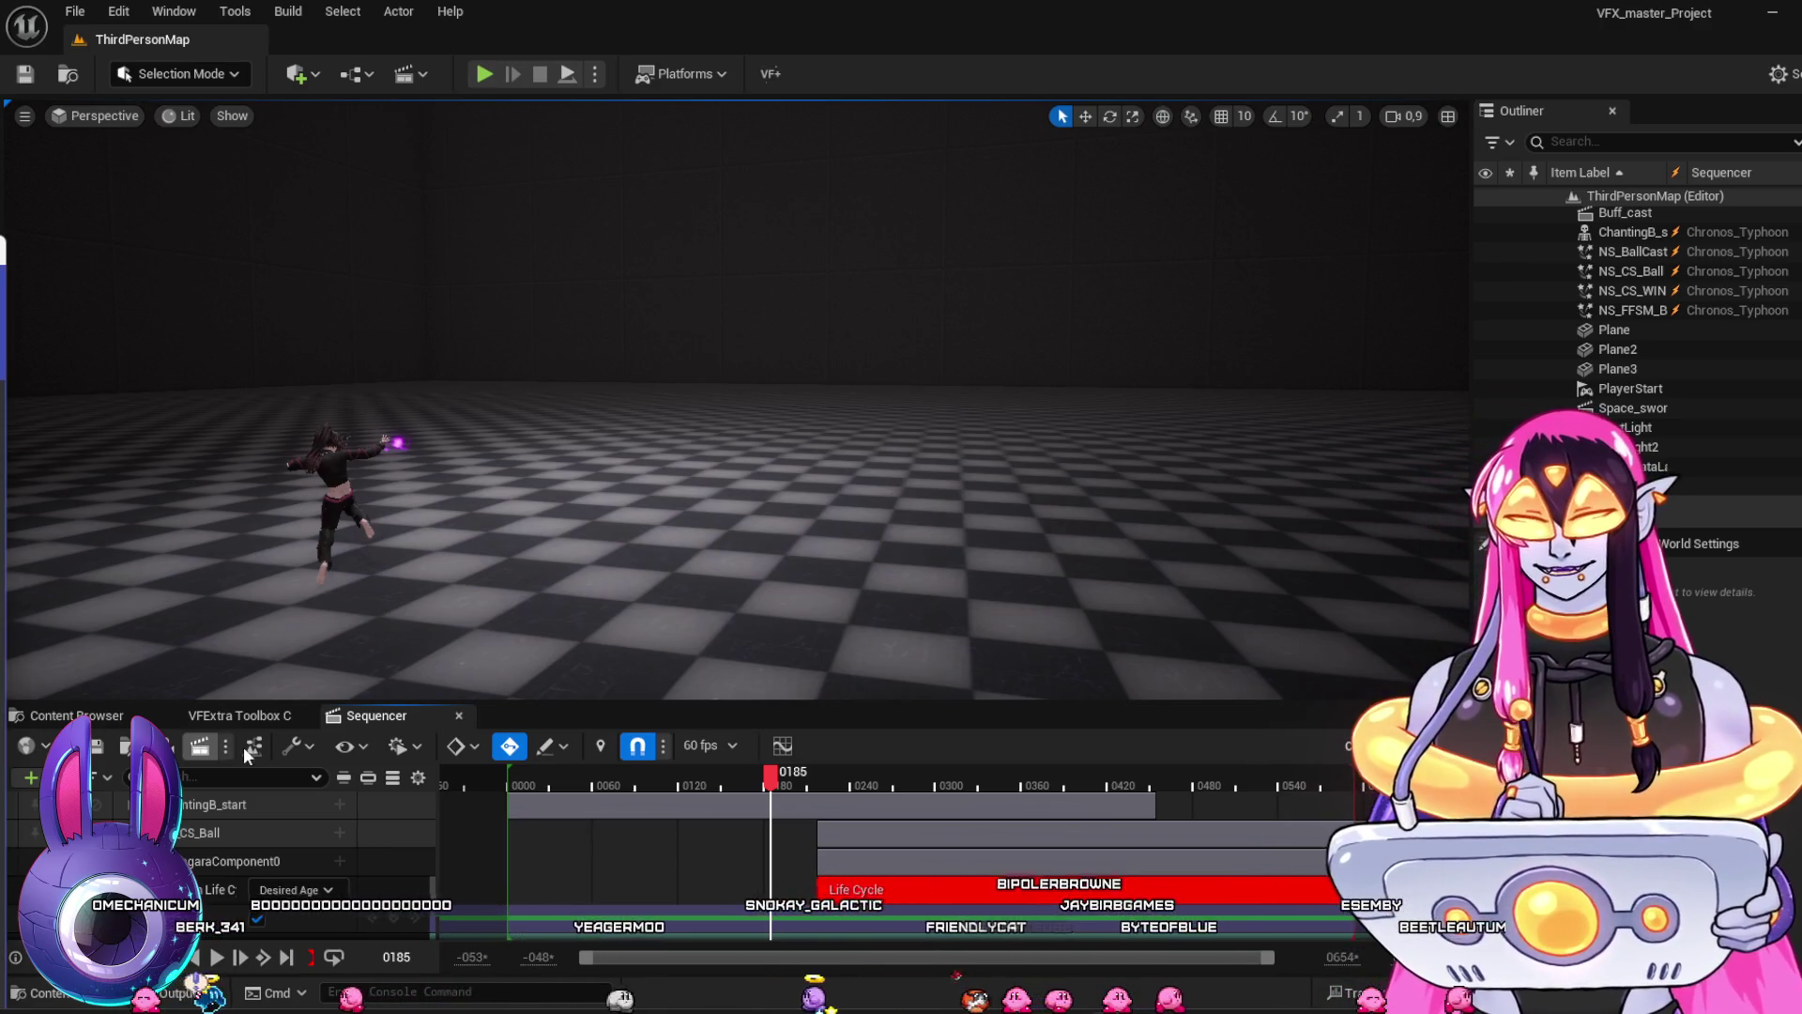
left_click(749, 779)
key("space")
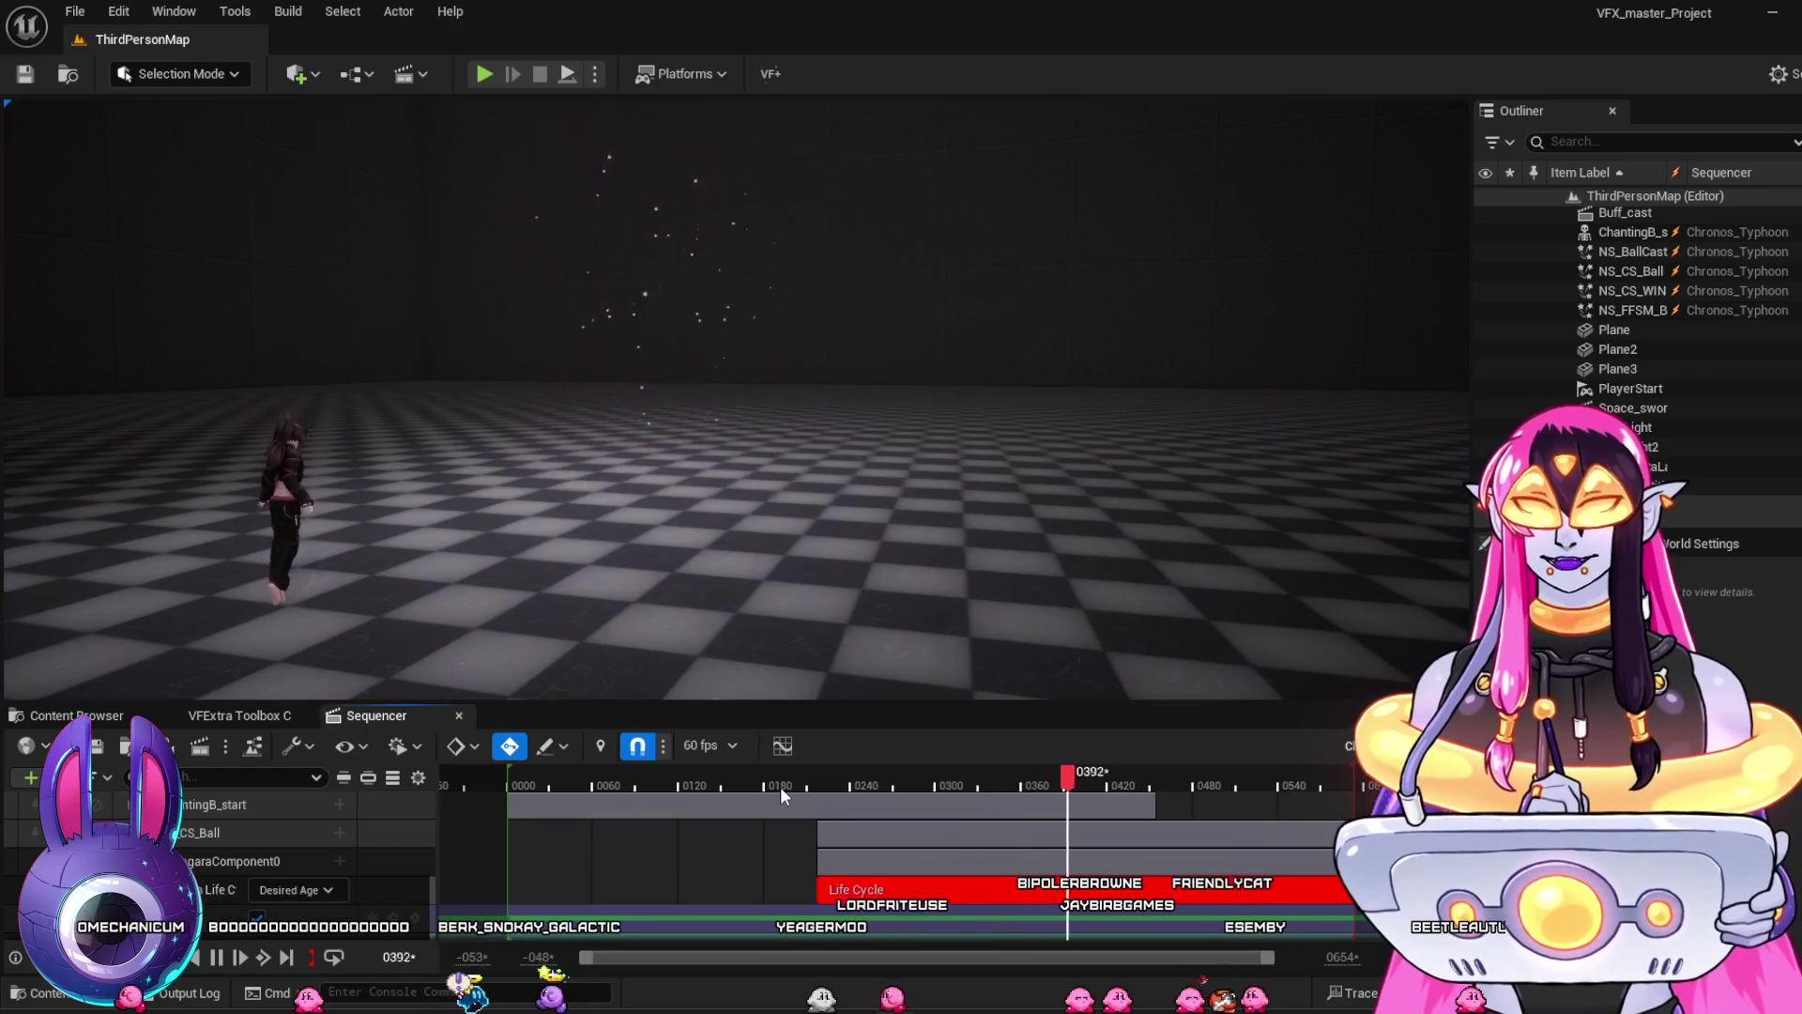
key("space")
left_click_drag(901, 783, 1045, 796)
mouse_move(1011, 785)
left_mouse_down()
mouse_move(976, 778)
mouse_move(1066, 802)
left_mouse_up()
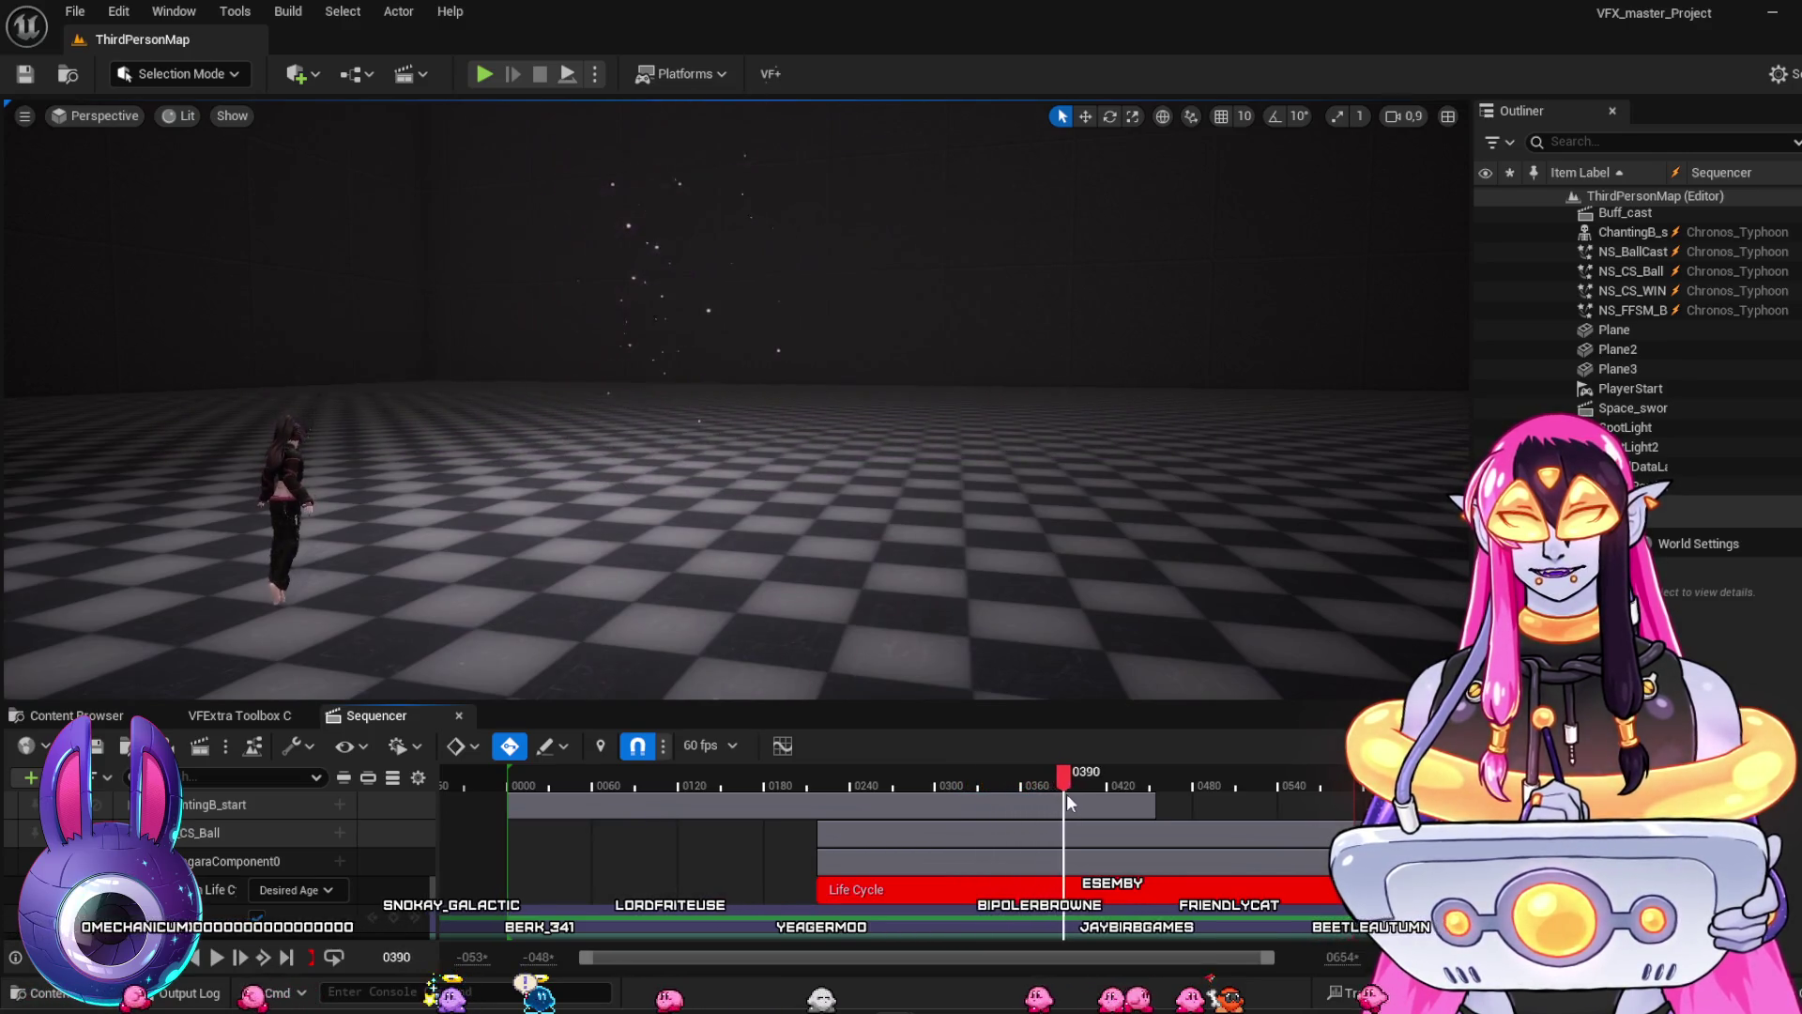
left_click(91, 718)
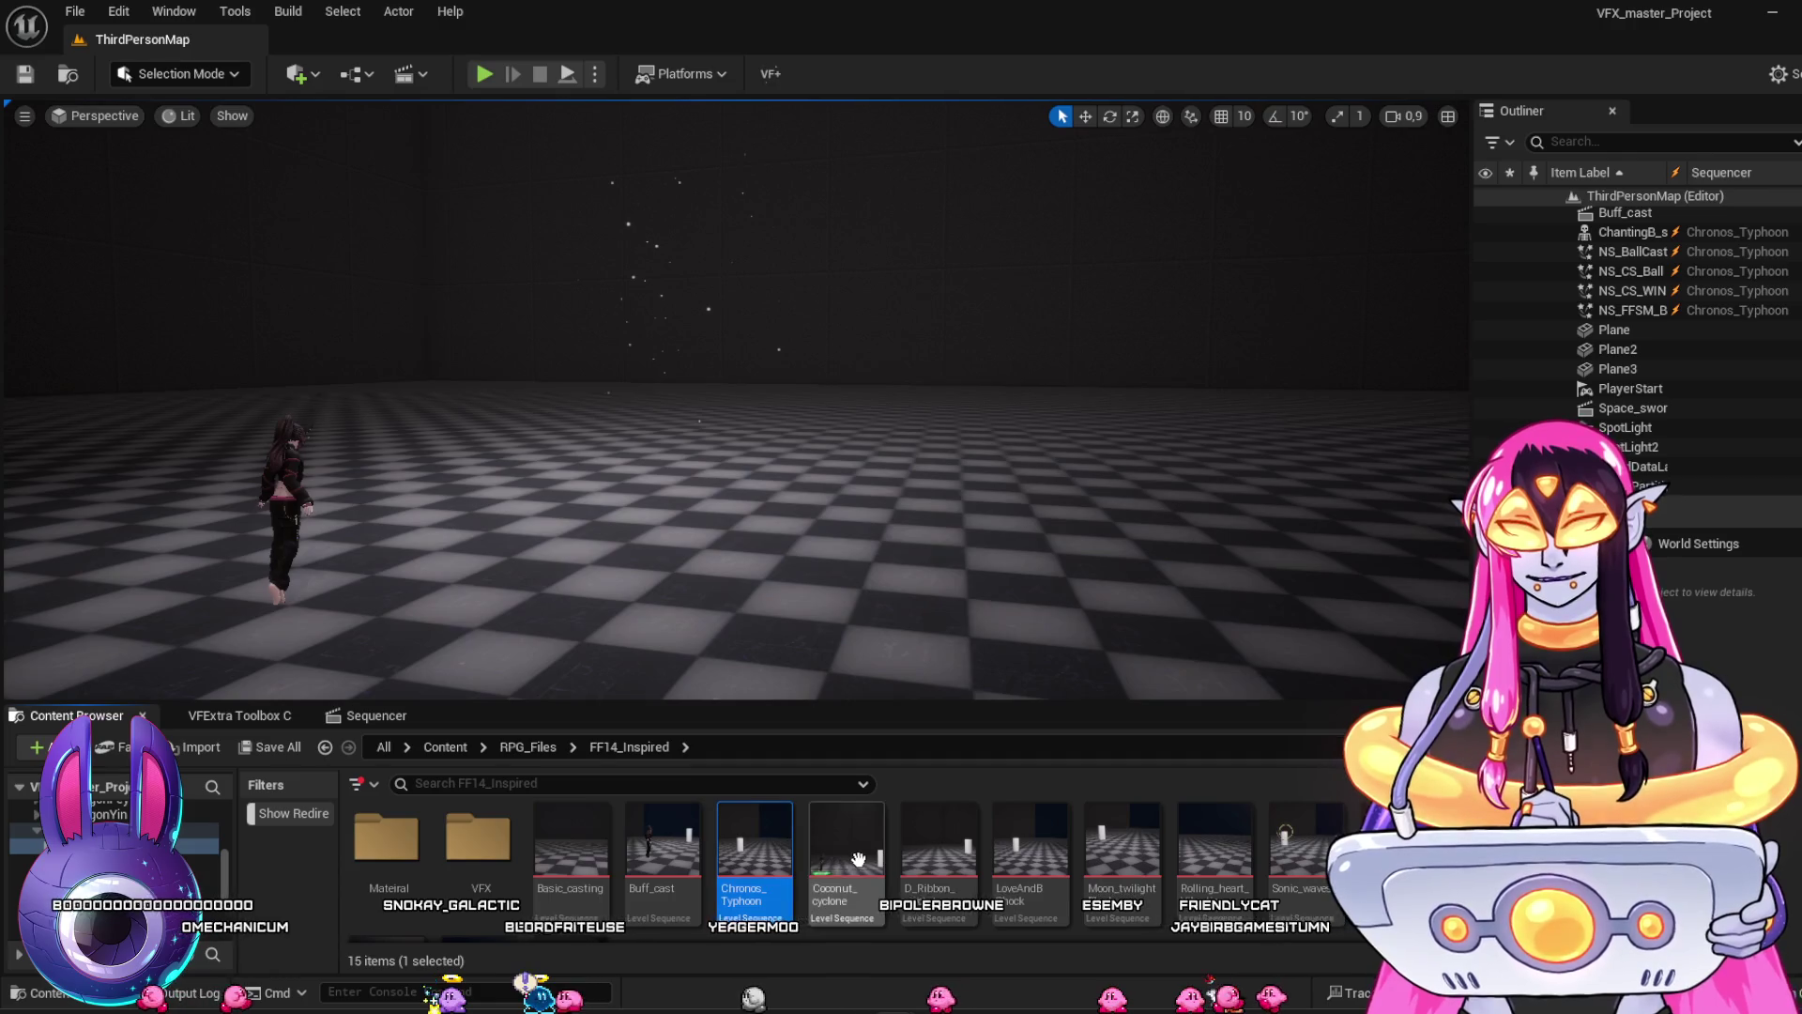
Open D_Ribbon_revolution and play it, restarting from frame 0131
left_click(938, 844)
double_click(939, 844)
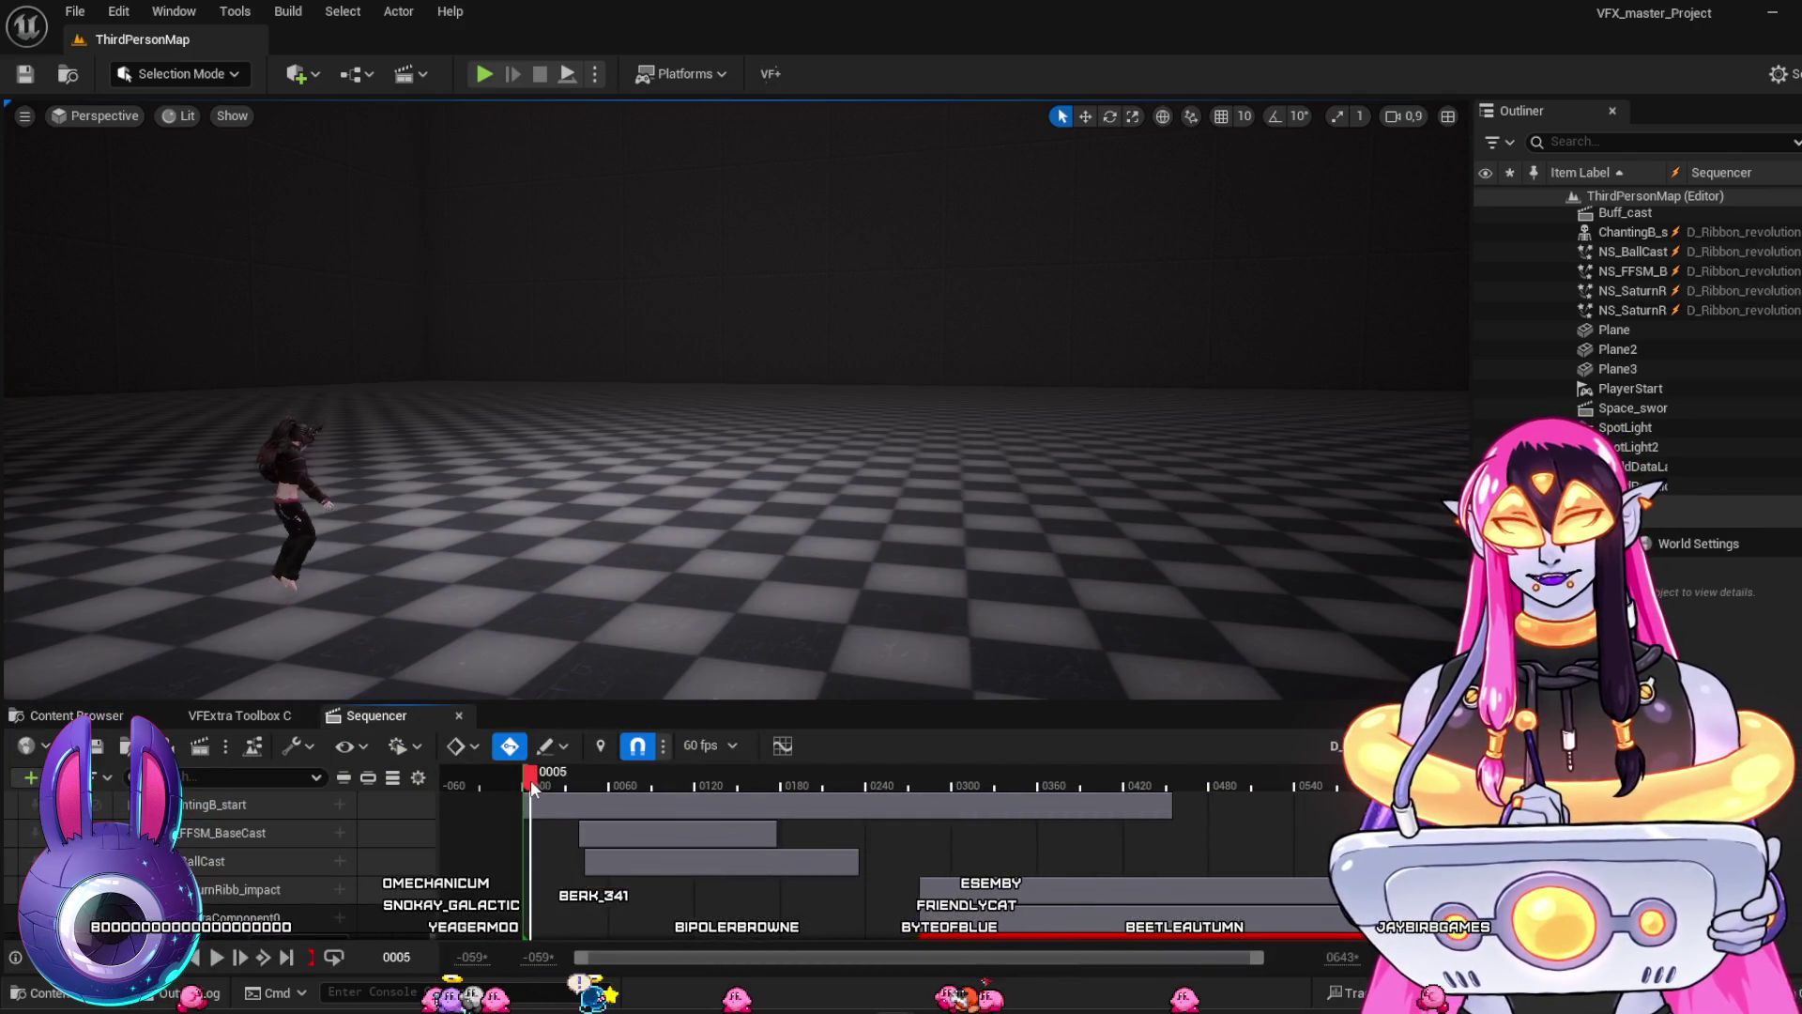
key("space")
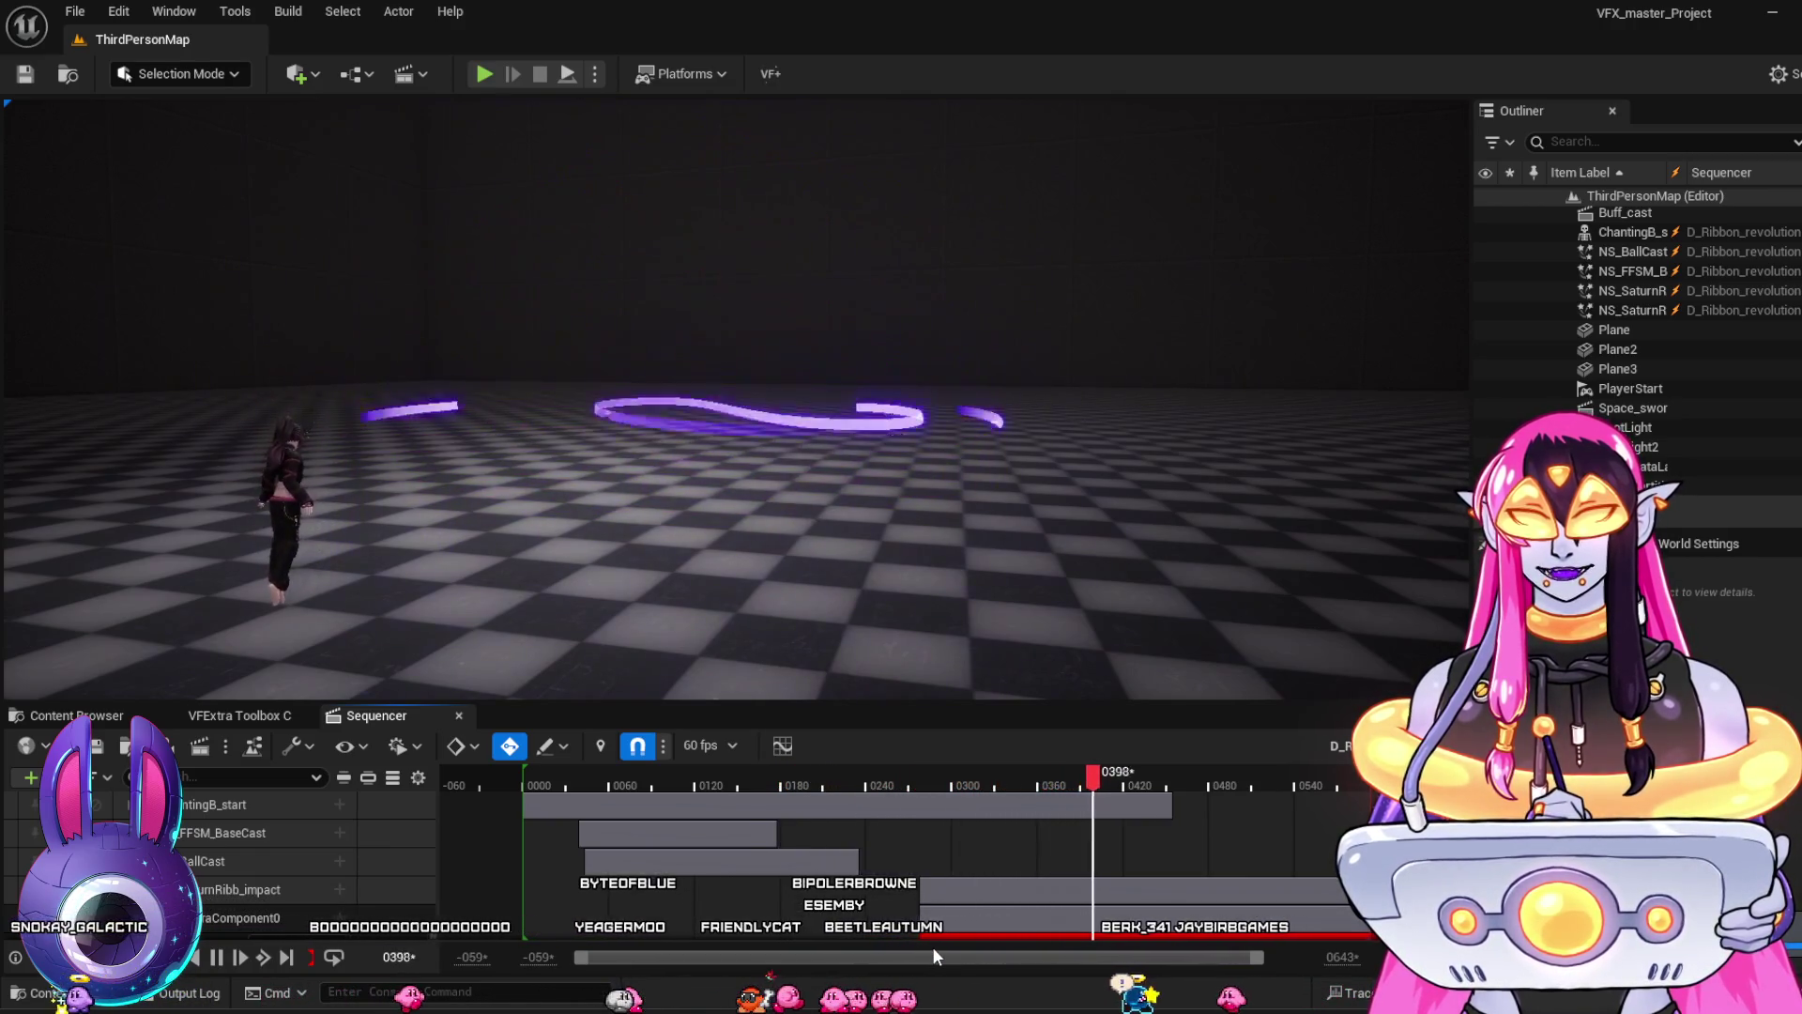
key("space")
left_click(711, 781)
key("space")
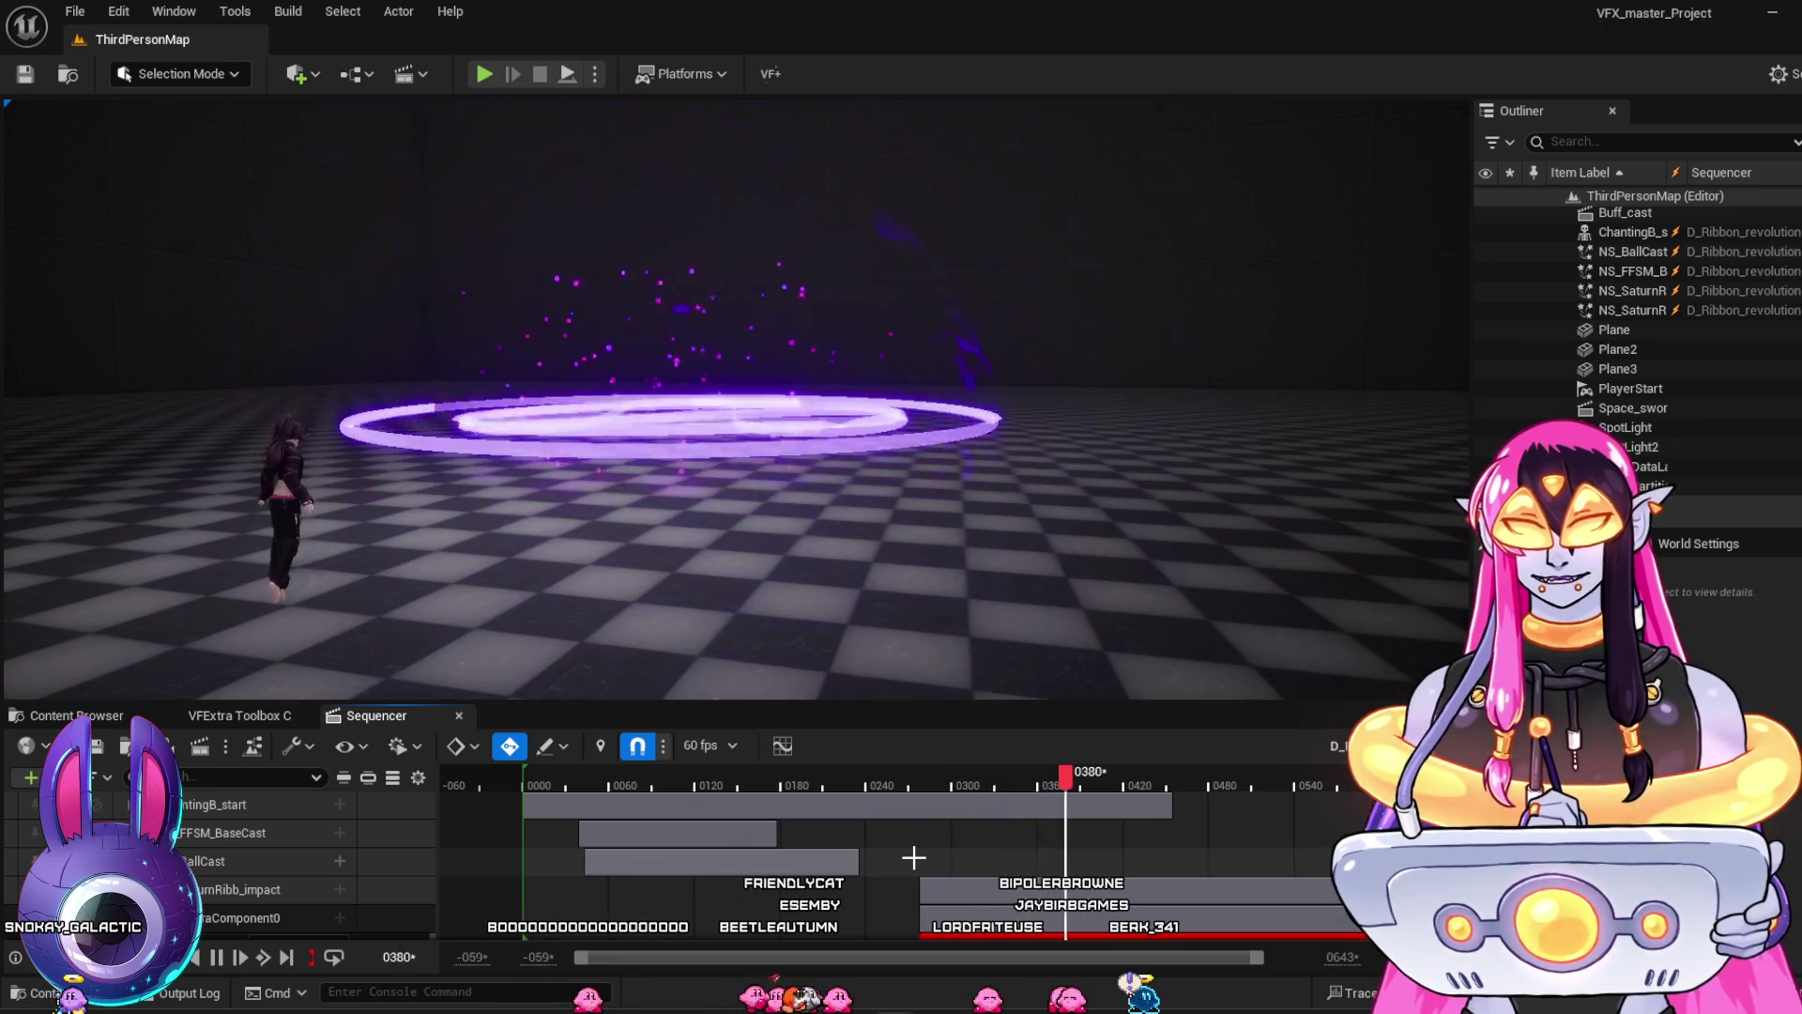
Scrub the ribbon effect between frames 0173 and 0392, including the full dome at 0355
left_click(770, 783)
mouse_move(868, 817)
left_mouse_down()
mouse_move(897, 813)
mouse_move(819, 805)
left_mouse_up()
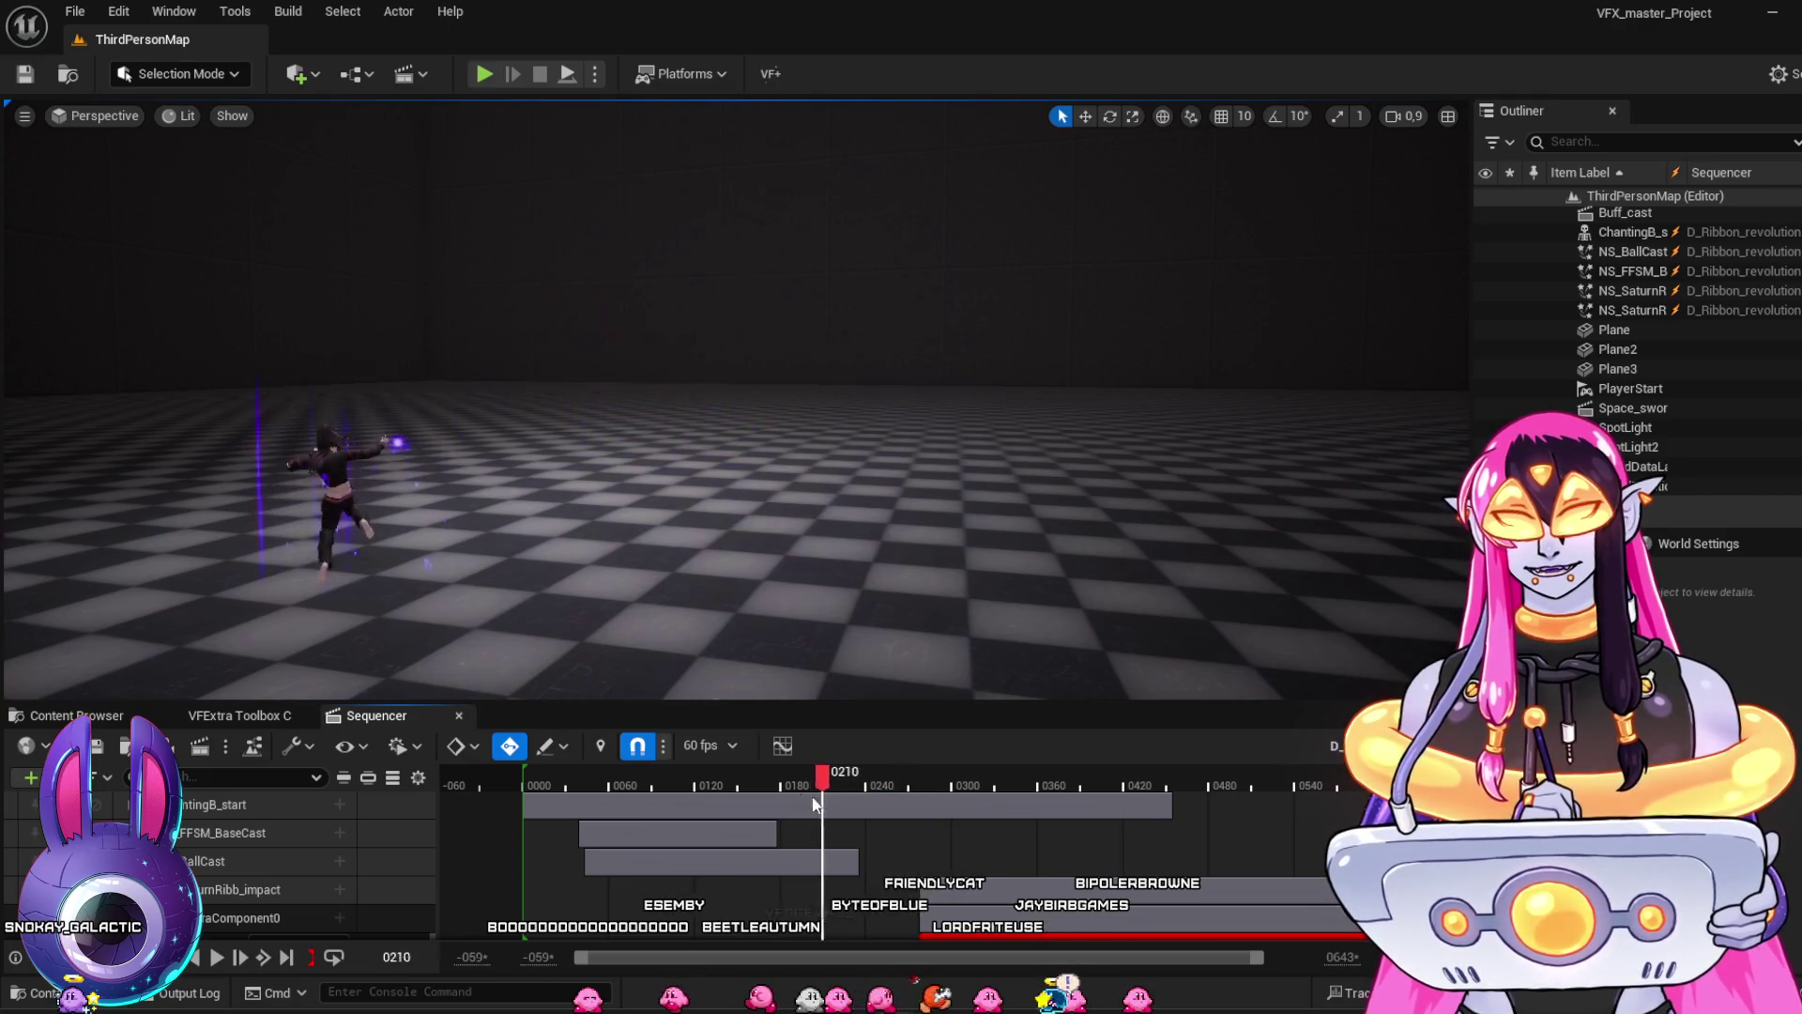
mouse_move(967, 868)
left_mouse_down()
mouse_move(1084, 915)
mouse_move(815, 939)
mouse_move(980, 997)
mouse_move(1070, 996)
mouse_move(825, 976)
left_mouse_up()
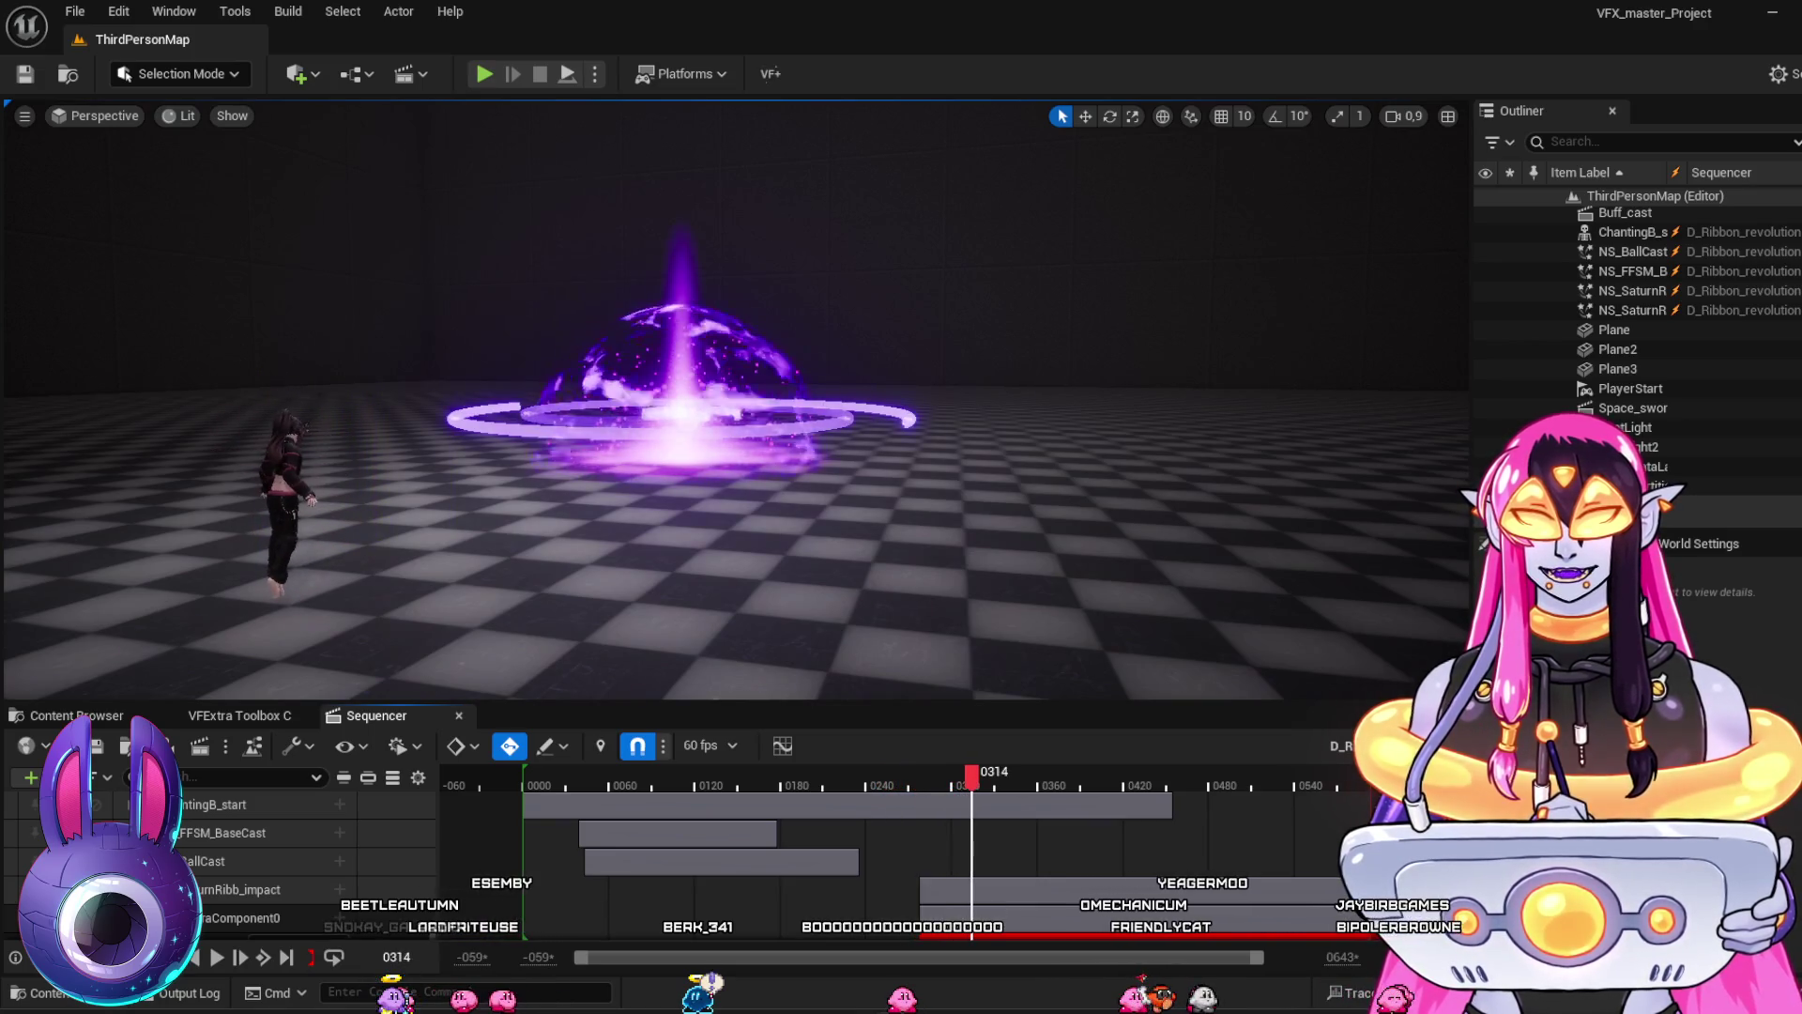
mouse_move(981, 775)
left_mouse_down()
mouse_move(1030, 775)
mouse_move(821, 981)
mouse_move(872, 1004)
left_mouse_up()
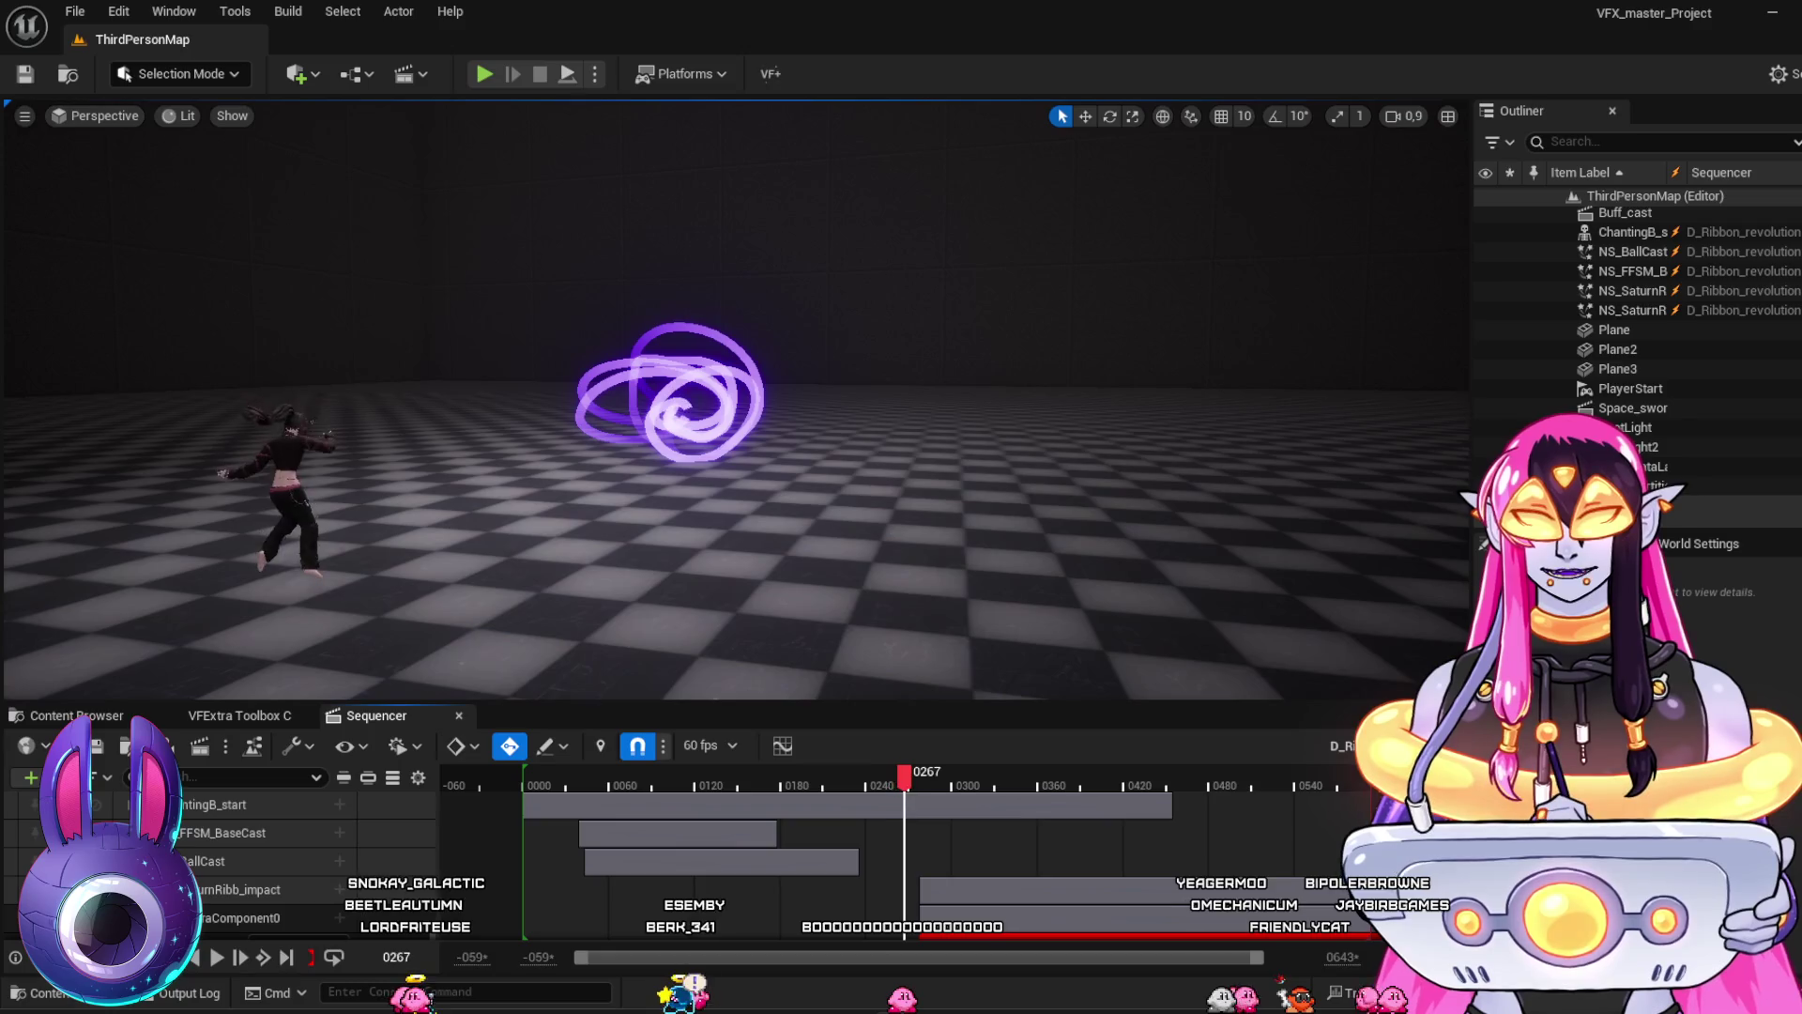
left_click_drag(847, 1006, 883, 1009)
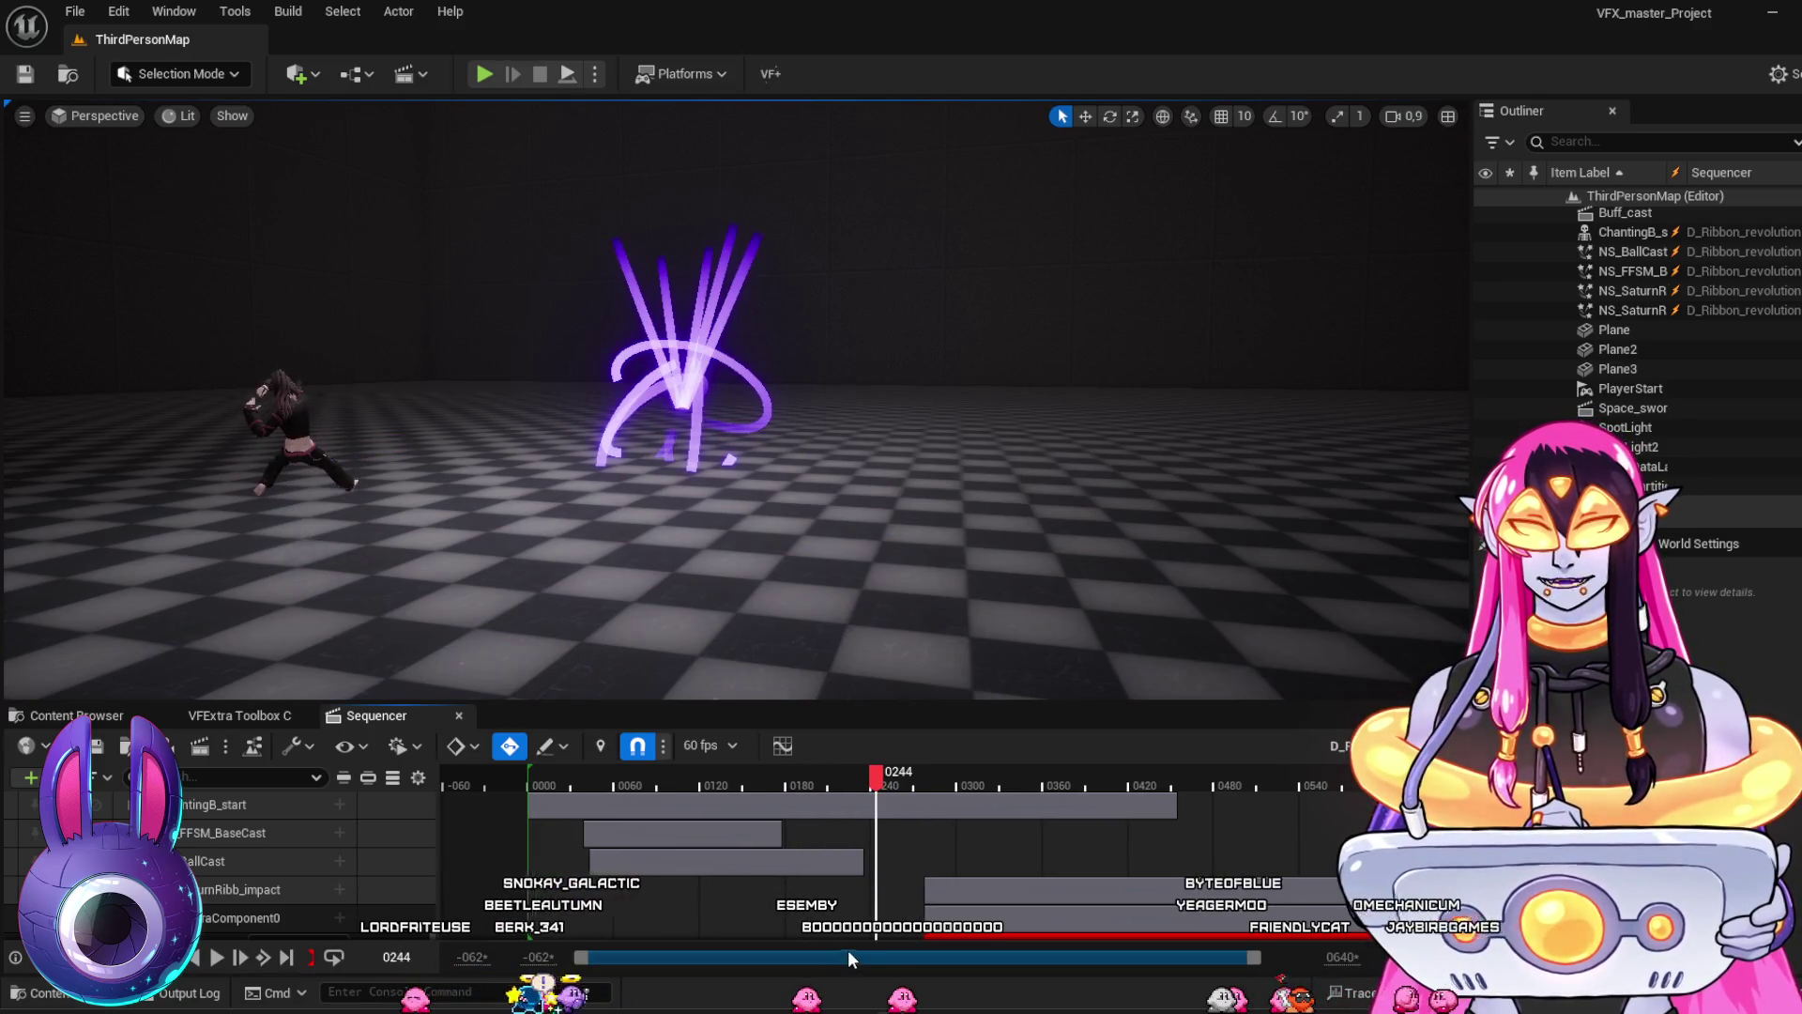
left_click(890, 787)
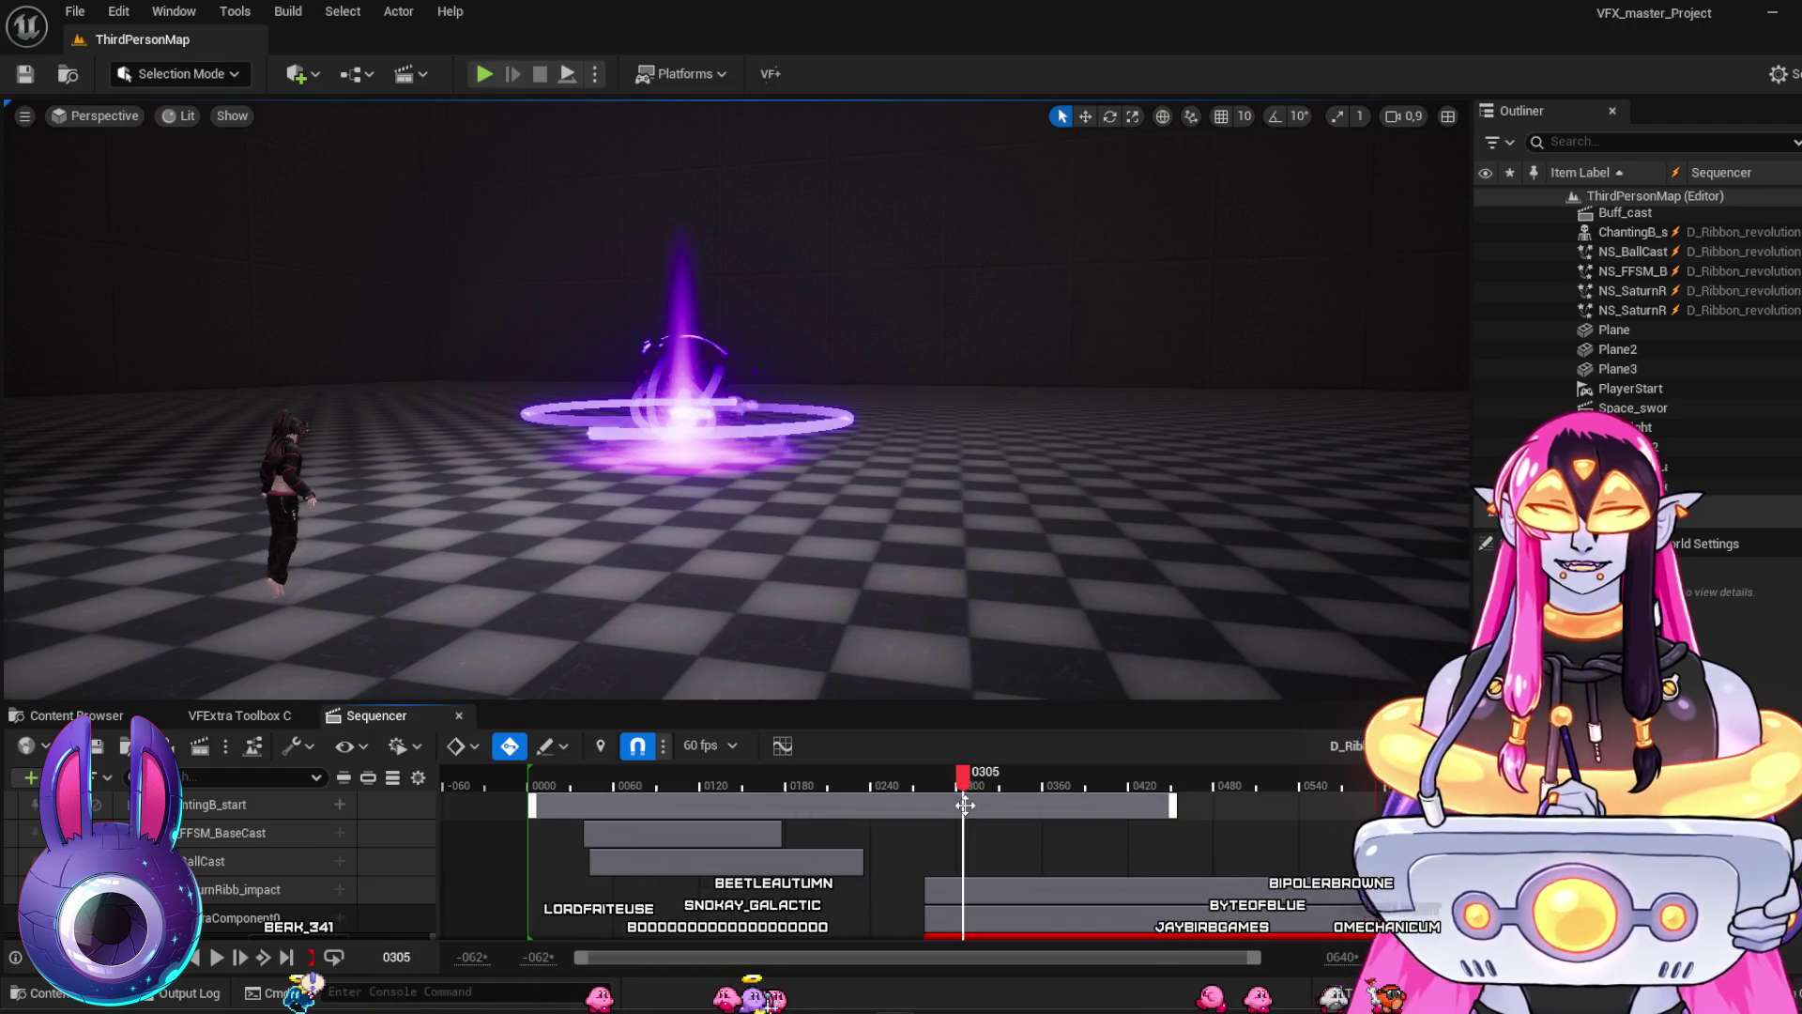
mouse_move(964, 784)
left_mouse_down()
mouse_move(845, 781)
mouse_move(989, 802)
mouse_move(939, 794)
left_mouse_up()
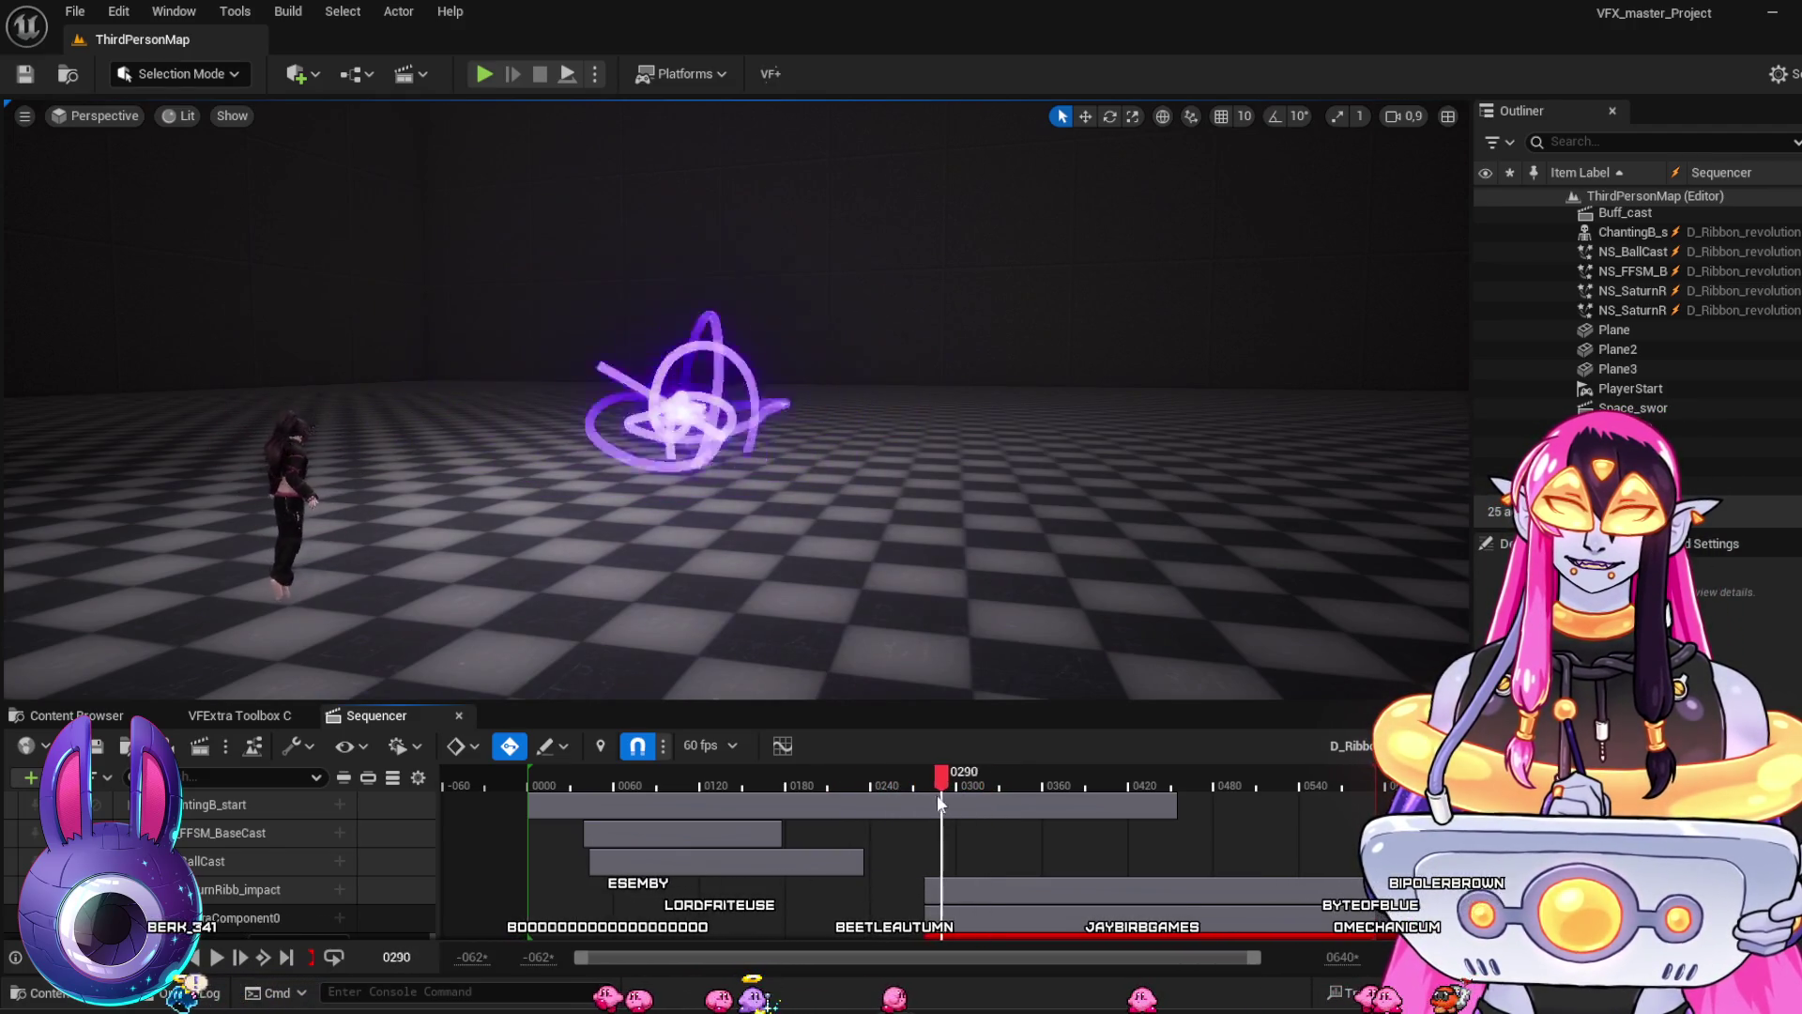
Replay from frame 0262 and review the dome frames near 0353, then return to the Content Browser
key("space")
key("space")
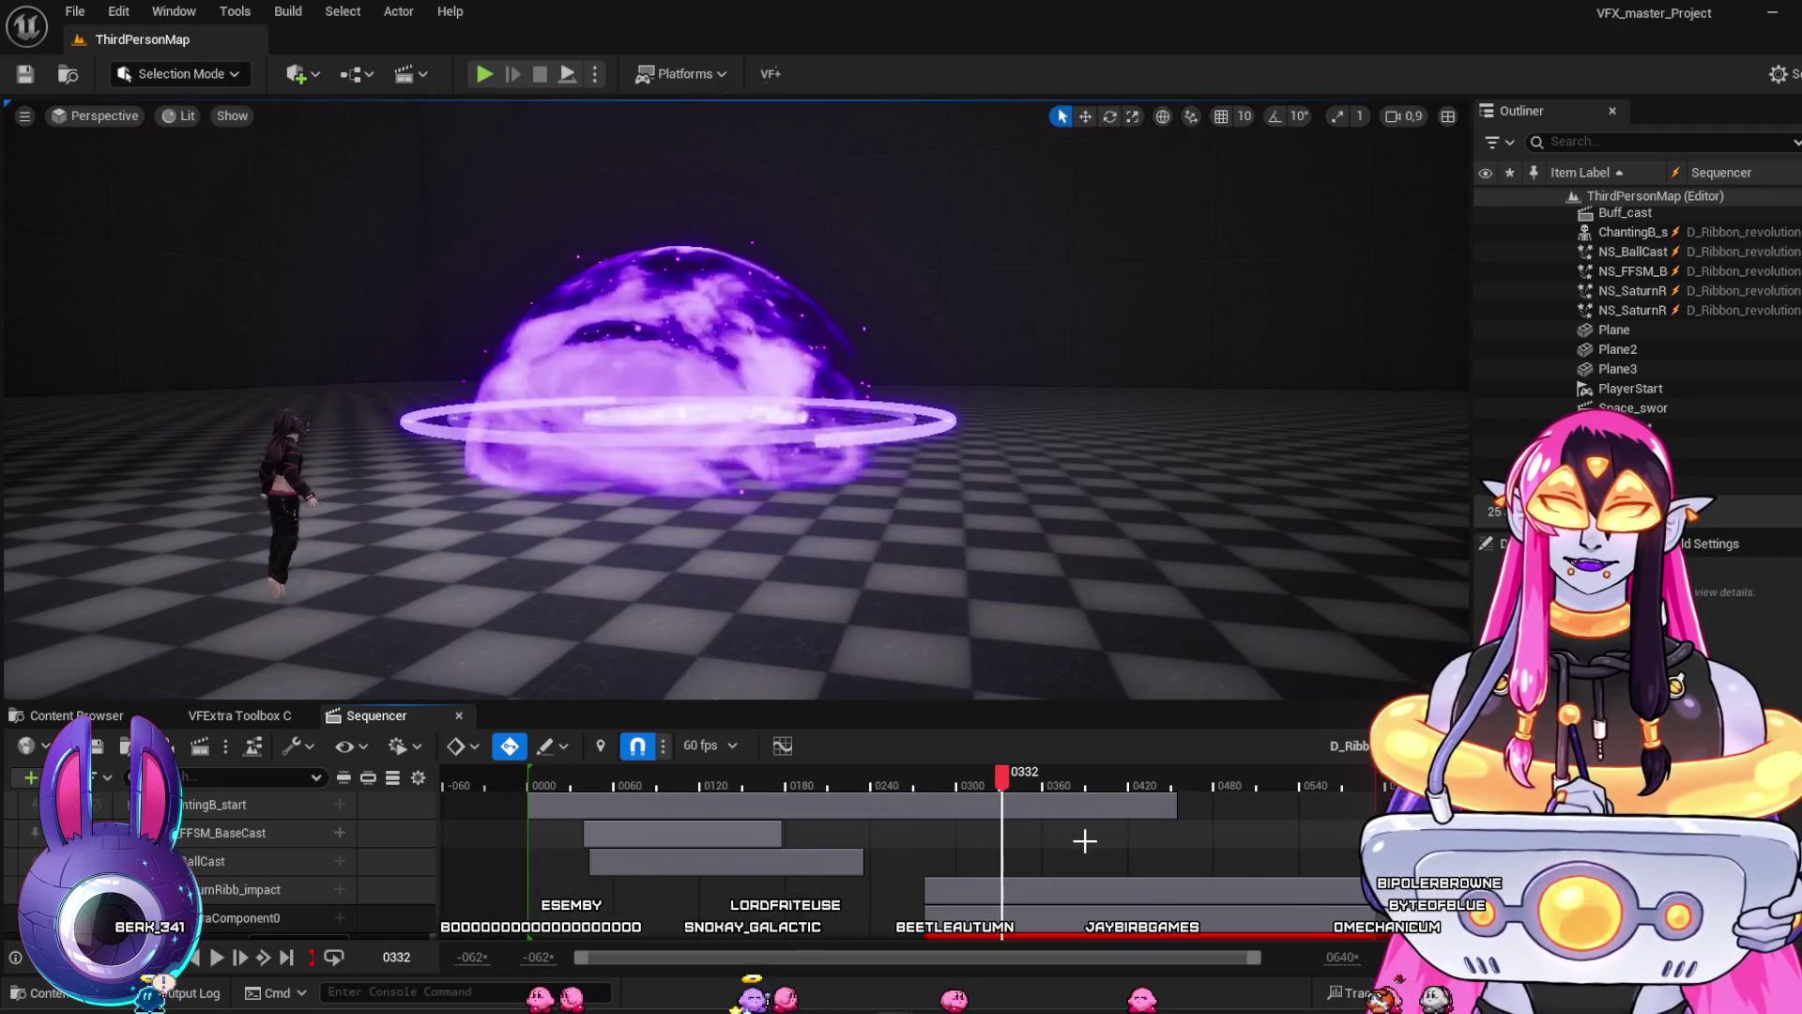
left_click(973, 781)
key("space")
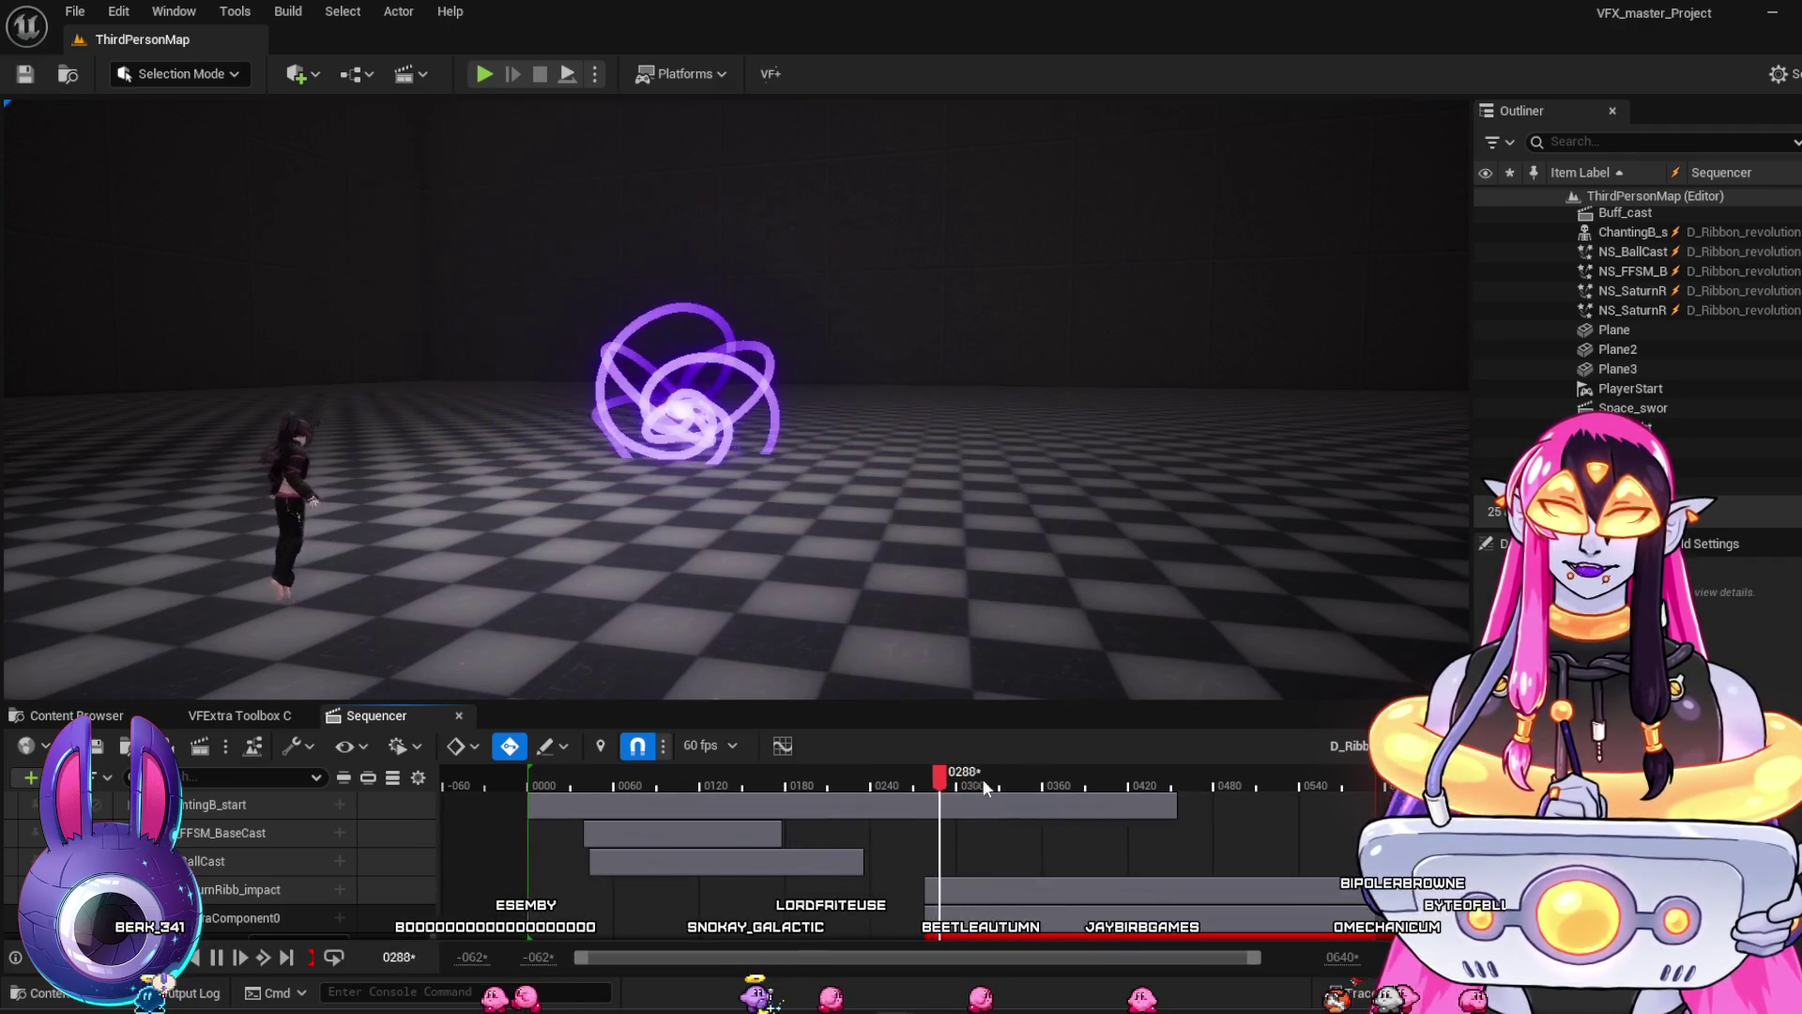
key("space")
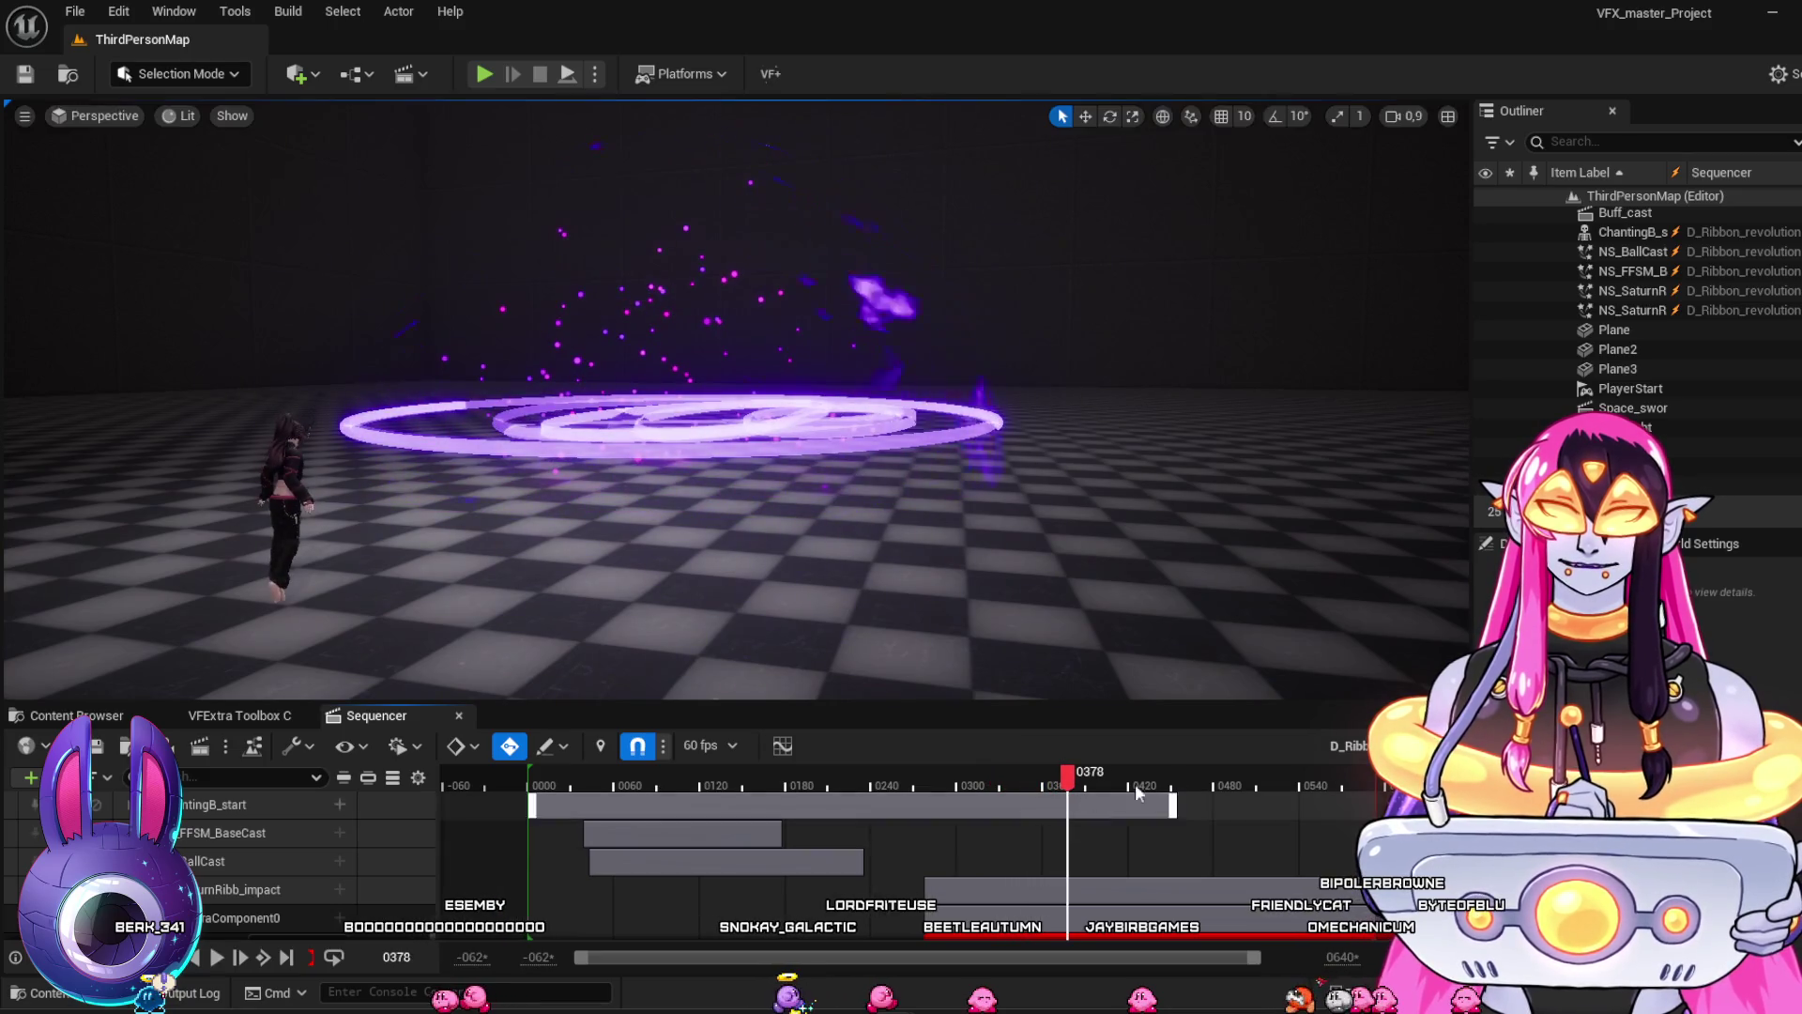
left_click_drag(1078, 782, 962, 767)
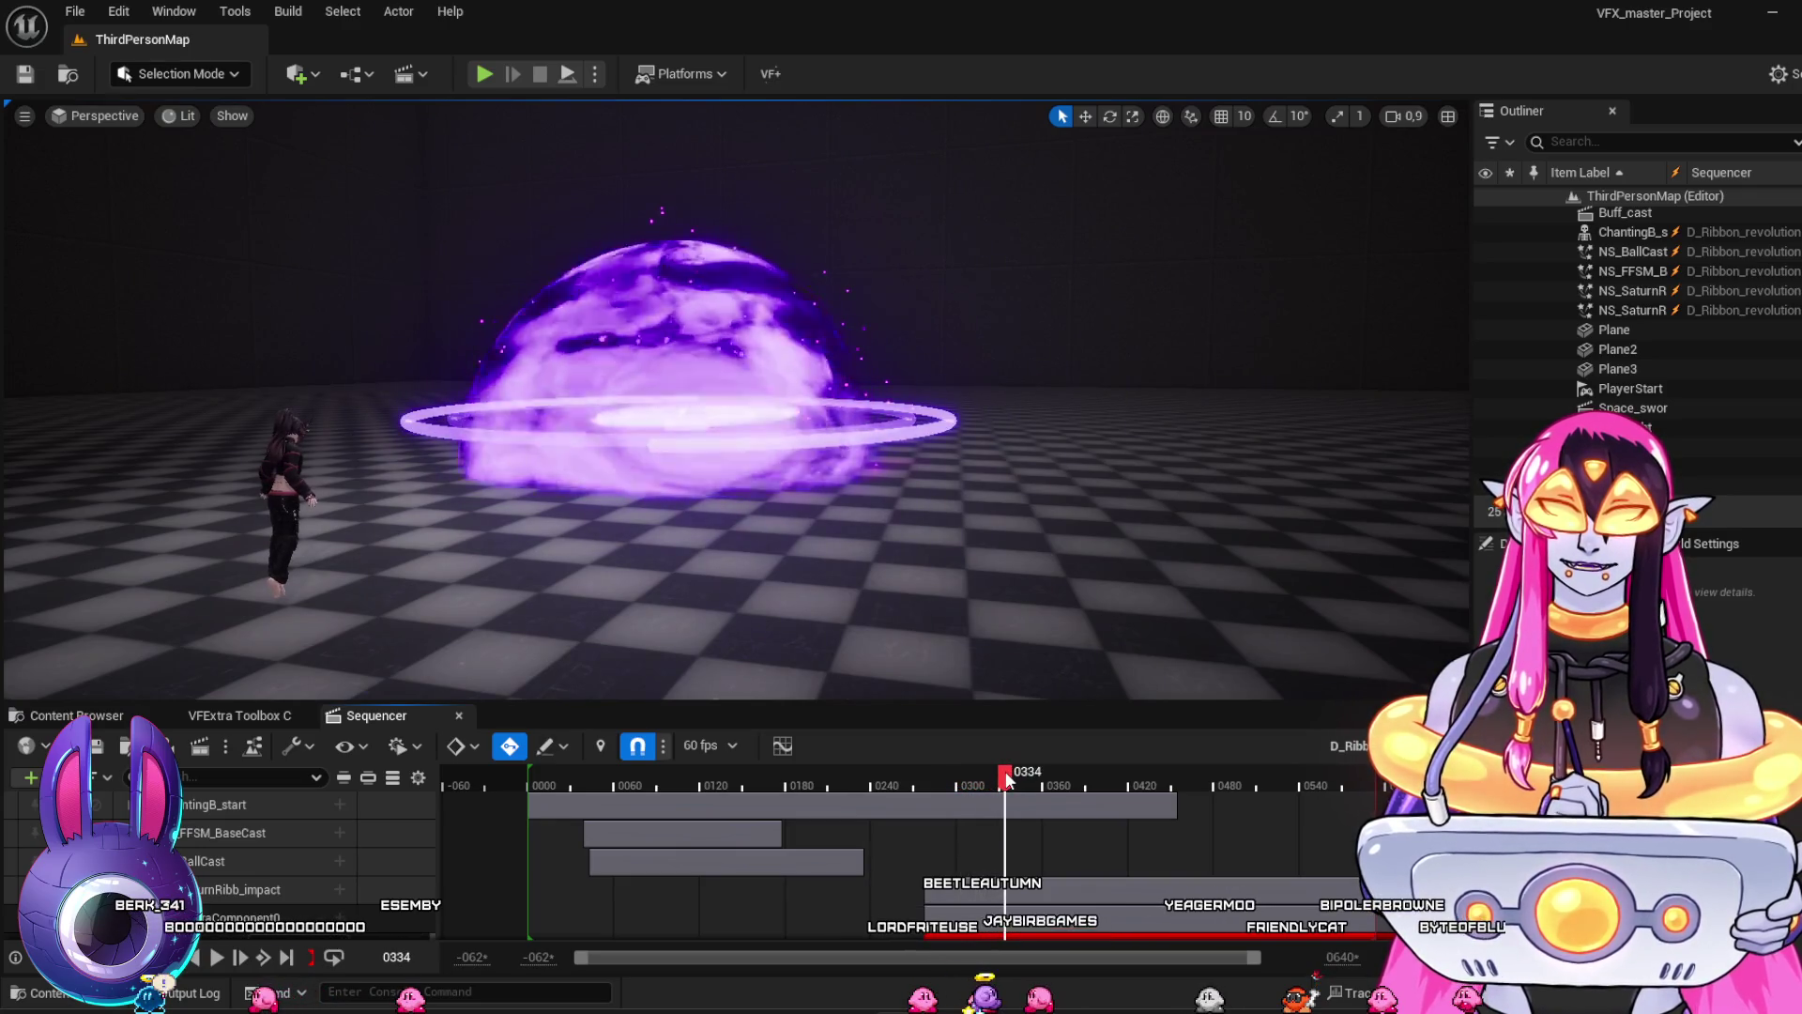
mouse_move(1040, 785)
left_mouse_down()
mouse_move(1175, 789)
mouse_move(1015, 785)
mouse_move(1075, 796)
mouse_move(954, 807)
left_mouse_up()
left_click(77, 715)
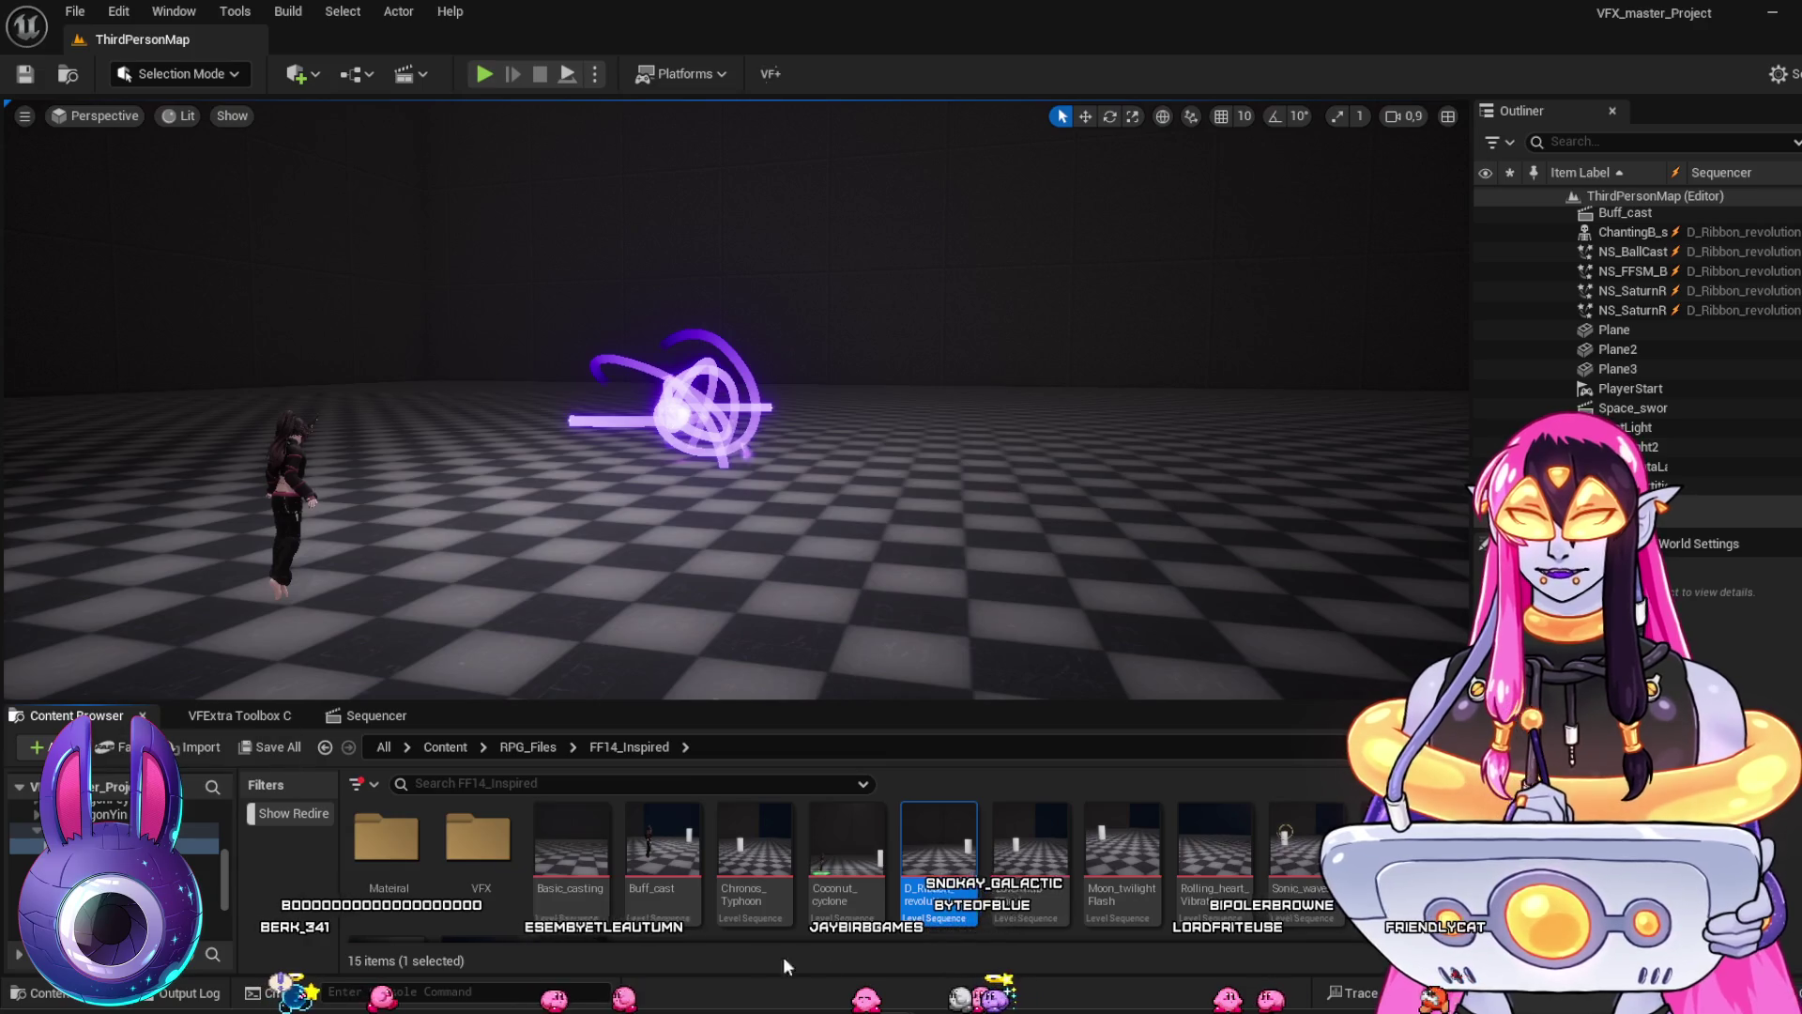
Open LoveAndBShock and play it from the golden ring at frame 0026 to 0152
left_click(1030, 862)
double_click(1030, 863)
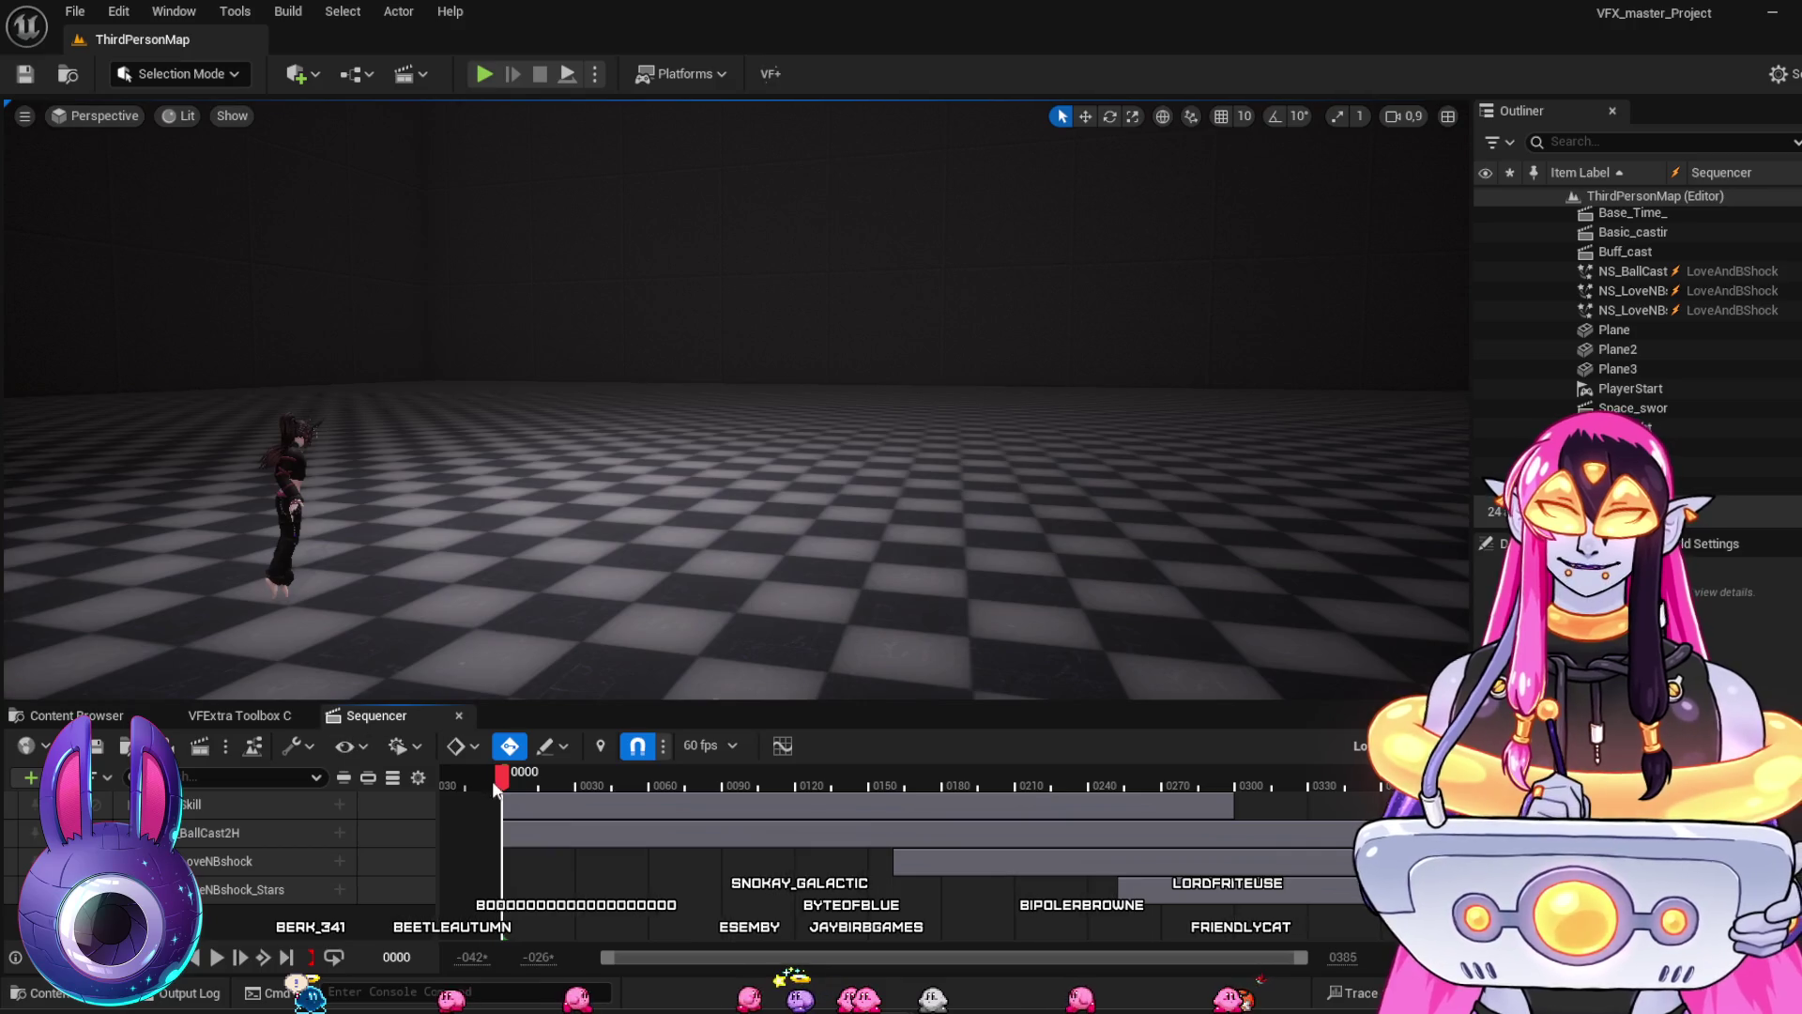
left_click_drag(529, 787, 576, 800)
key("space")
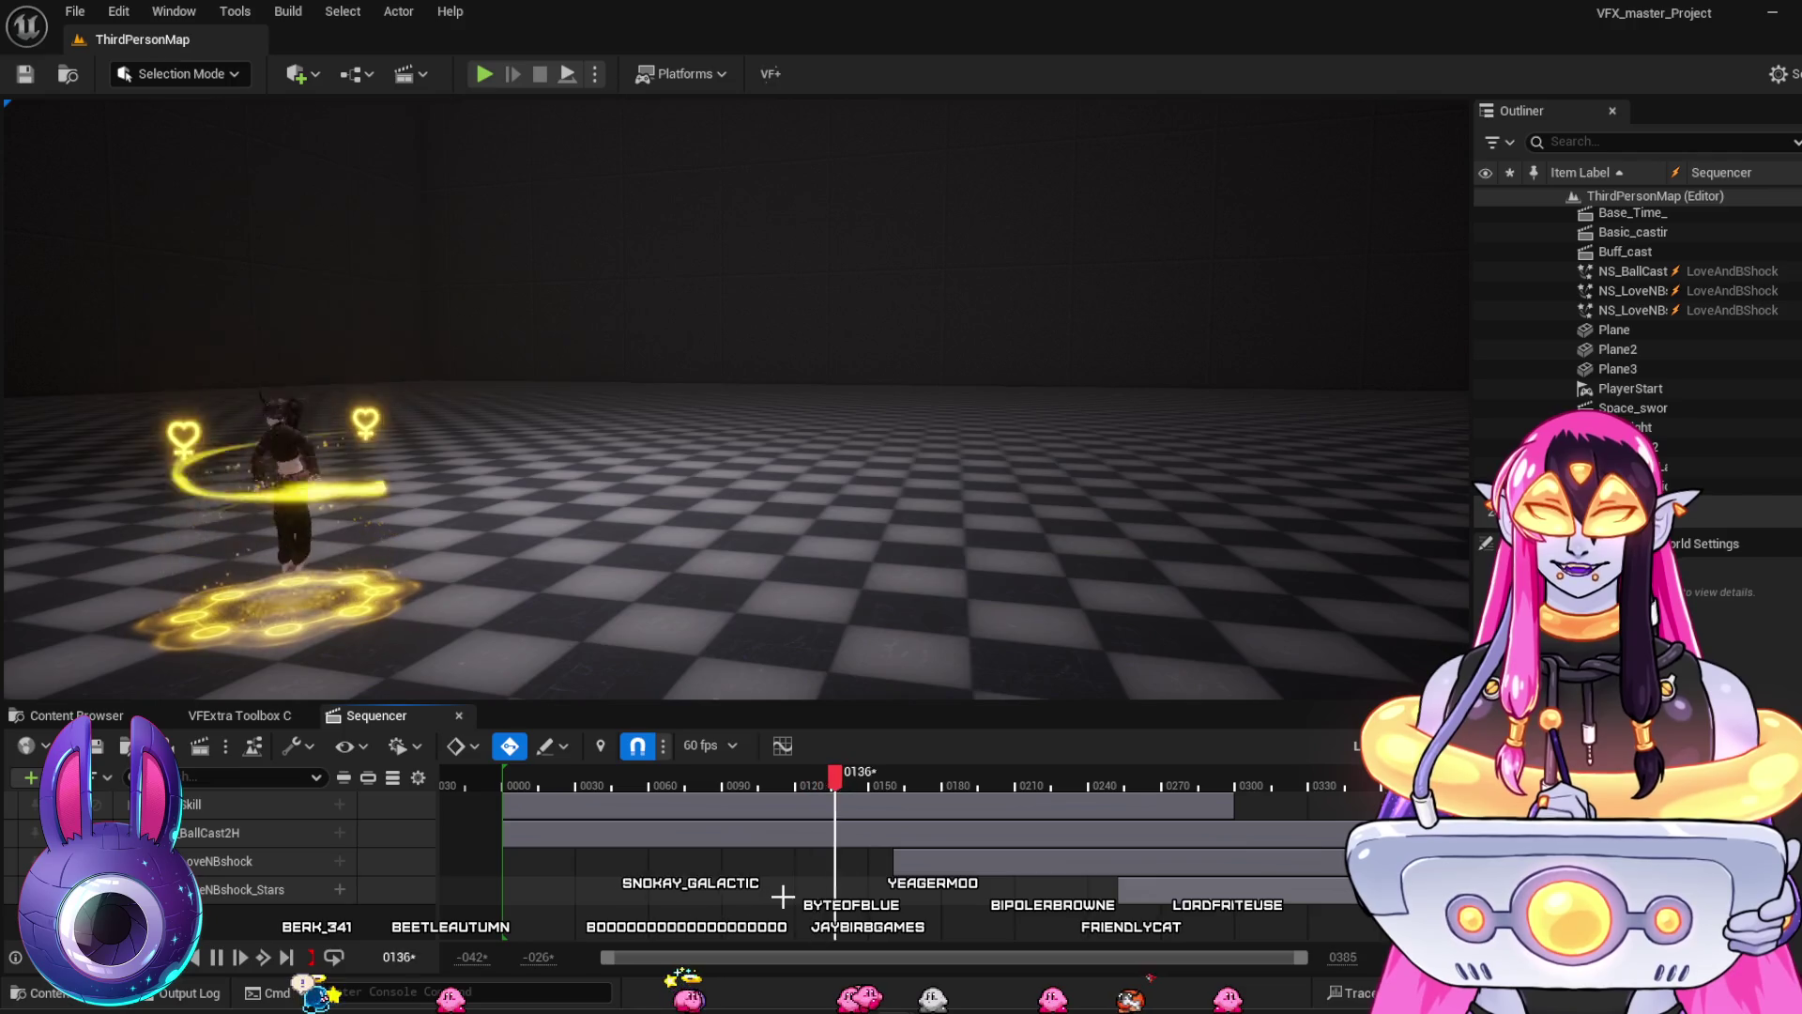
key("space")
Scrub the orb effect between frames 0065 and 0339, viewing the golden orb closer around 0196–0258
left_click_drag(885, 797, 664, 798)
key("space")
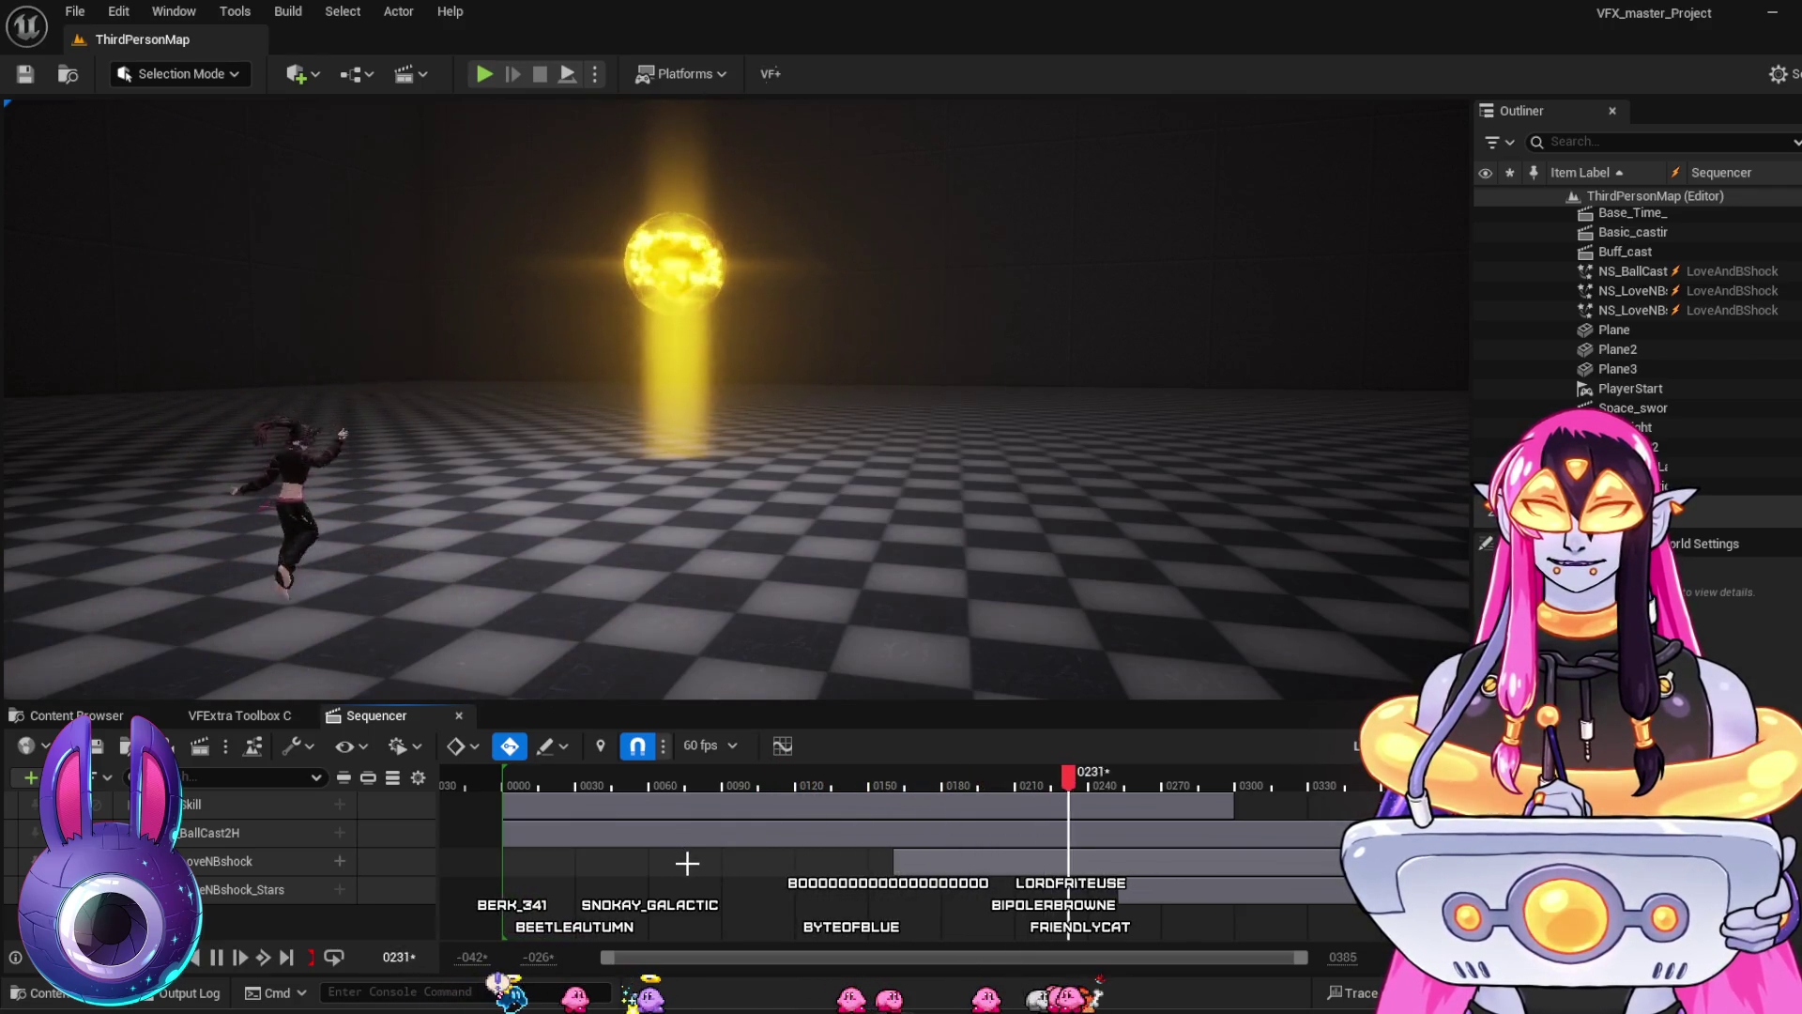
key("space")
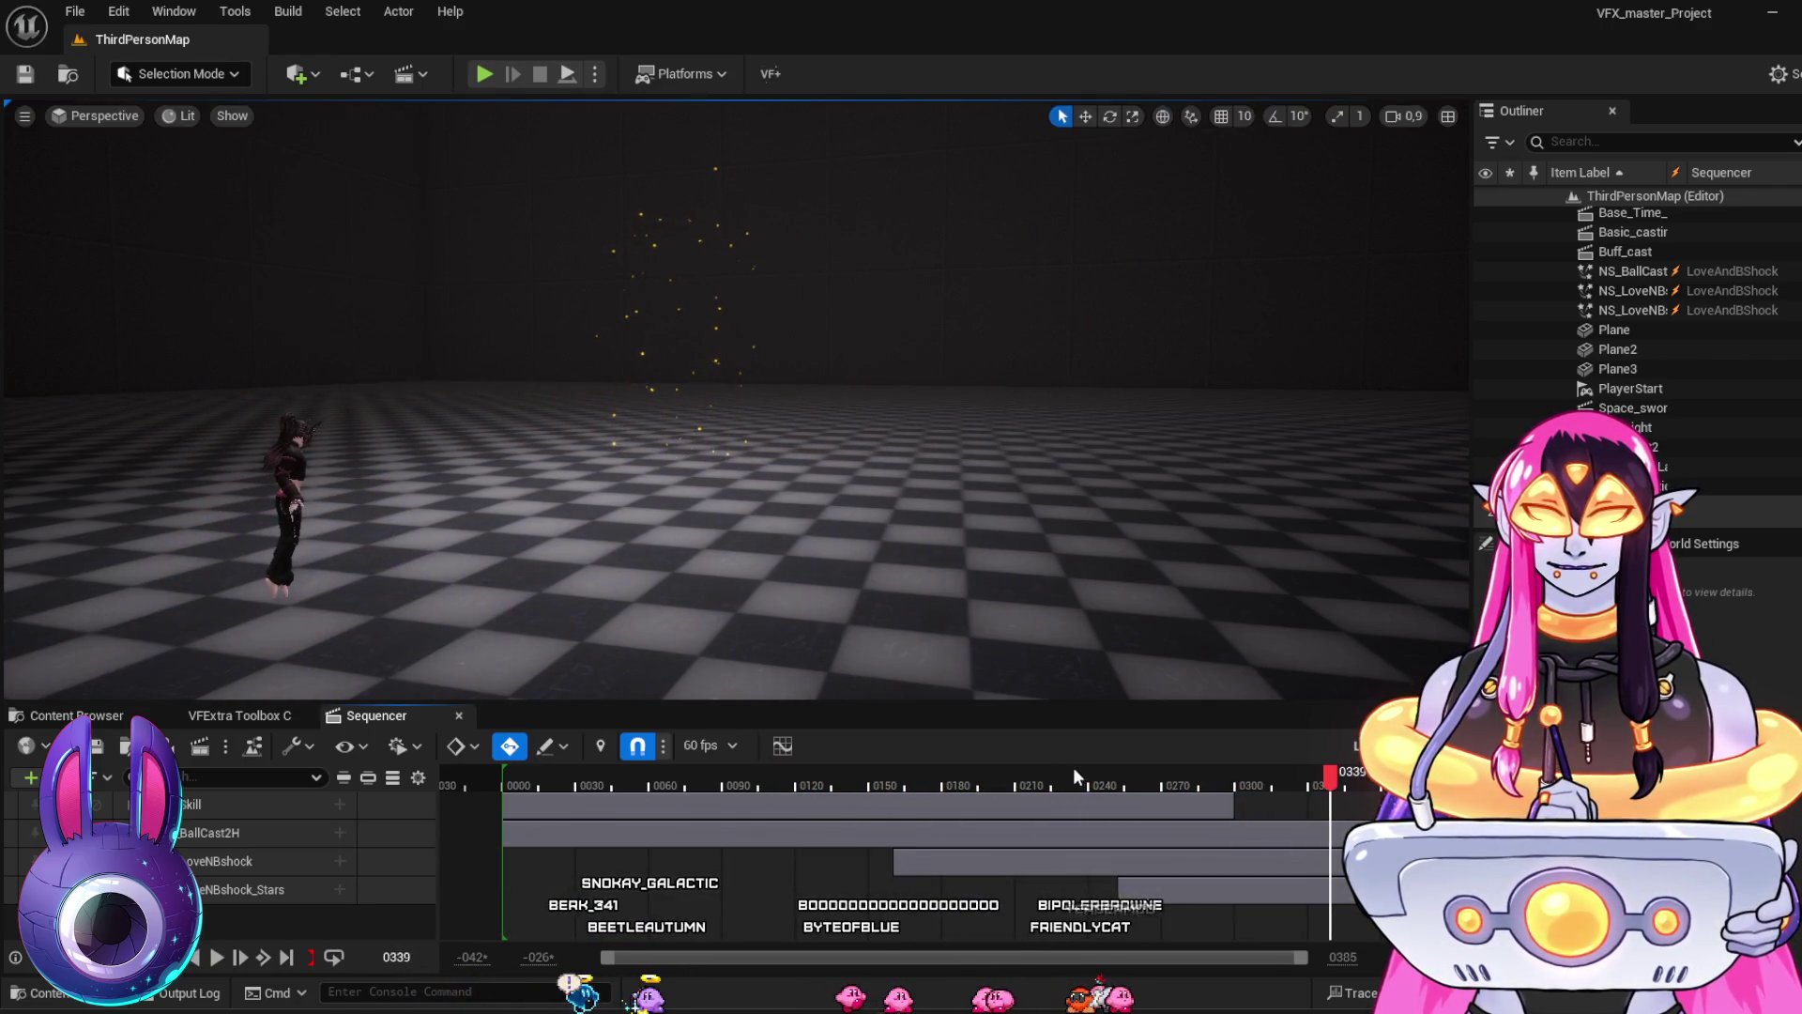
mouse_move(1129, 780)
left_mouse_down()
mouse_move(914, 747)
mouse_move(980, 755)
left_mouse_up()
mouse_move(695, 423)
left_mouse_down()
mouse_move(845, 404)
mouse_move(657, 357)
mouse_move(684, 442)
mouse_move(641, 476)
mouse_move(831, 436)
mouse_move(713, 444)
mouse_move(755, 474)
mouse_move(785, 406)
mouse_move(836, 495)
mouse_move(821, 532)
left_mouse_up()
key("space")
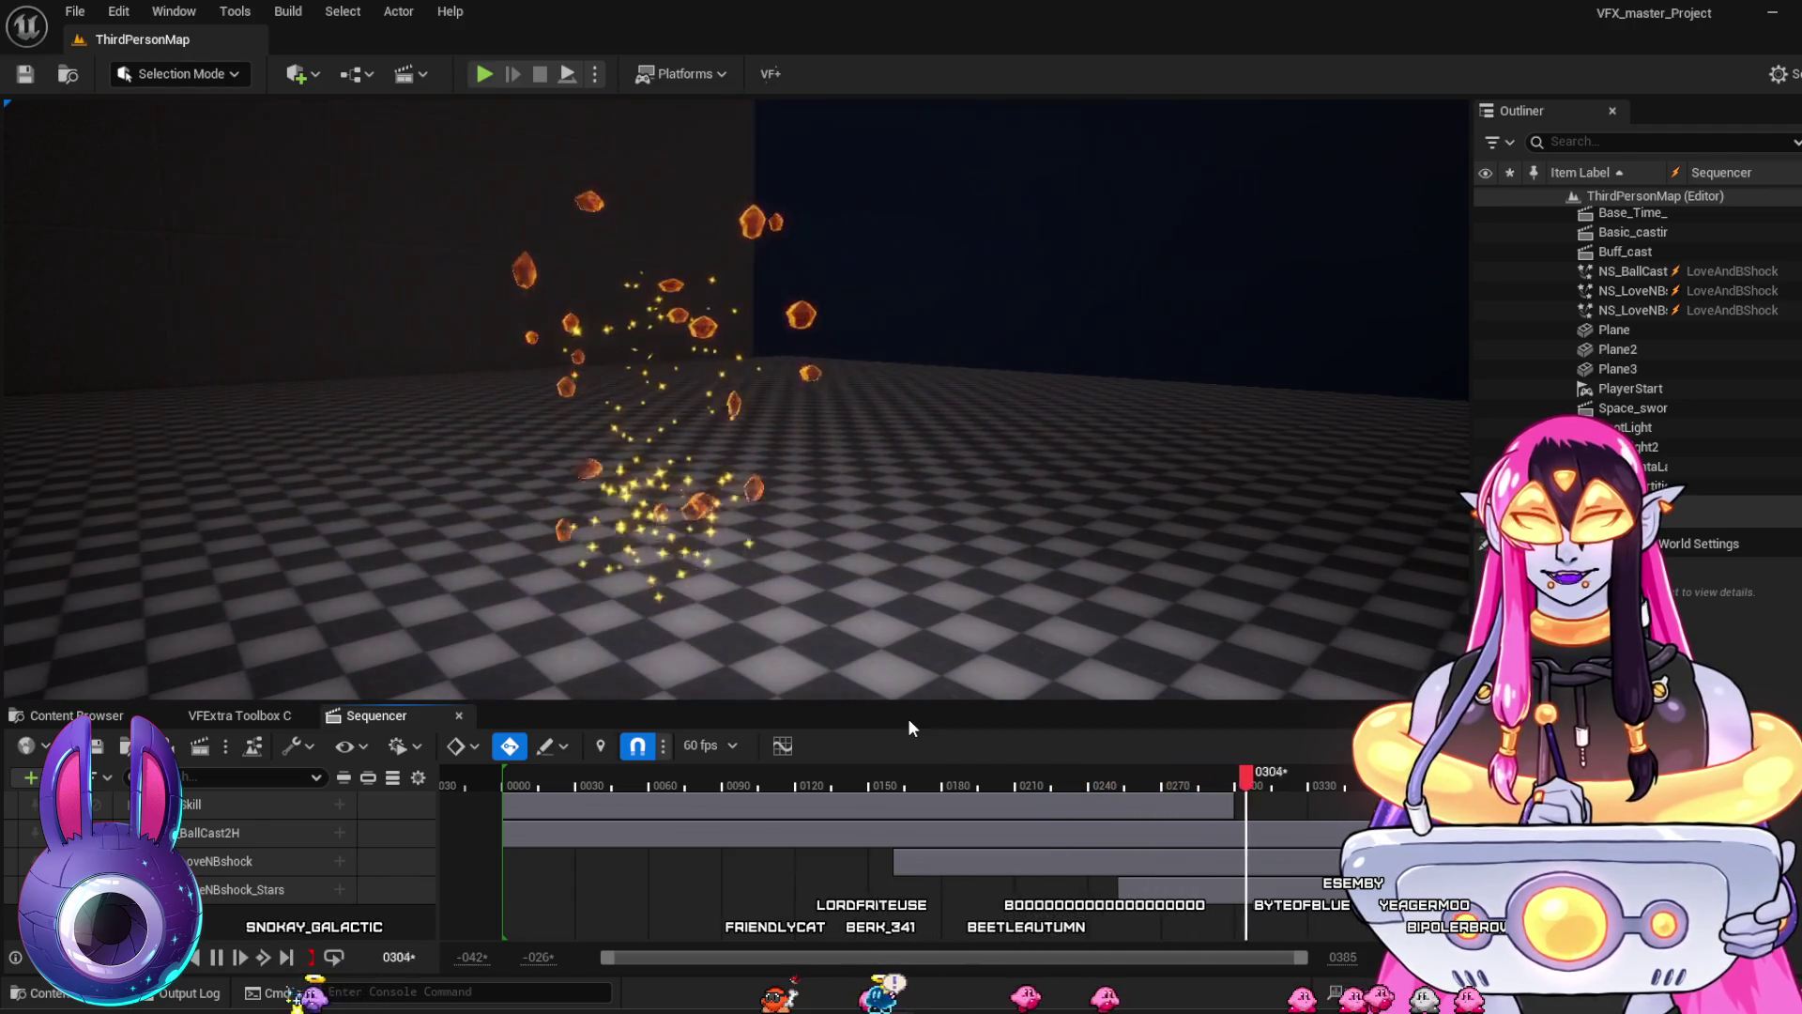
left_click(1061, 785)
mouse_move(1139, 792)
left_mouse_down()
mouse_move(1197, 788)
mouse_move(1136, 773)
mouse_move(1256, 796)
mouse_move(1066, 785)
left_mouse_up()
Replay the orb effect from frames 0232, 0180 and 0144, then return to the Content Browser
key("space")
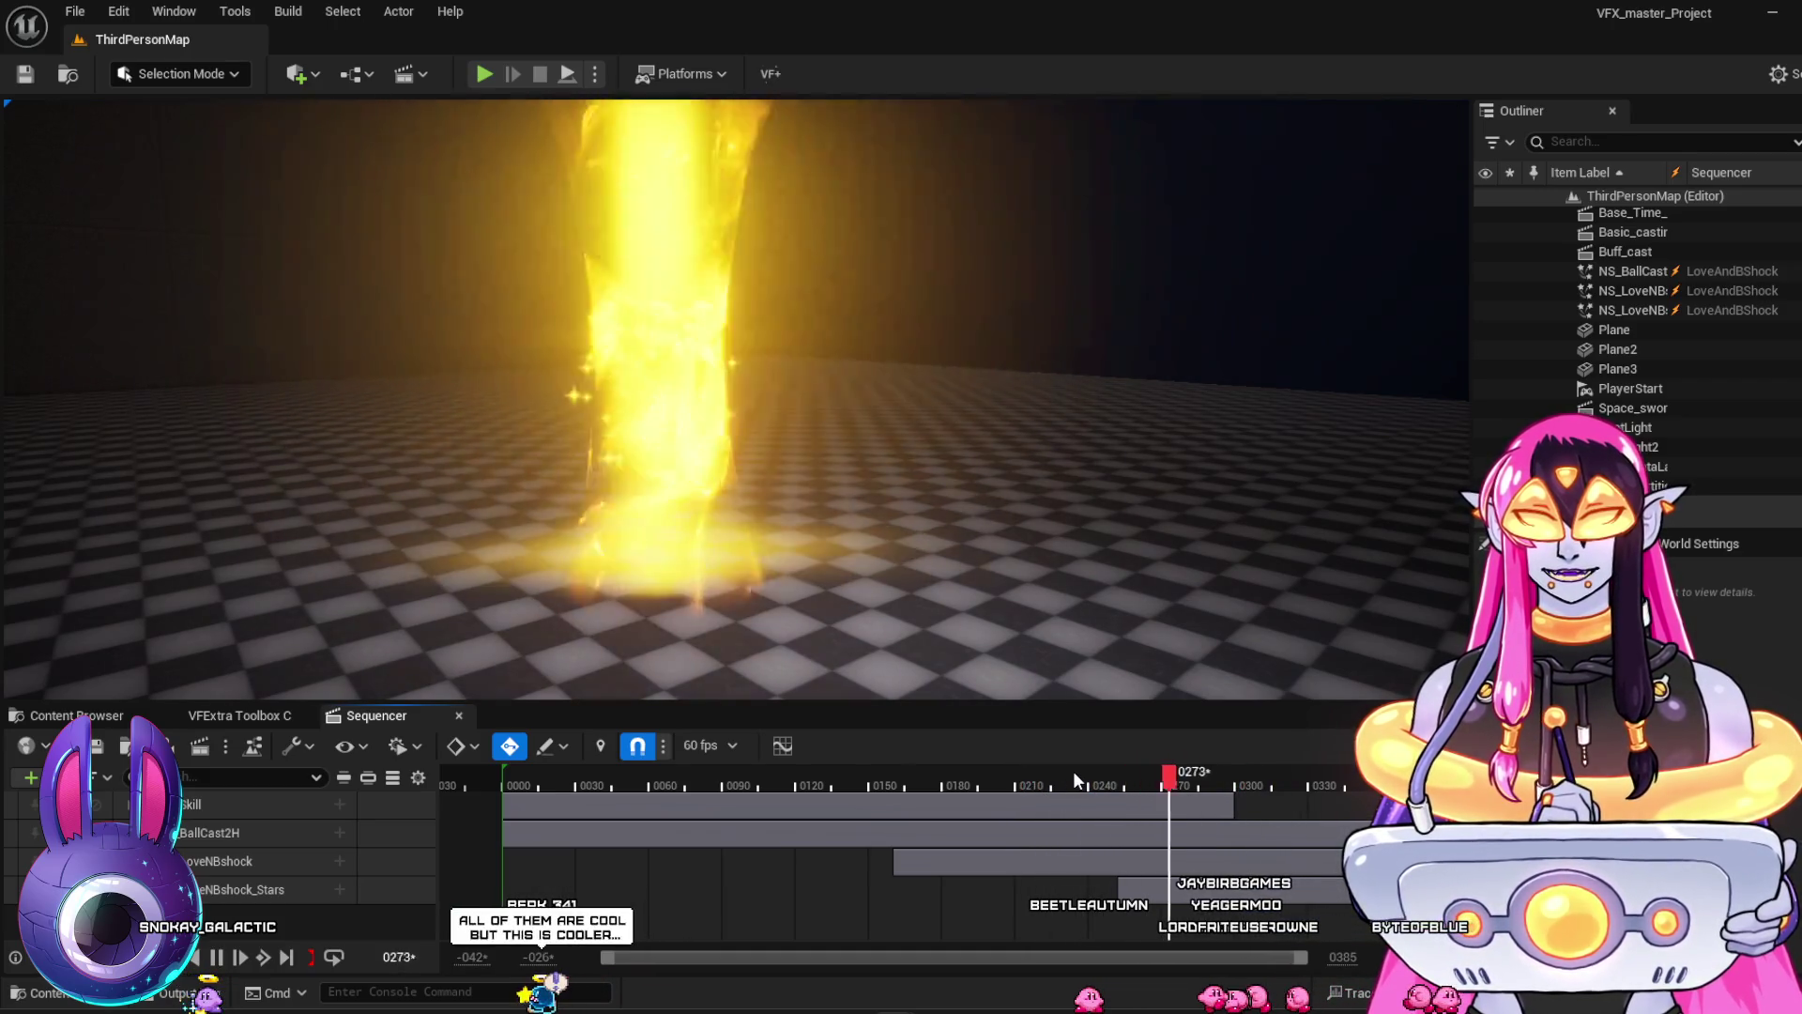
key("space")
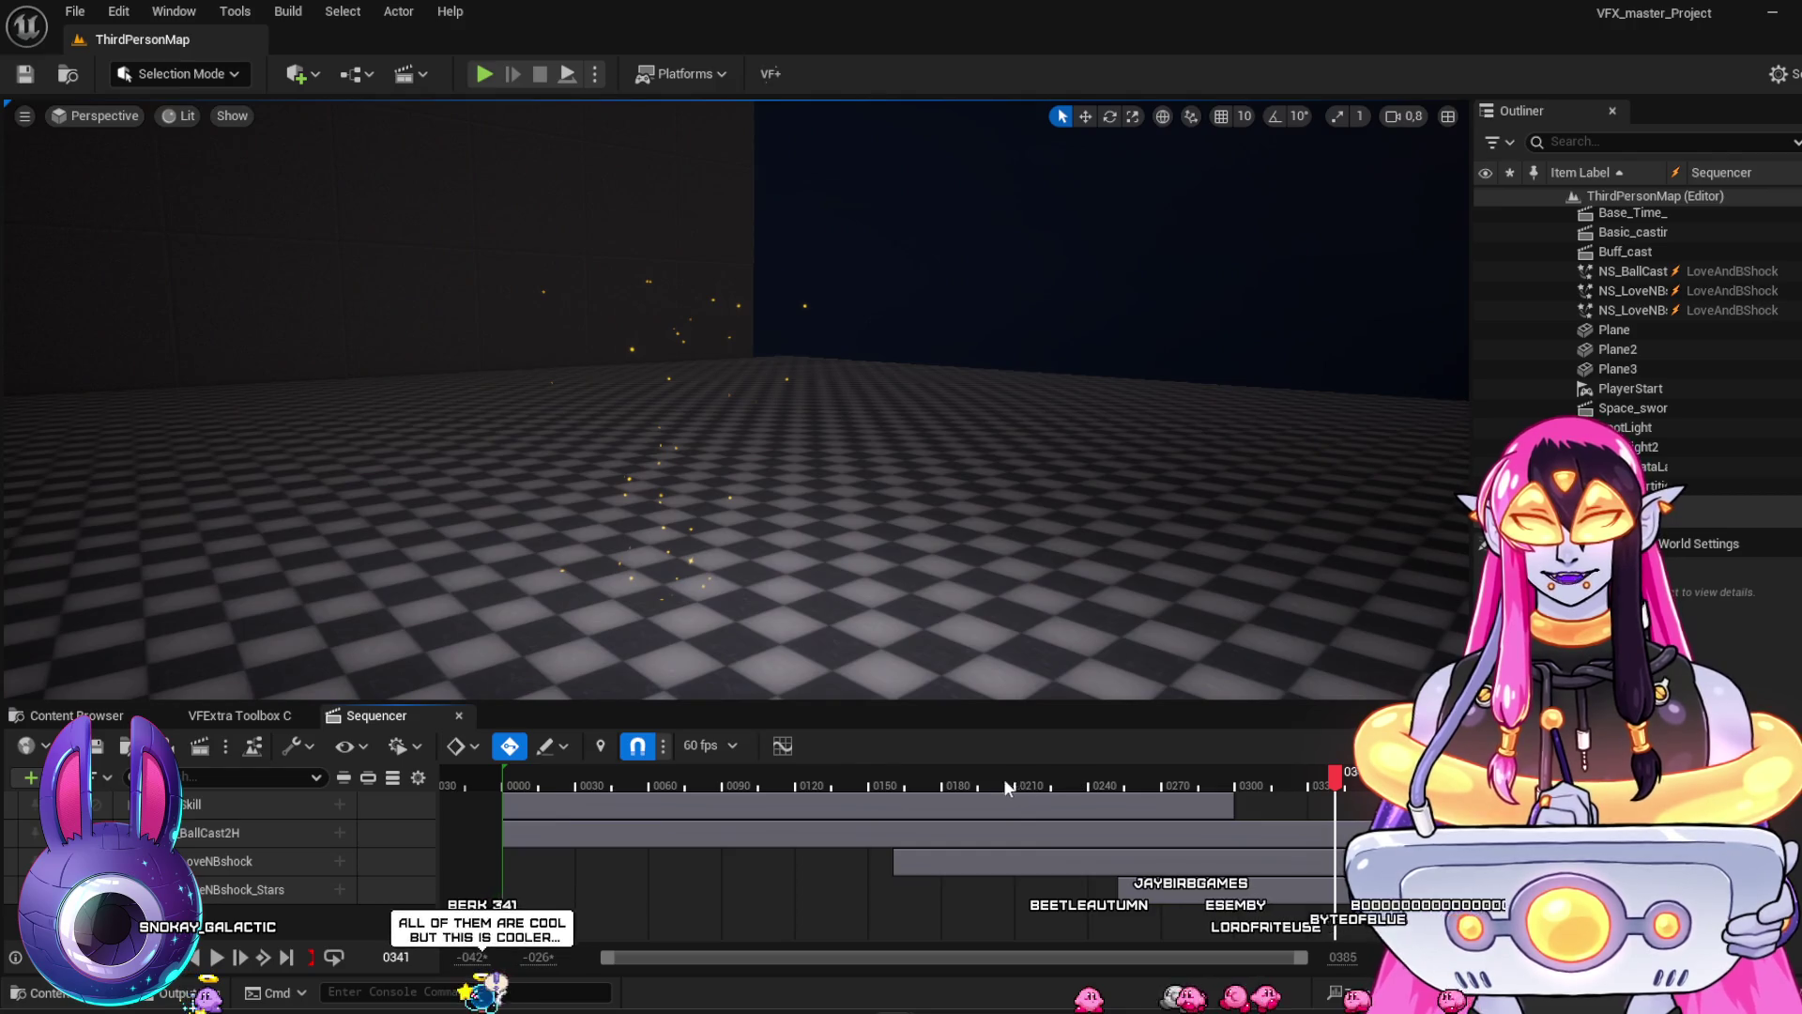
left_click(912, 773)
key("space")
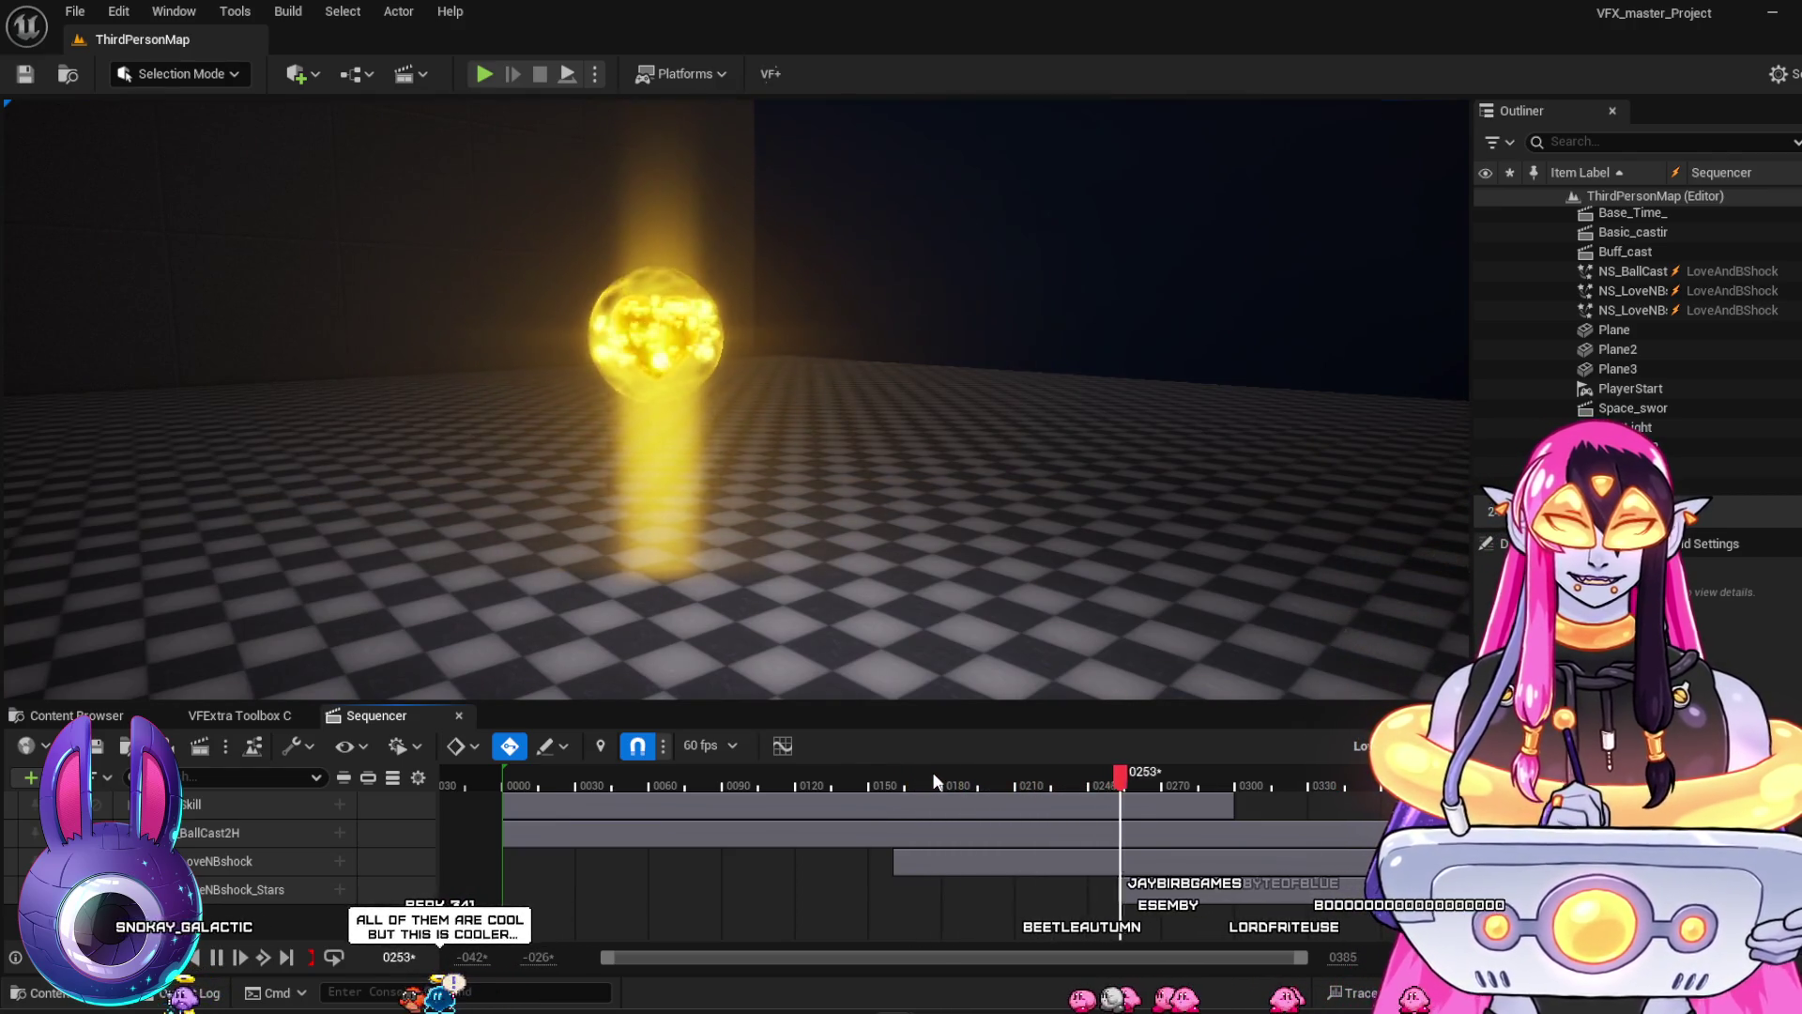
left_click(849, 779)
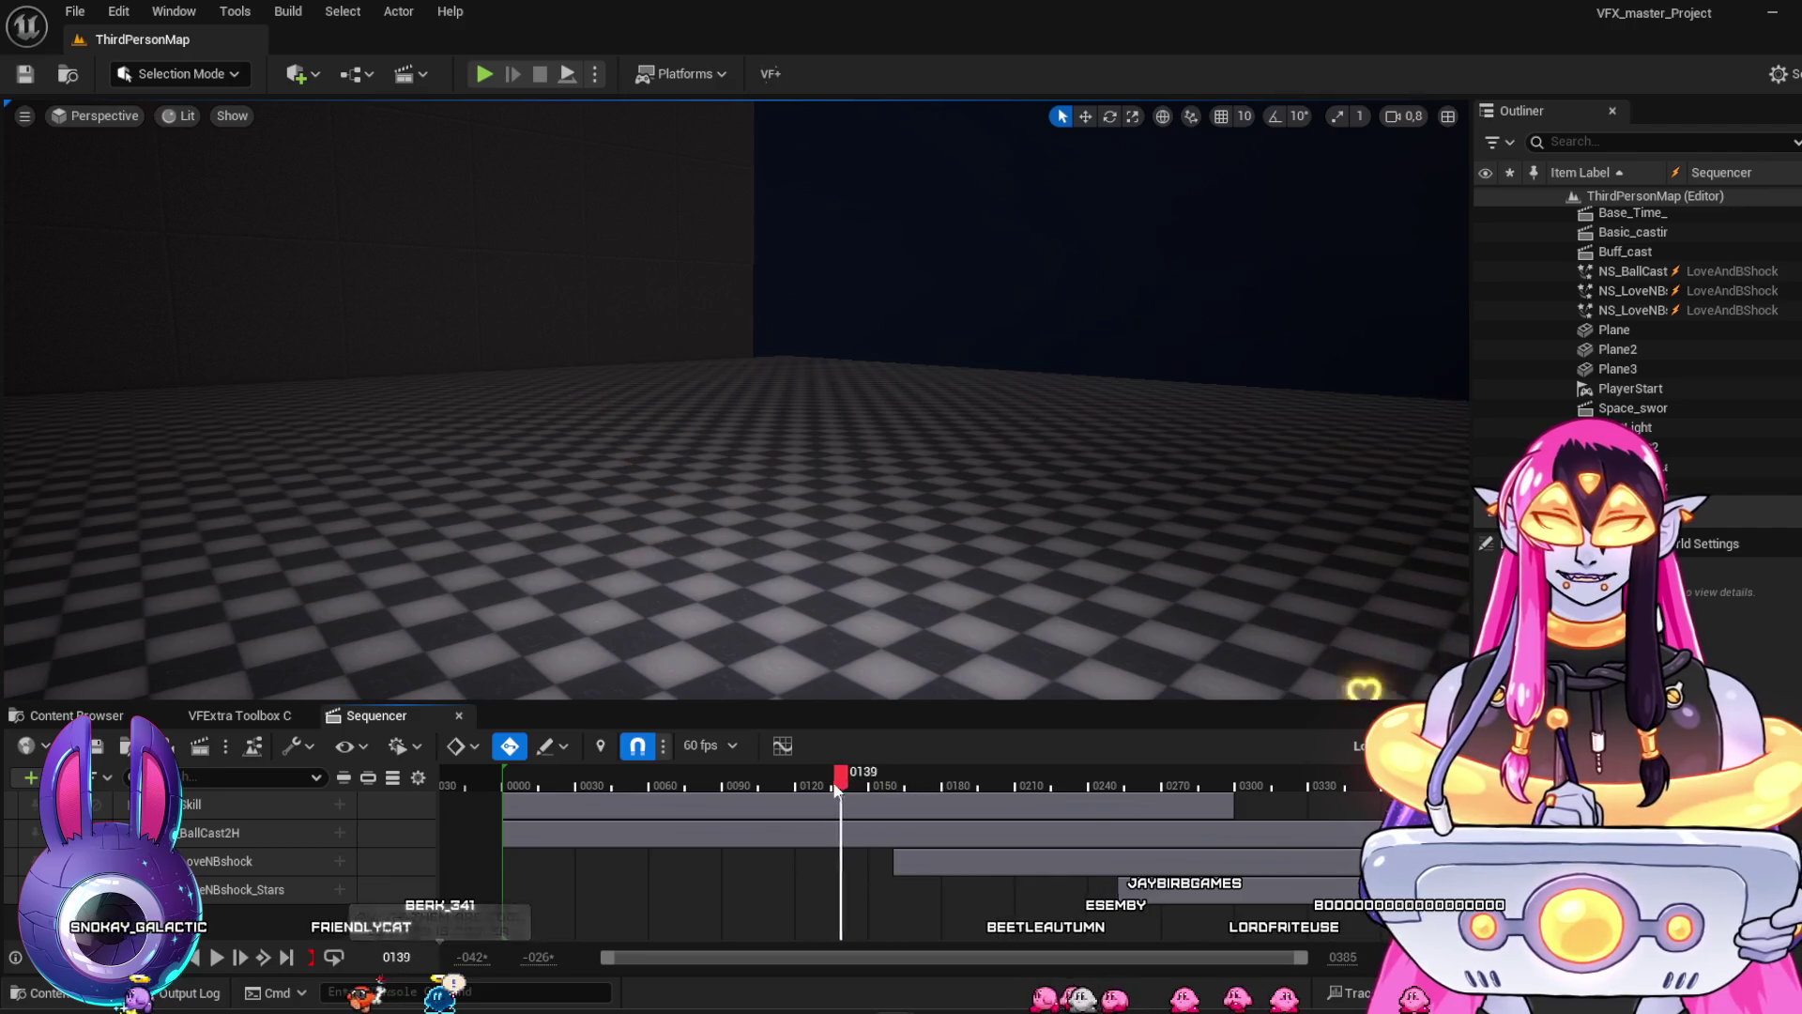
key("space")
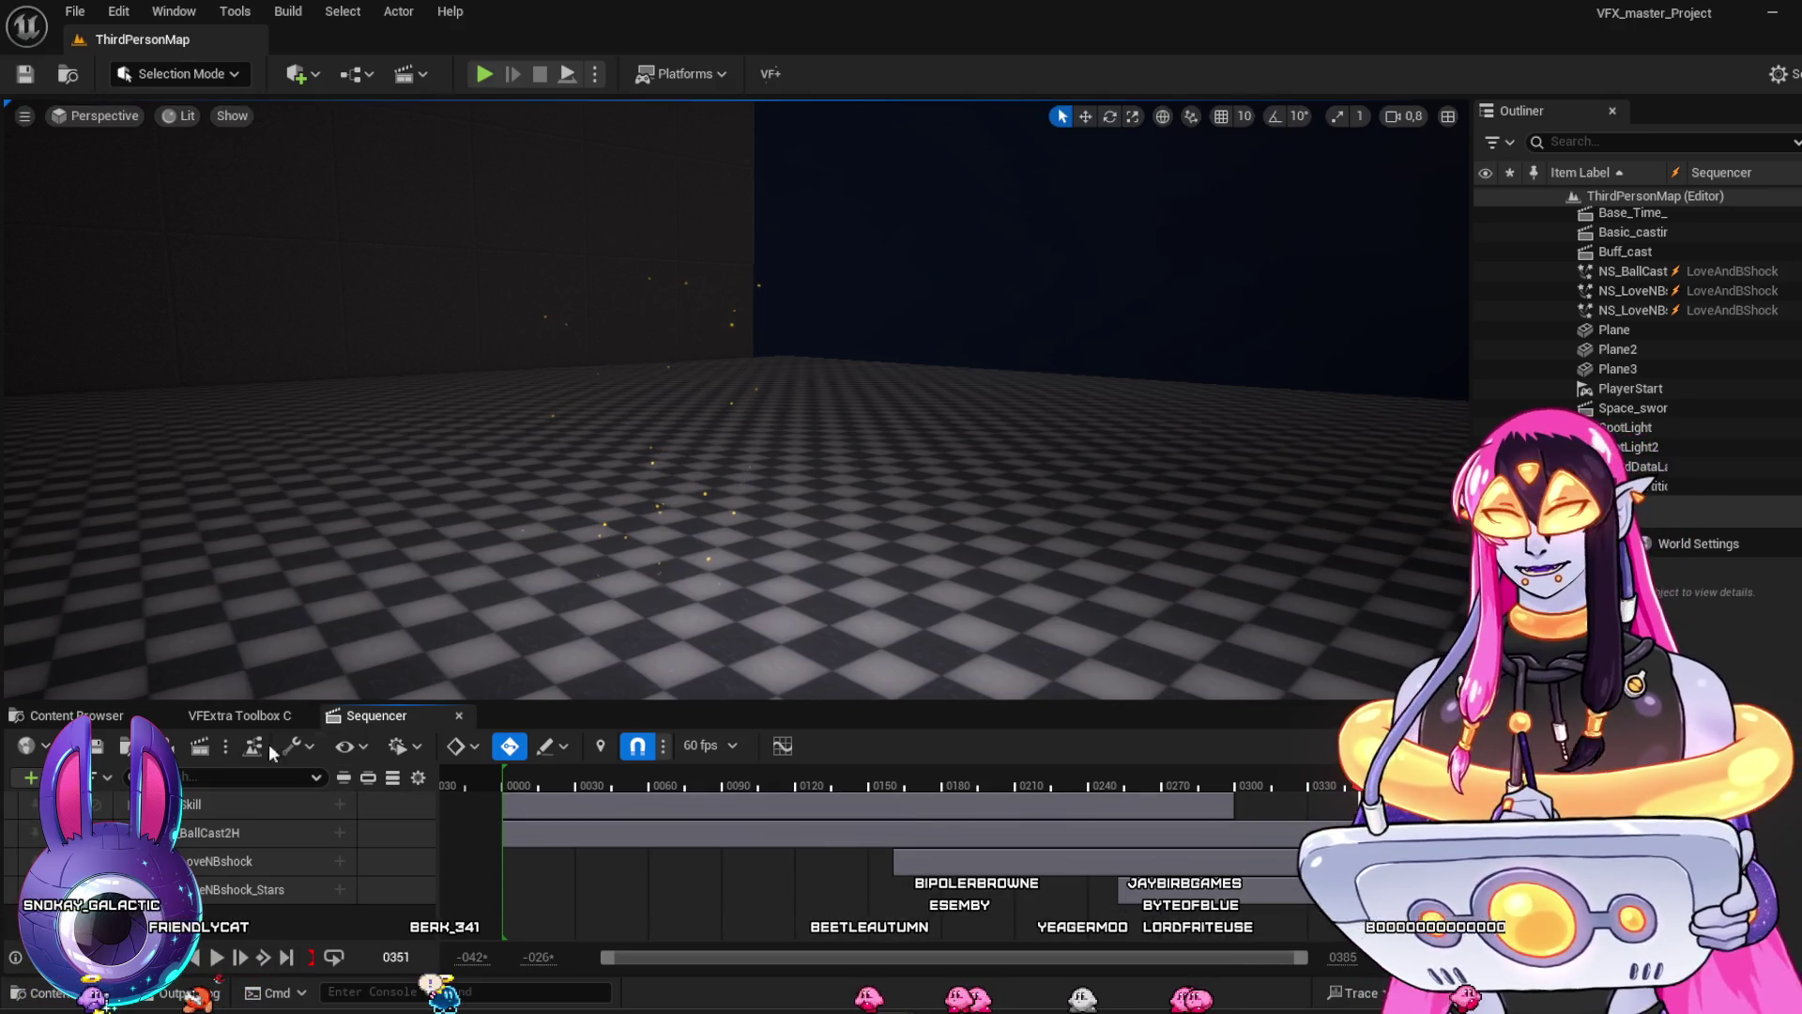
left_click(77, 715)
Find and open the Rolling_heart_Vibration level sequence in the FF14_Inspired folder
scroll(1154, 844, "up", 1)
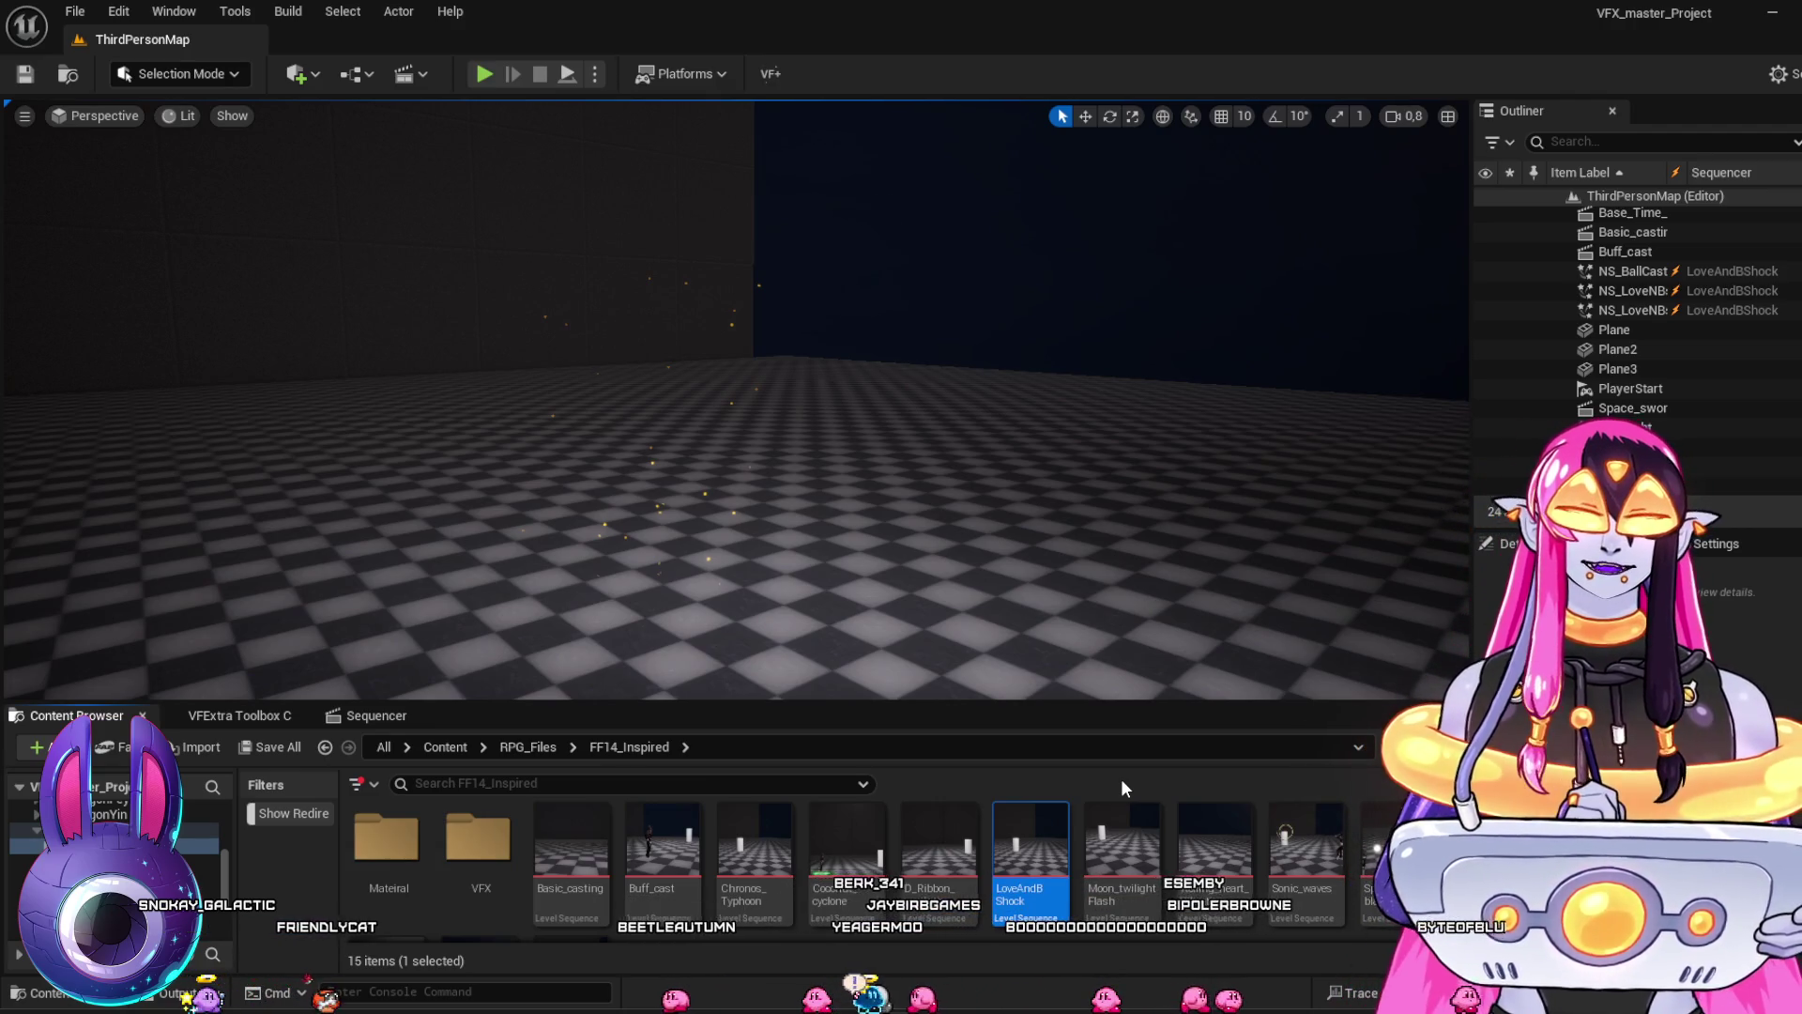
scroll(1365, 860, "down", 1)
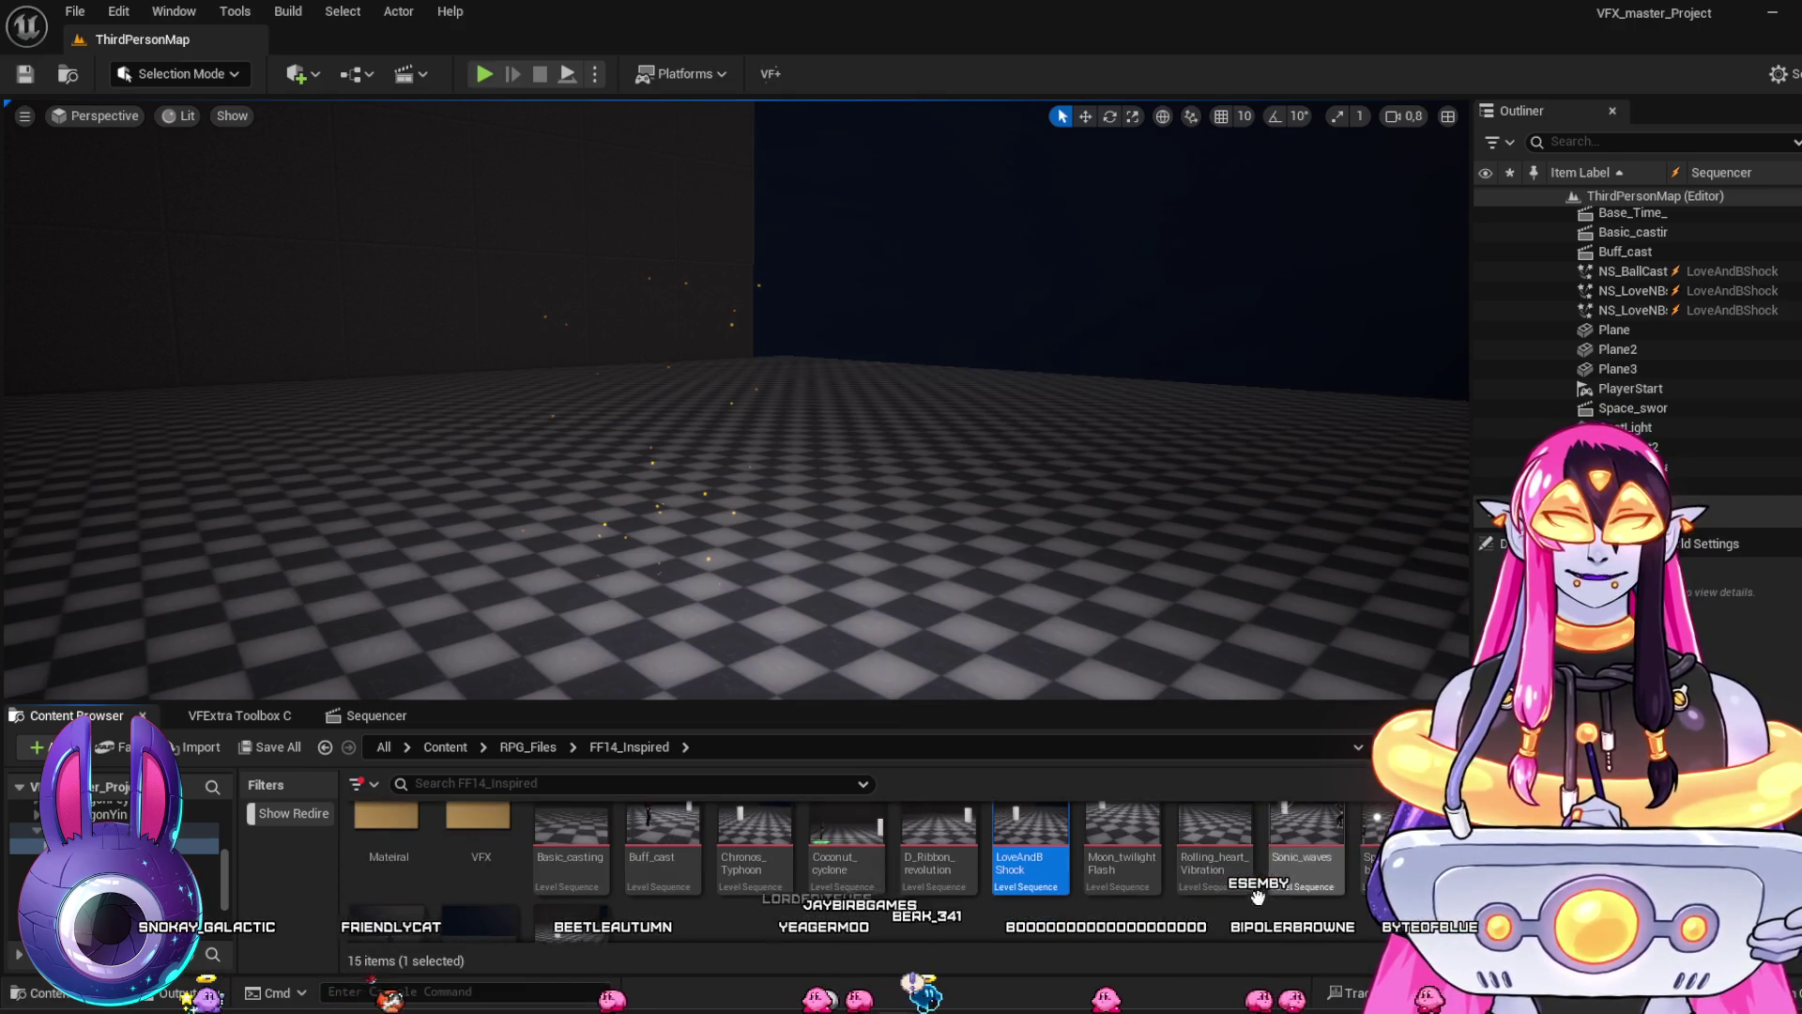
scroll(1223, 838, "up", 1)
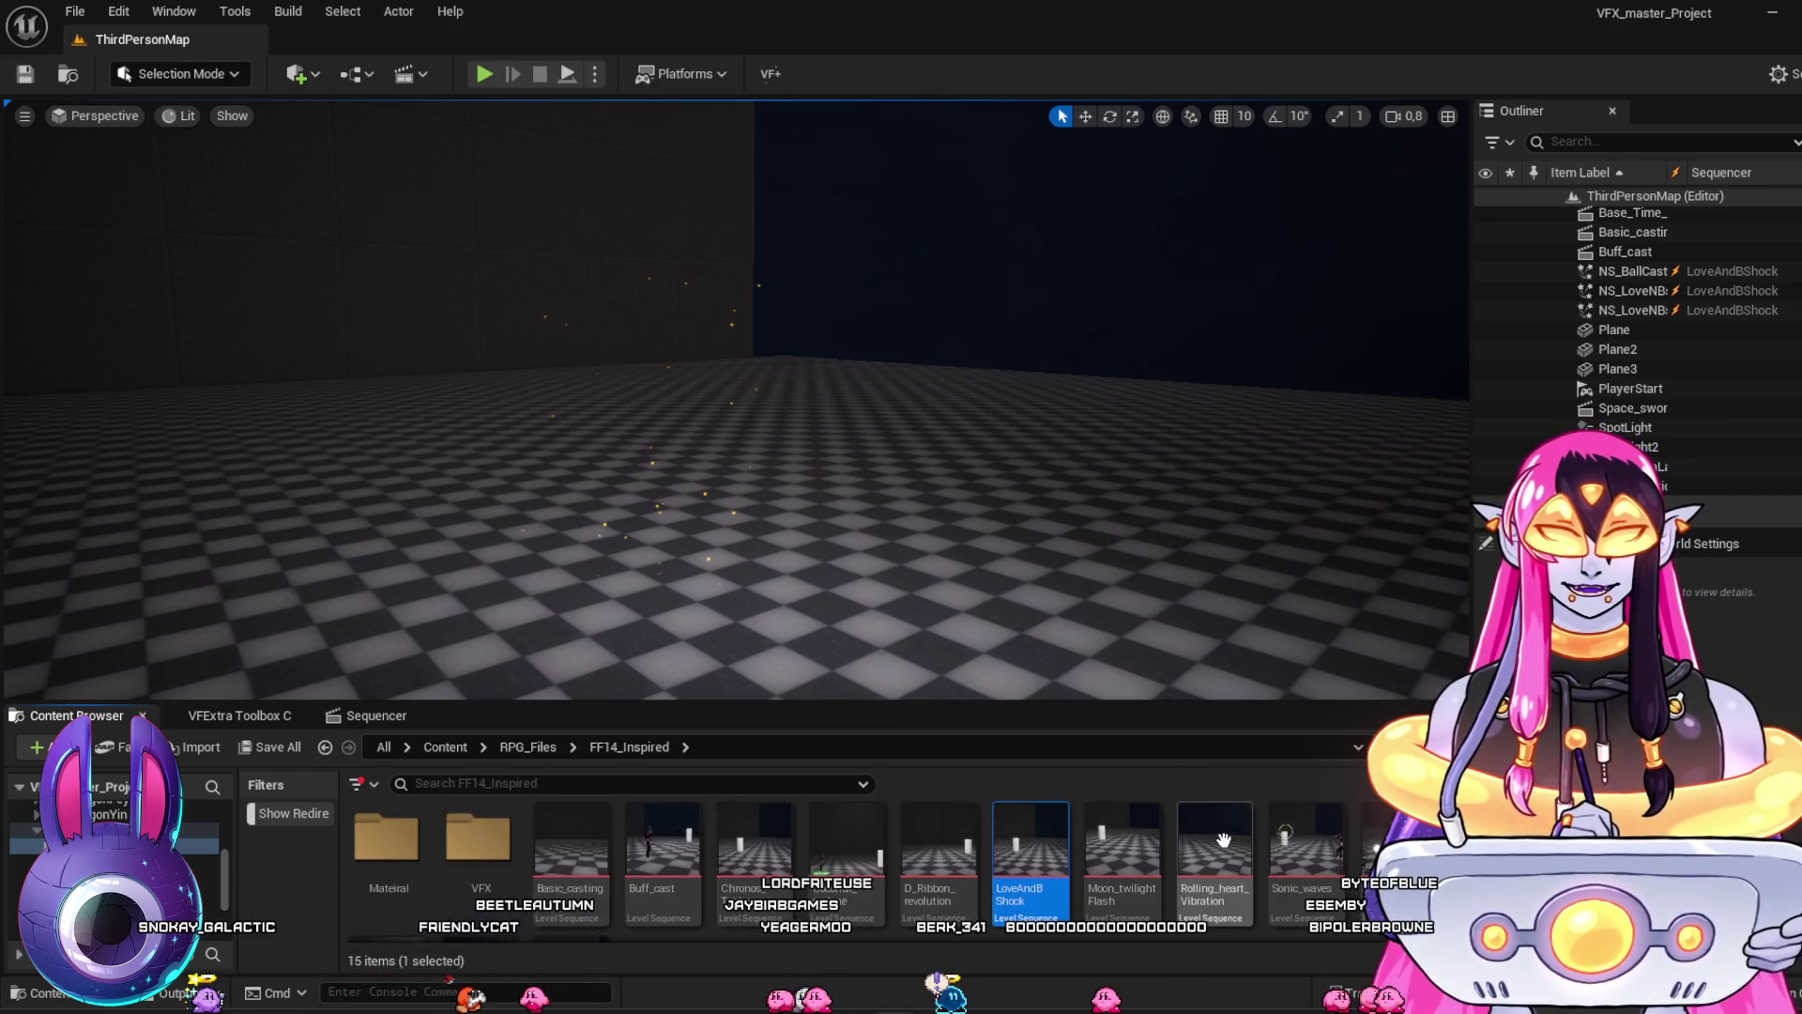
left_click(1223, 839)
double_click(1230, 841)
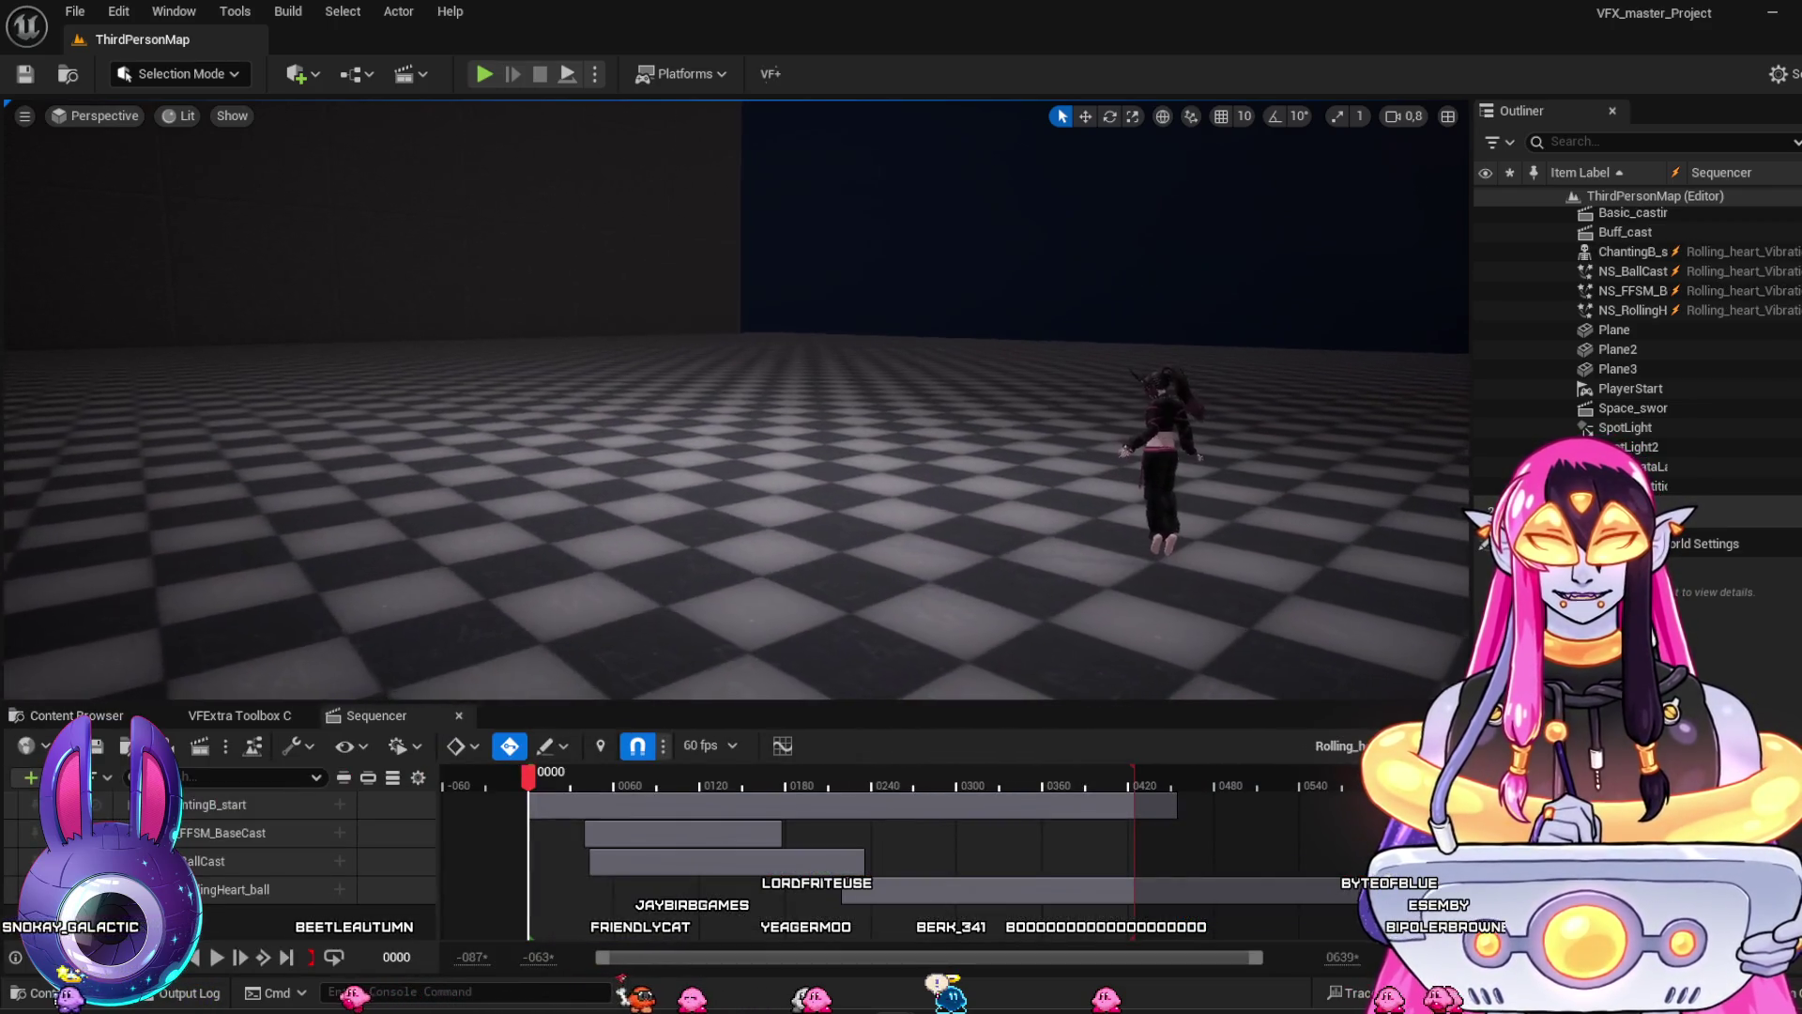
Play the golden heart orb effect, replaying from frame 150 to 253, then pull the camera back
key("space")
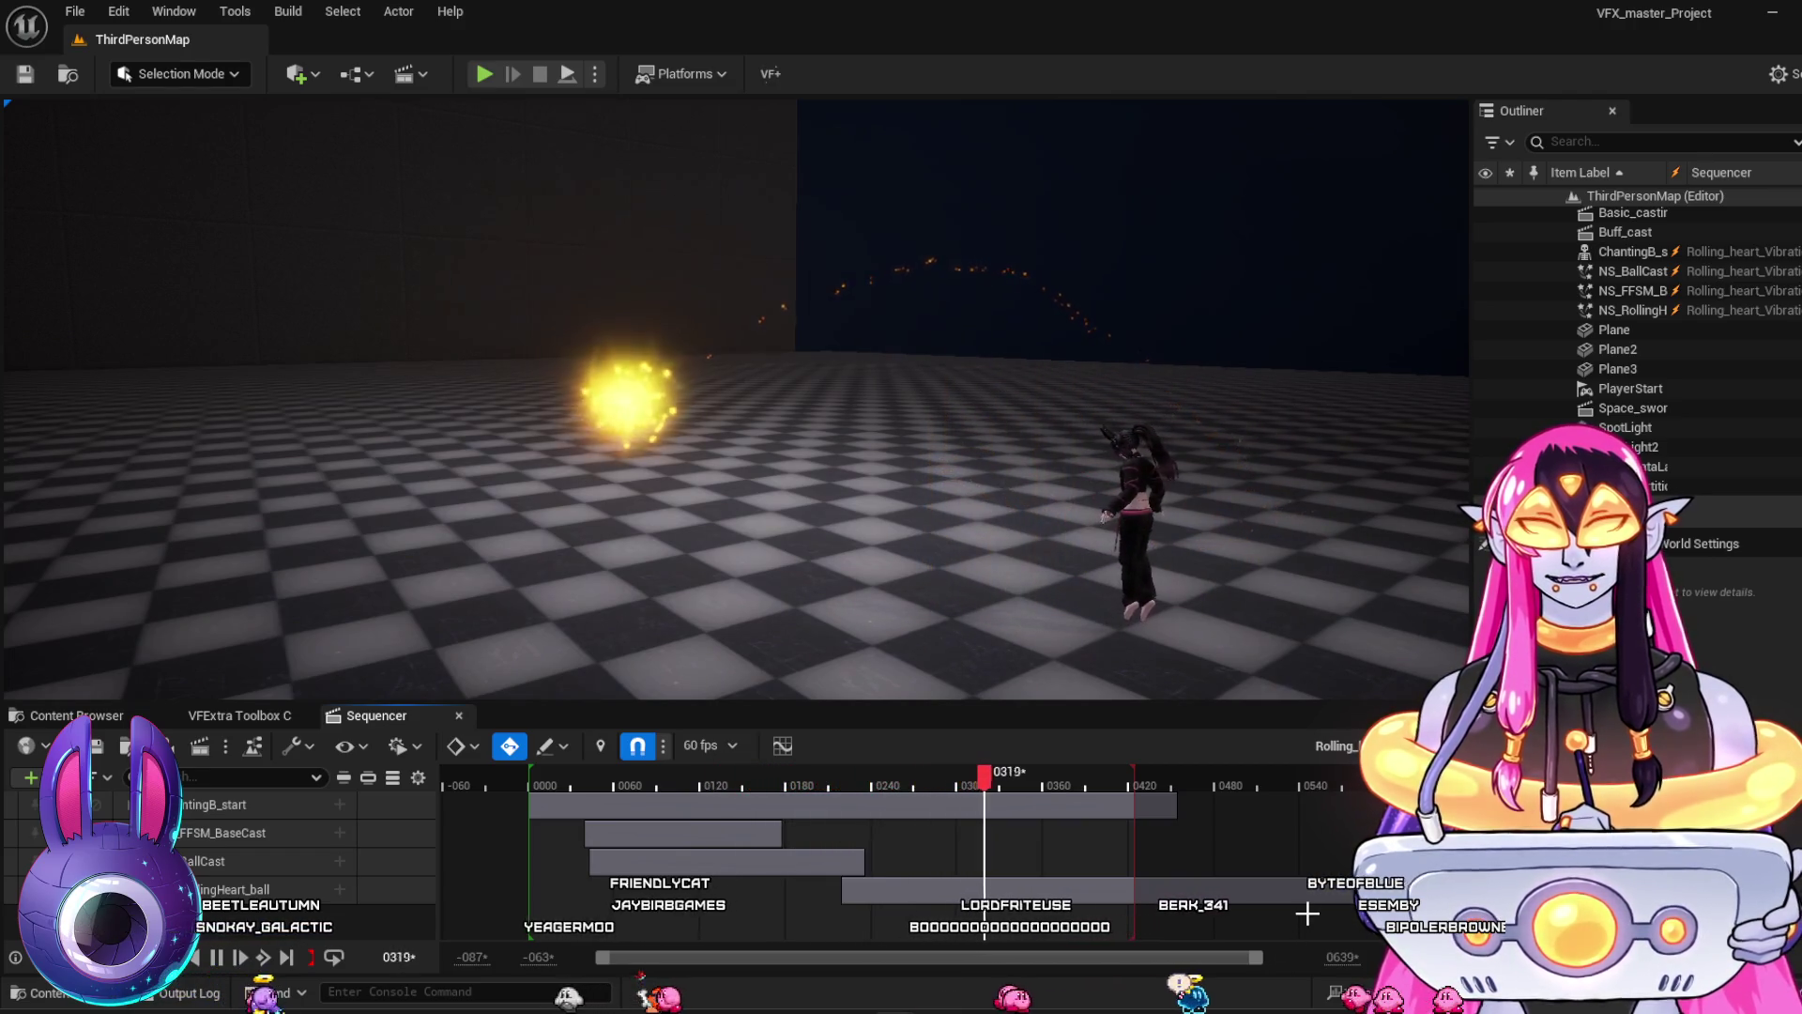
key("space")
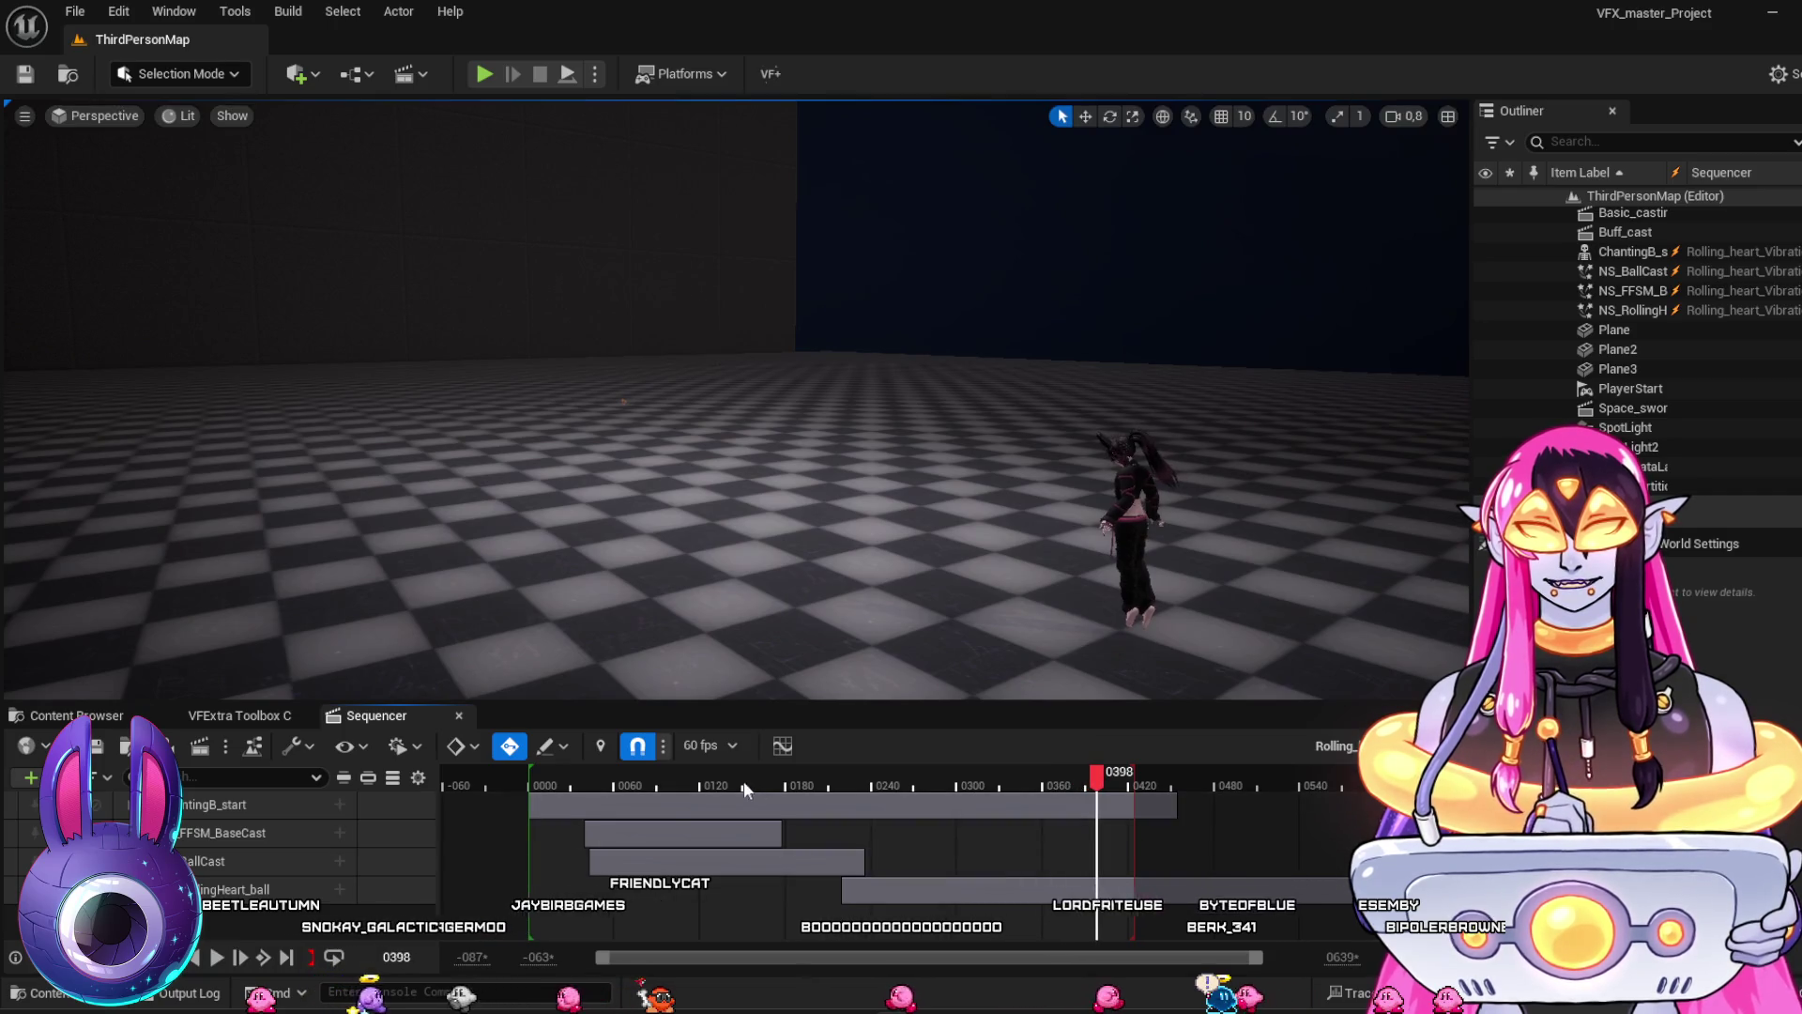
left_click(747, 781)
key("space")
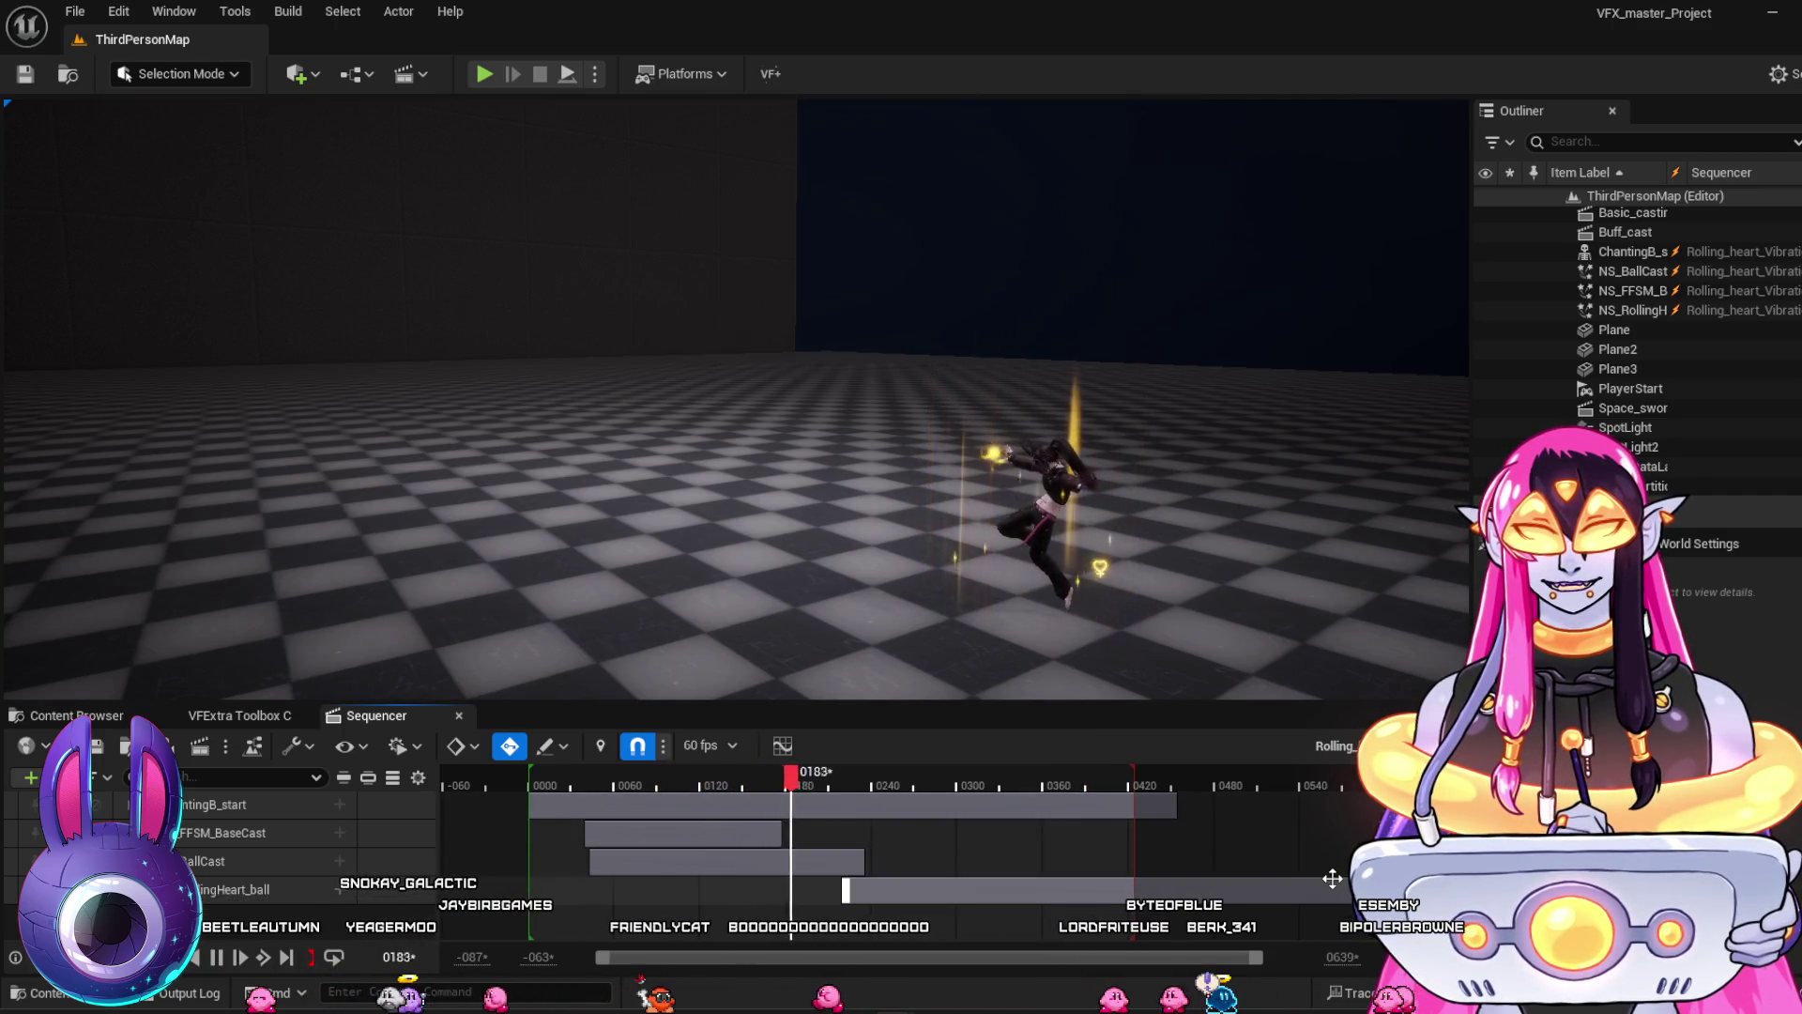
key("space")
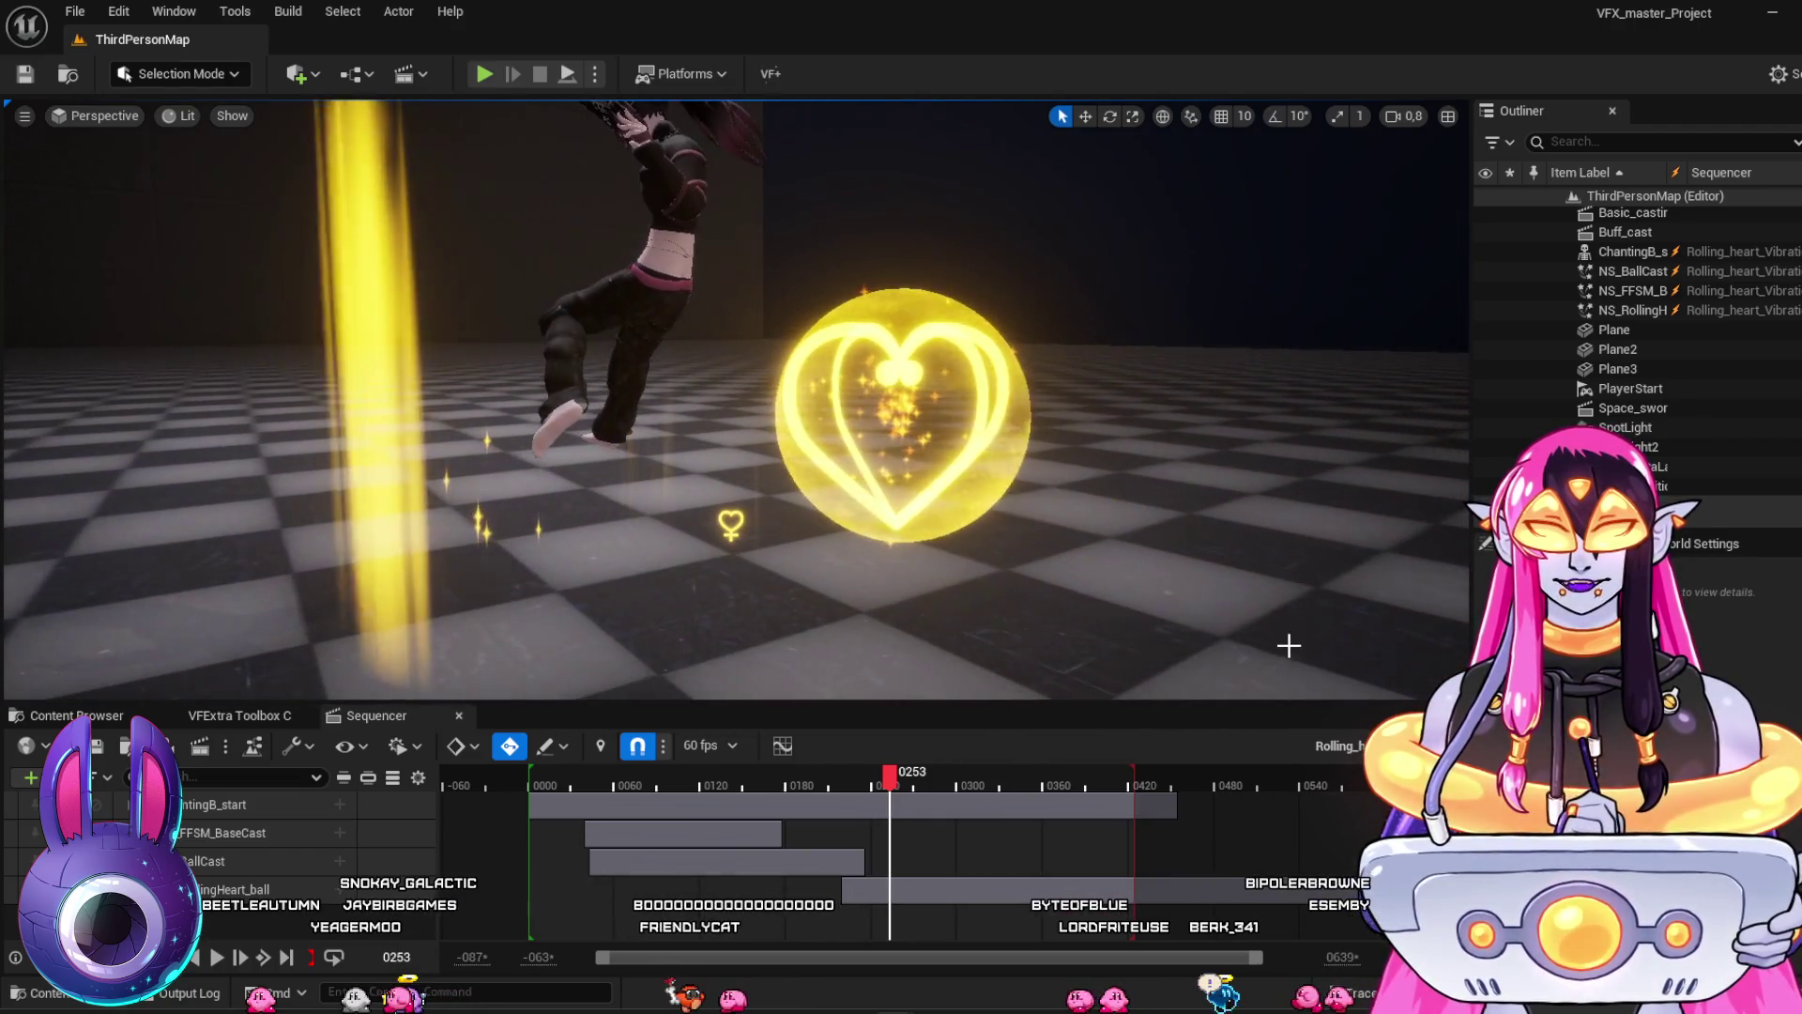
mouse_move(890, 781)
left_mouse_down()
mouse_move(917, 781)
mouse_move(757, 777)
left_mouse_up()
mouse_move(919, 510)
left_mouse_down()
mouse_move(932, 521)
mouse_move(808, 662)
left_mouse_up()
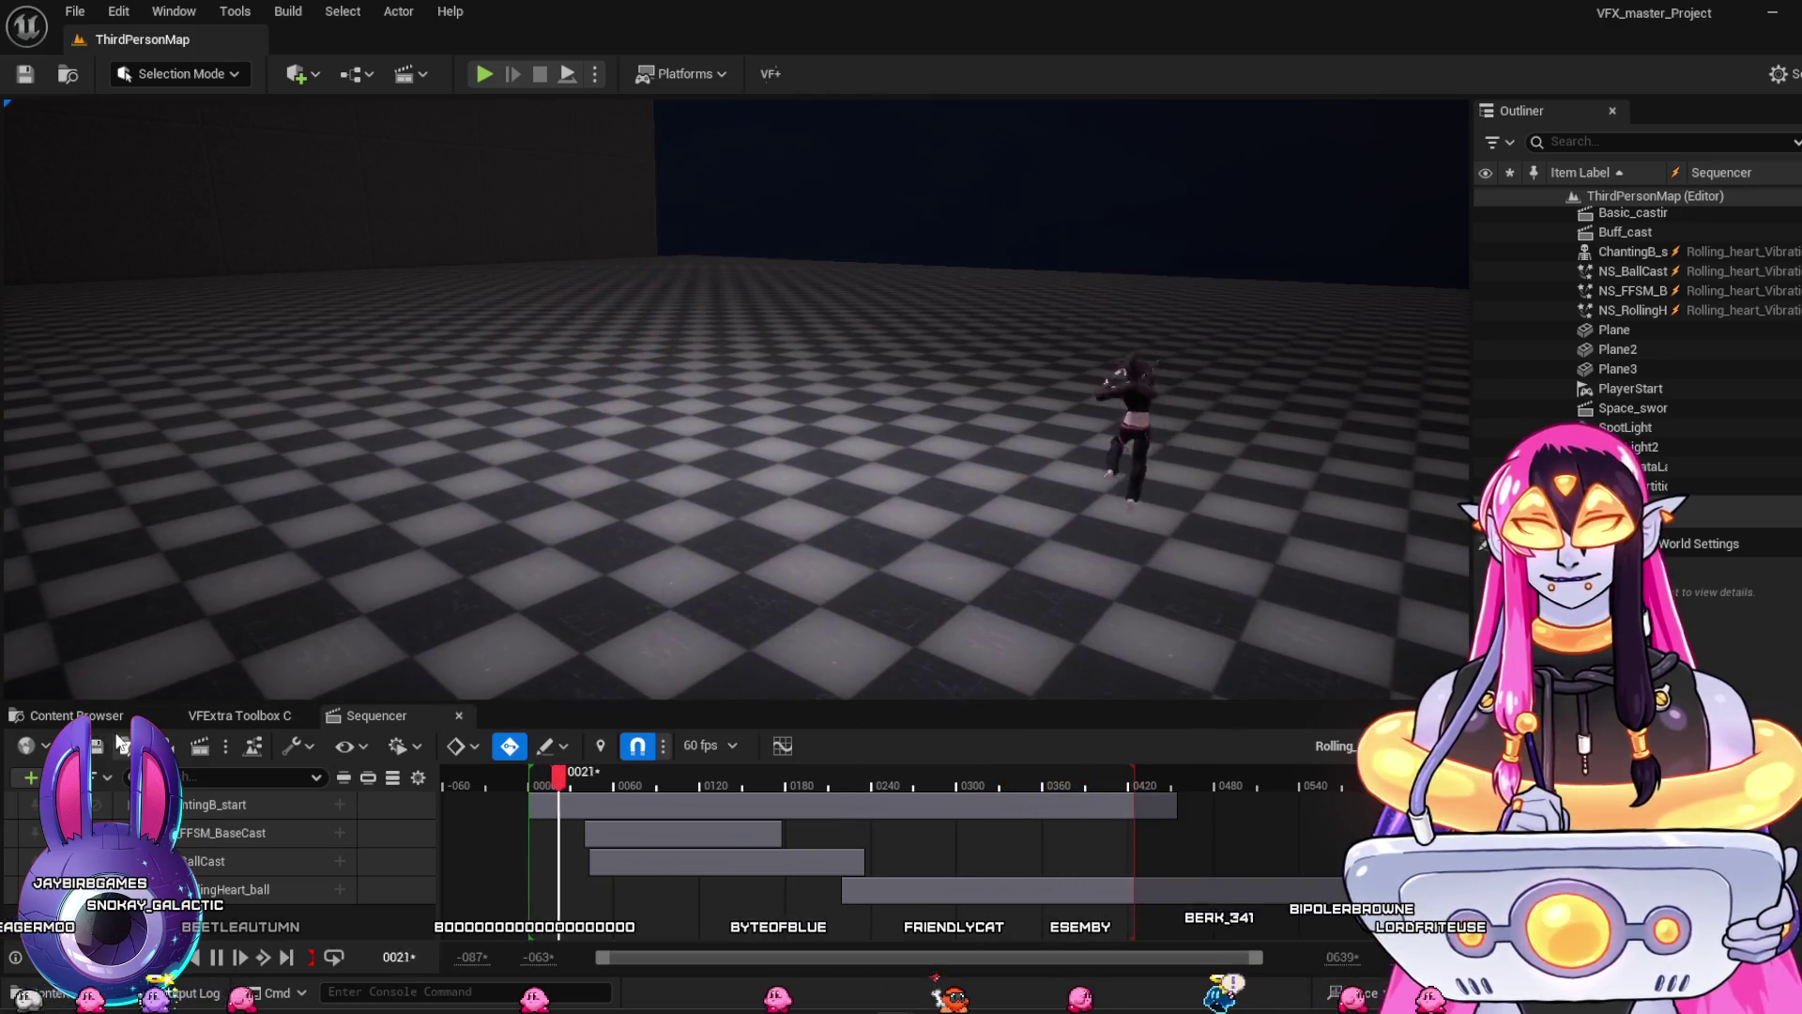
Open the Supreme_thunder sequence from the FF14_Inspired folder and start playback
left_click(71, 715)
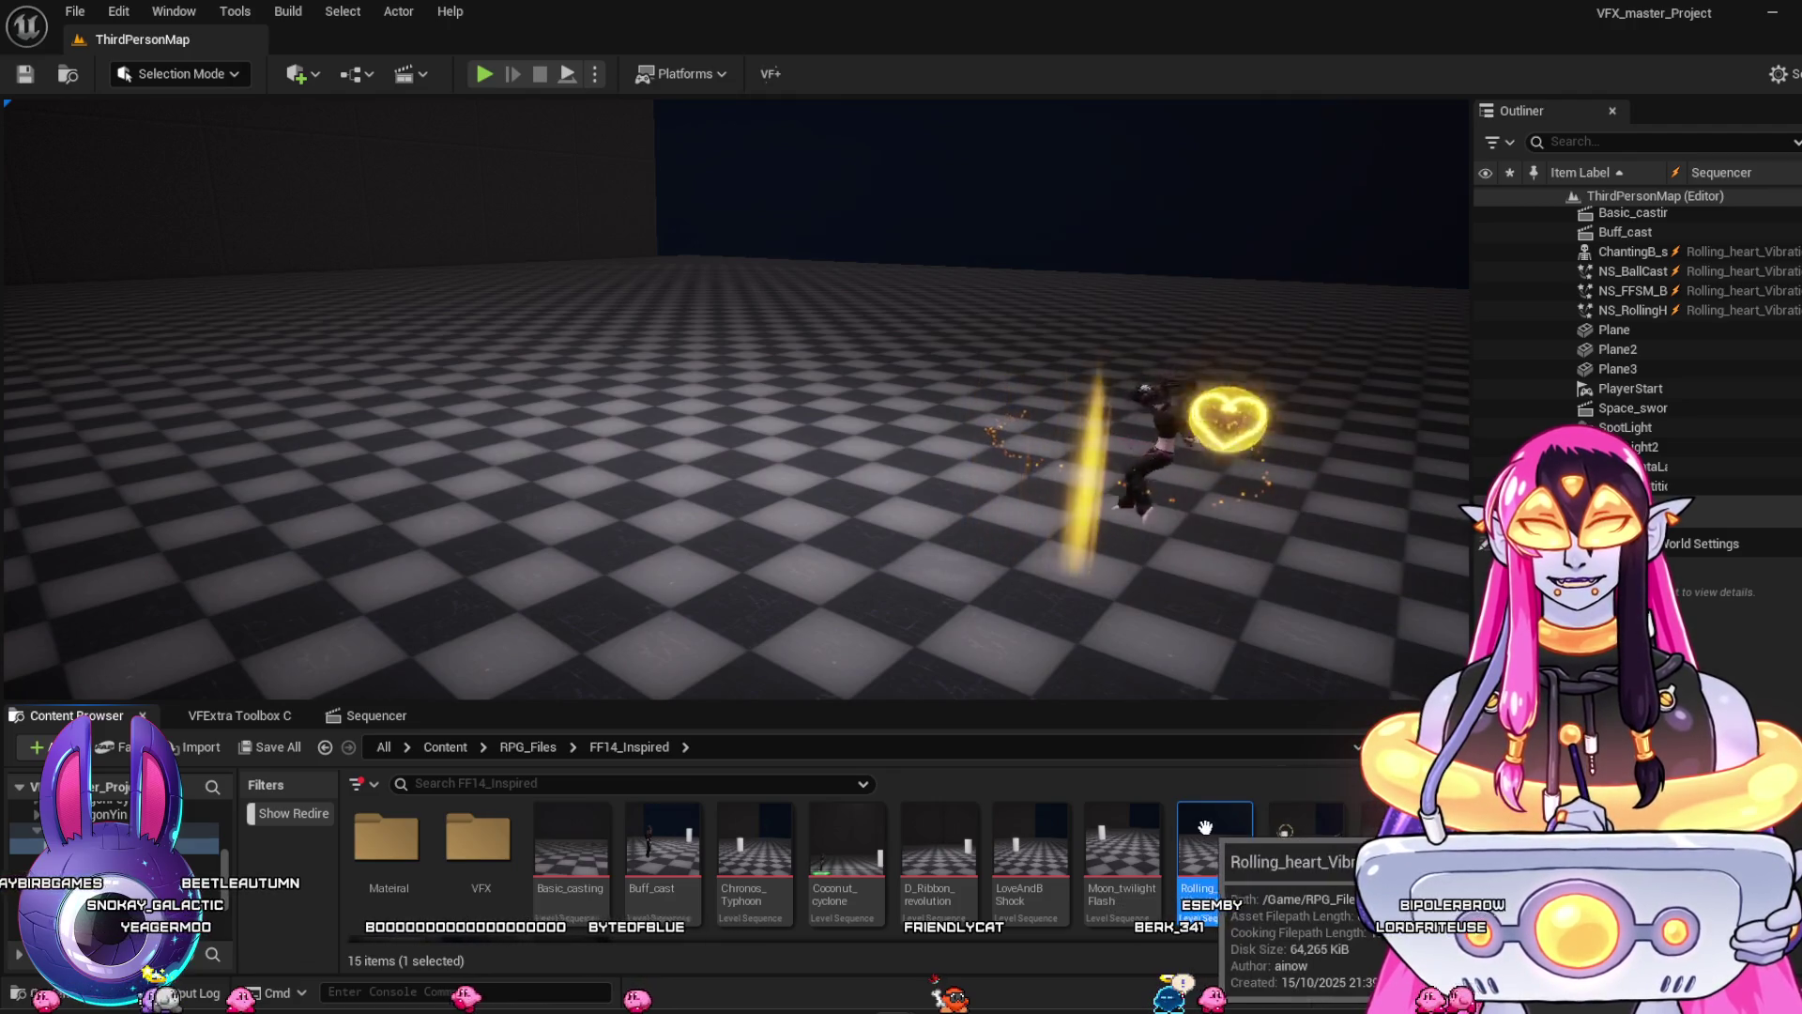
scroll(809, 866, "down", 1)
scroll(809, 865, "up", 1)
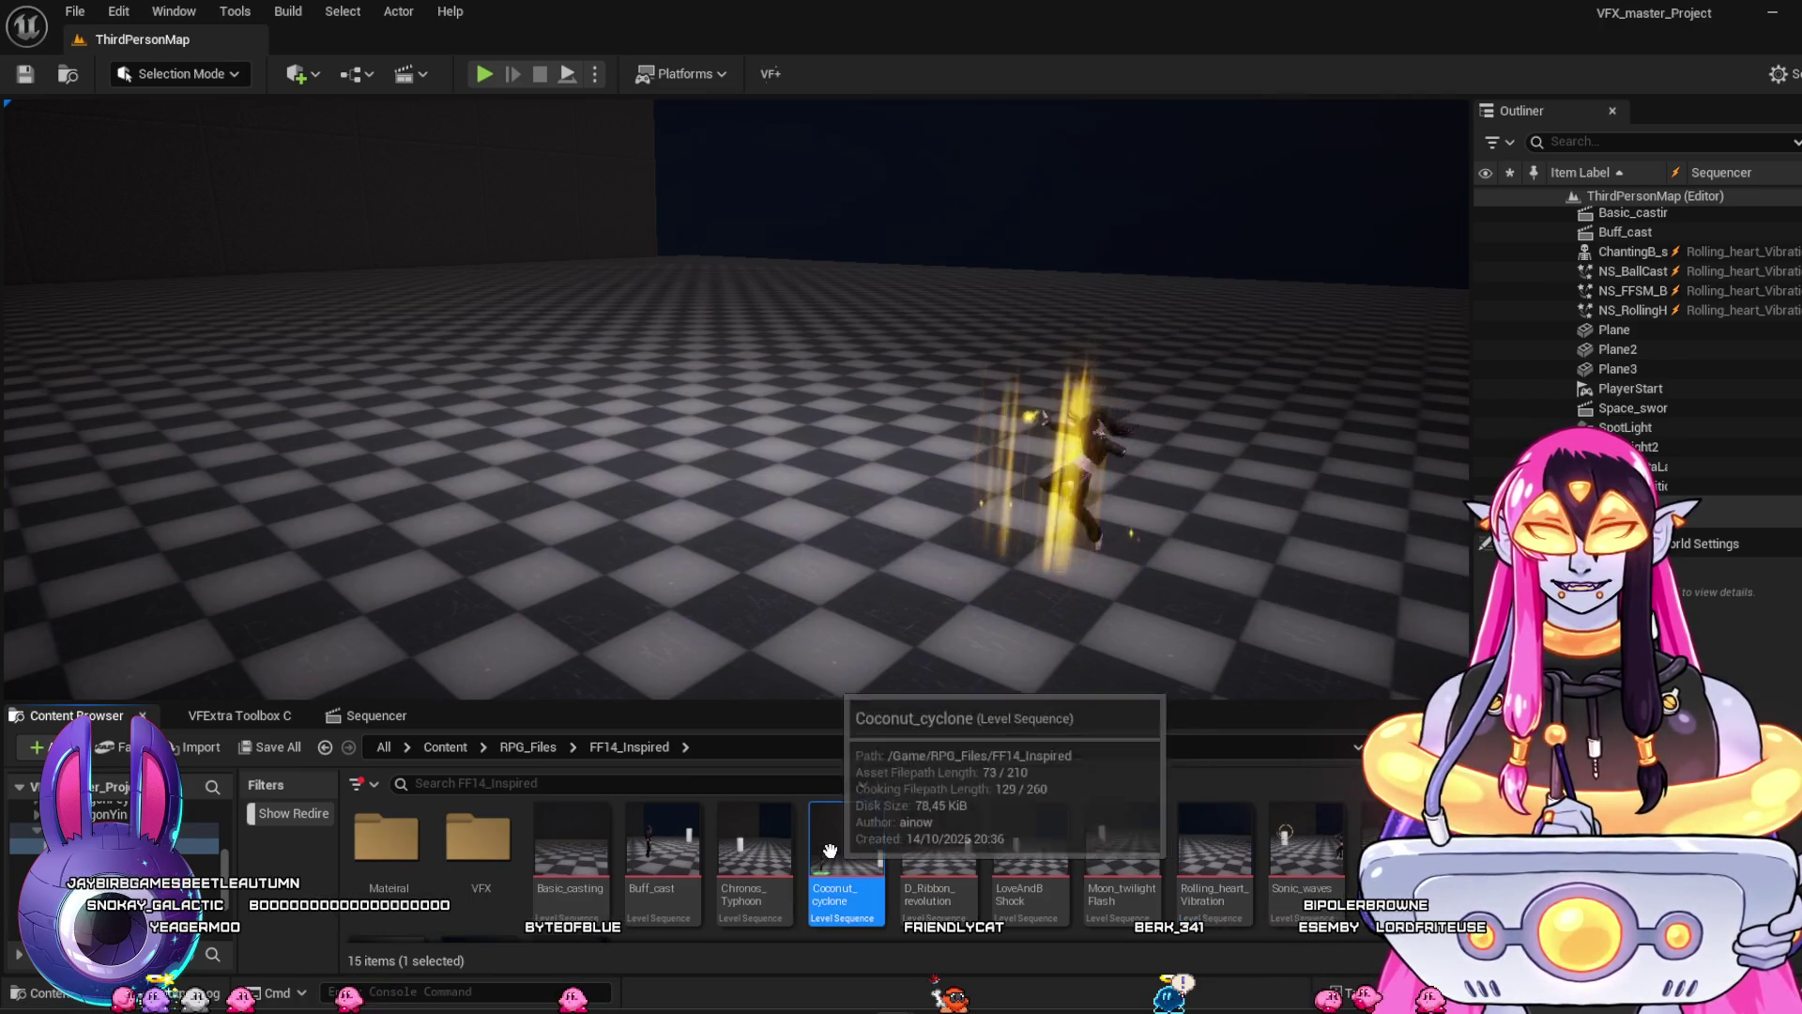
scroll(694, 856, "down", 3)
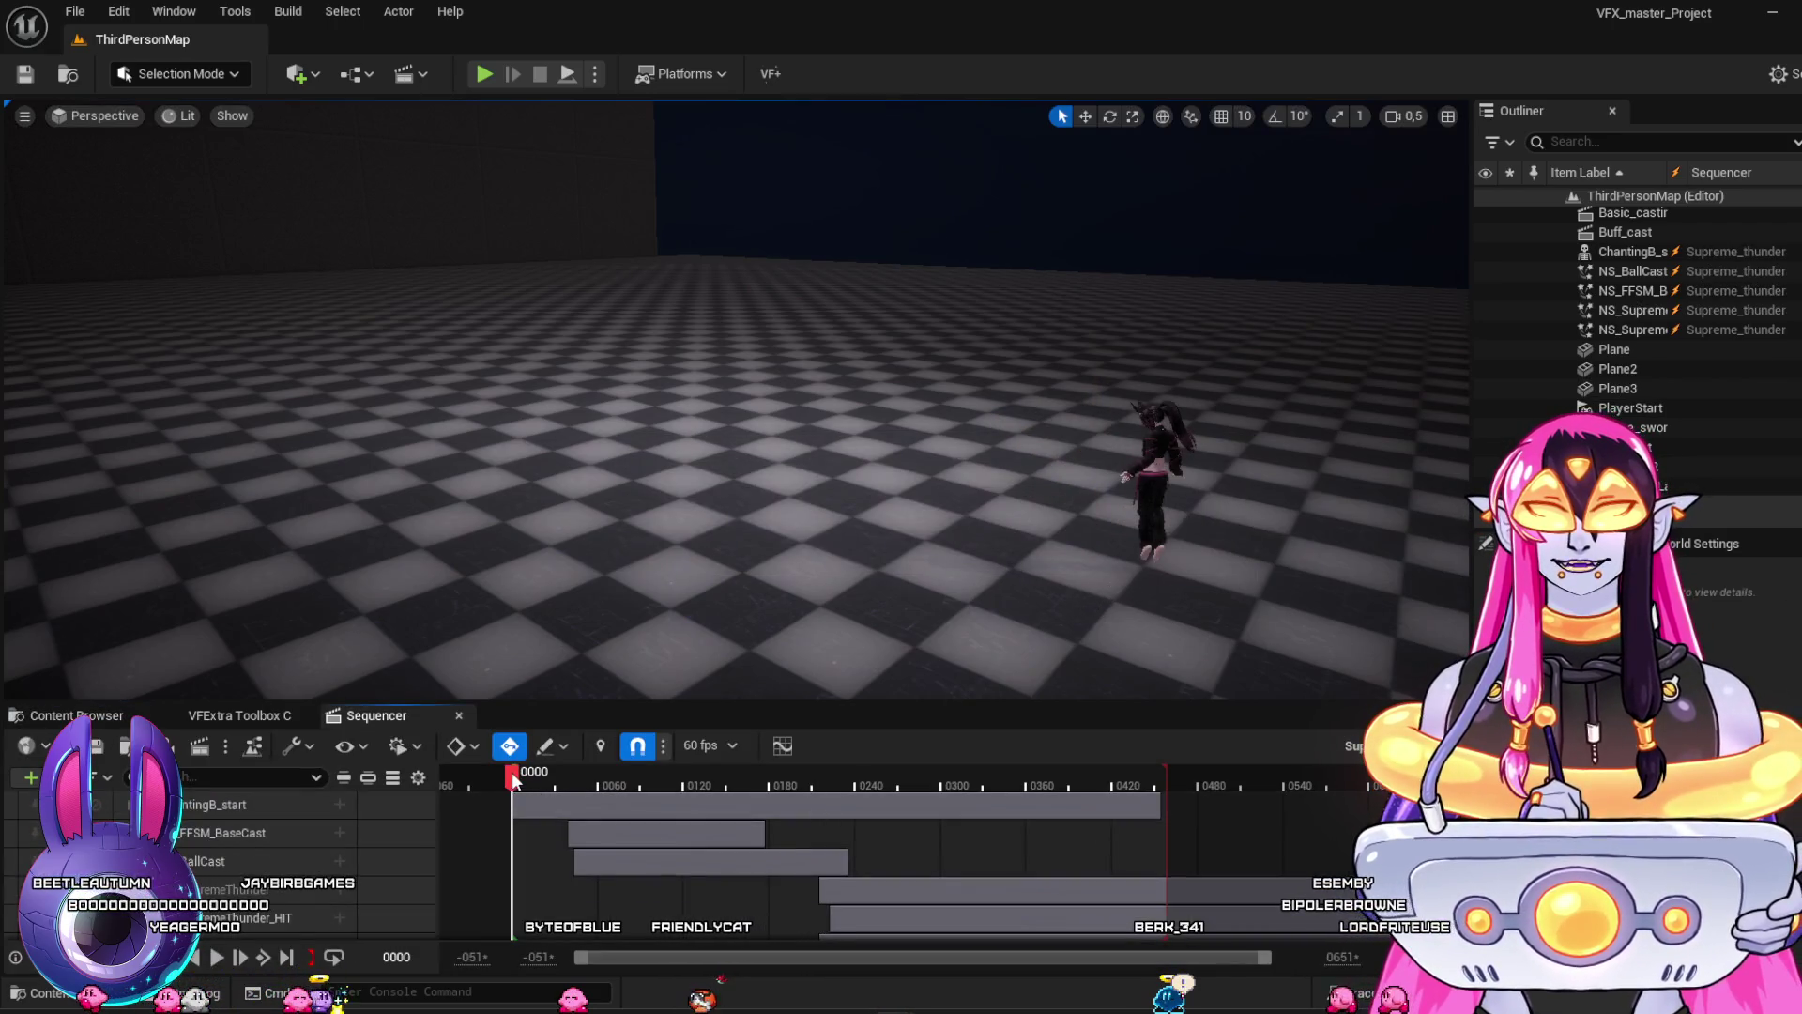
key("space")
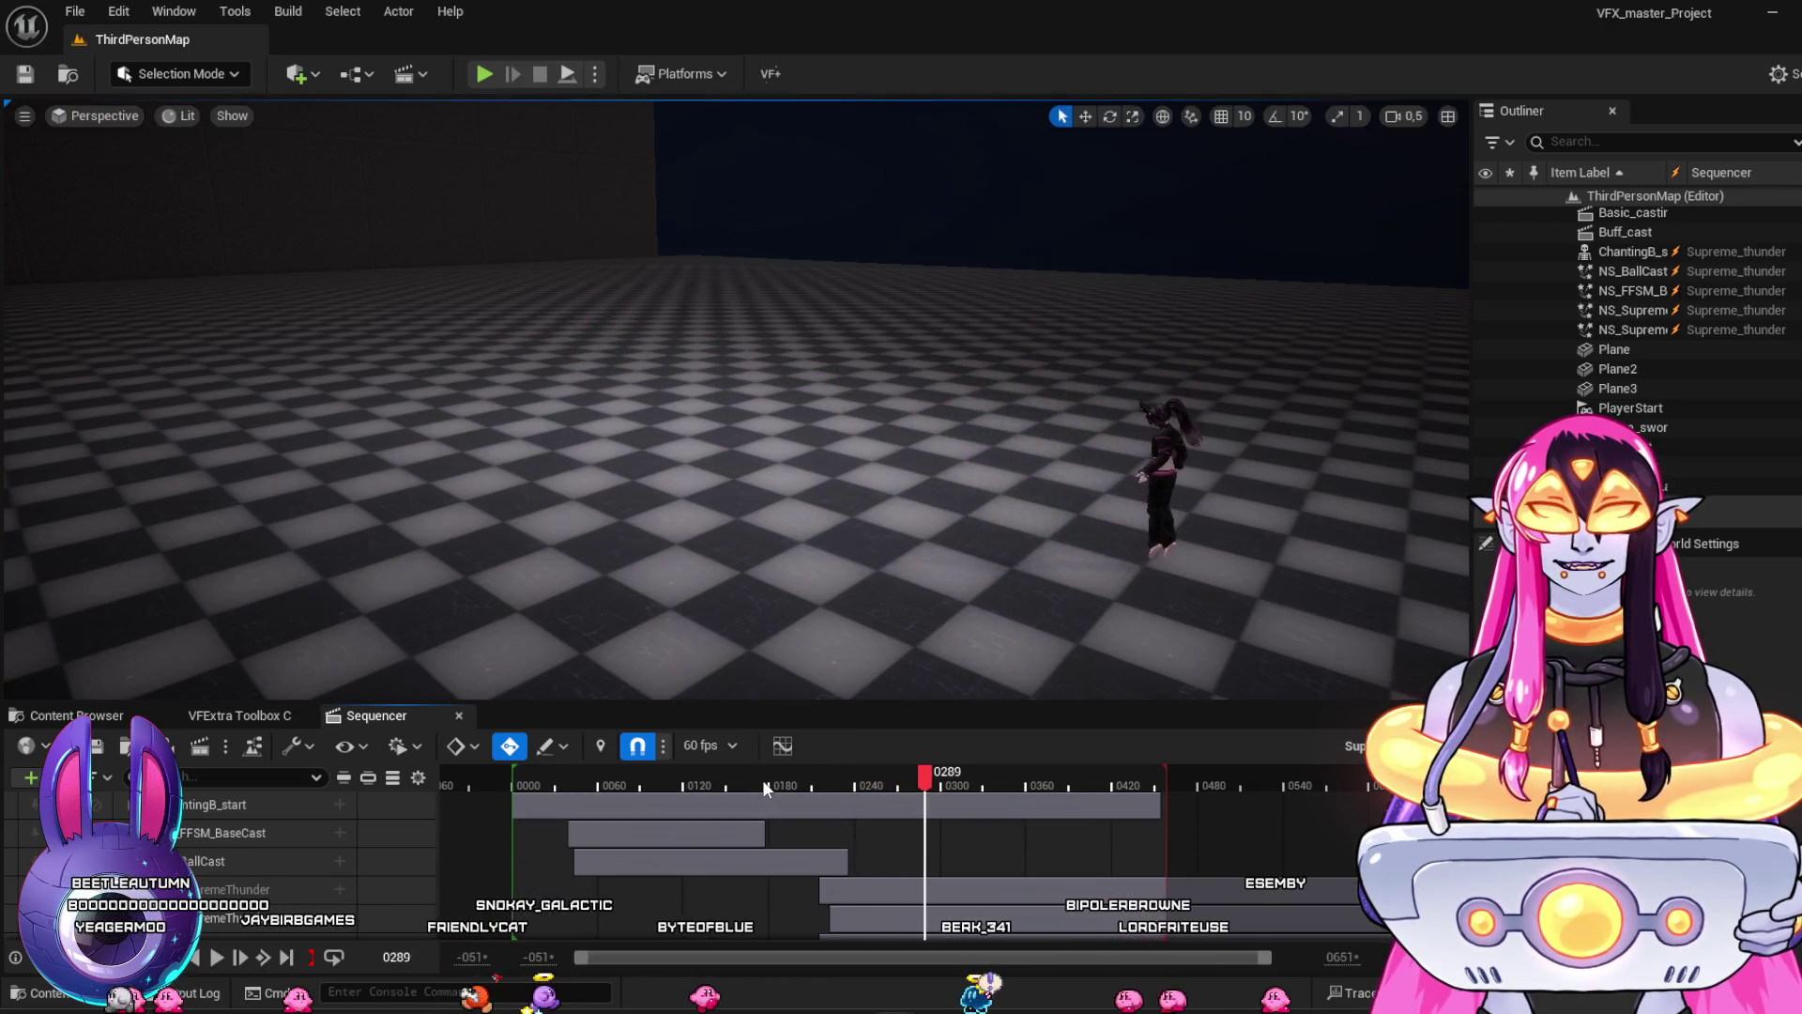
Scrub and replay the green thunder effect between frames 120 and 267
left_click(719, 786)
mouse_move(719, 789)
left_mouse_down()
mouse_move(850, 801)
mouse_move(754, 799)
left_mouse_up()
key("space")
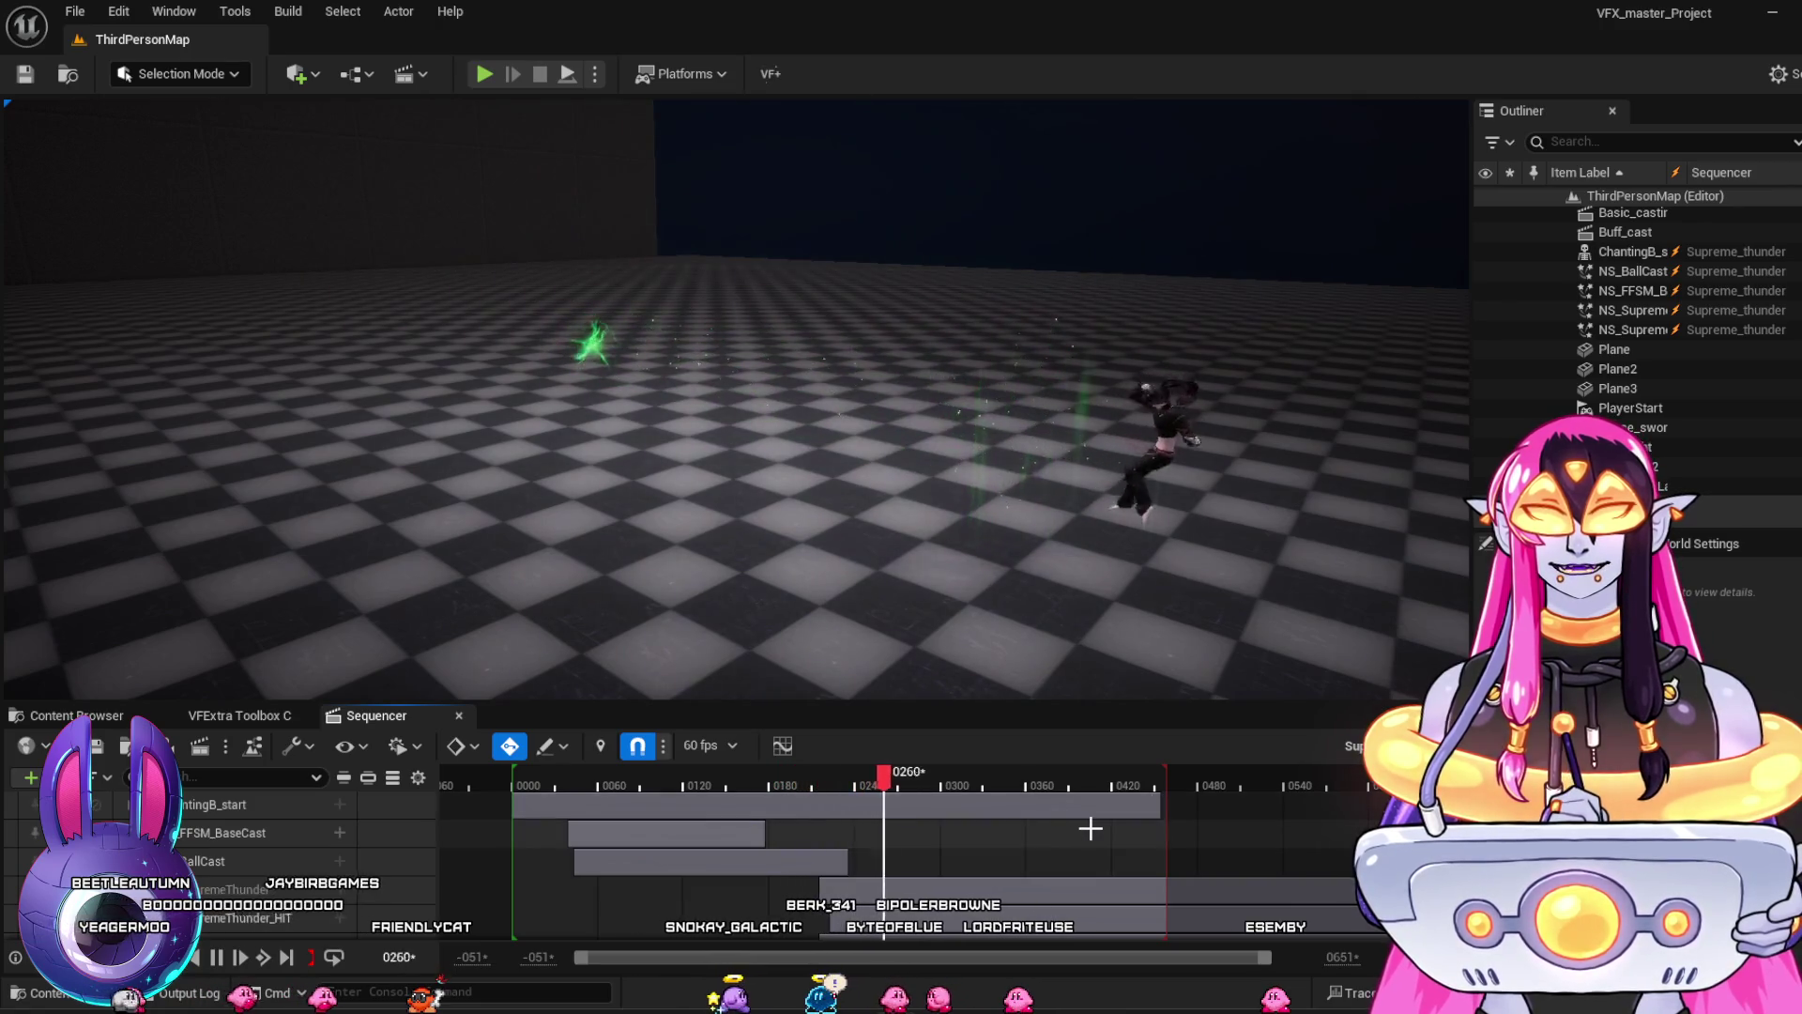
left_click(979, 798)
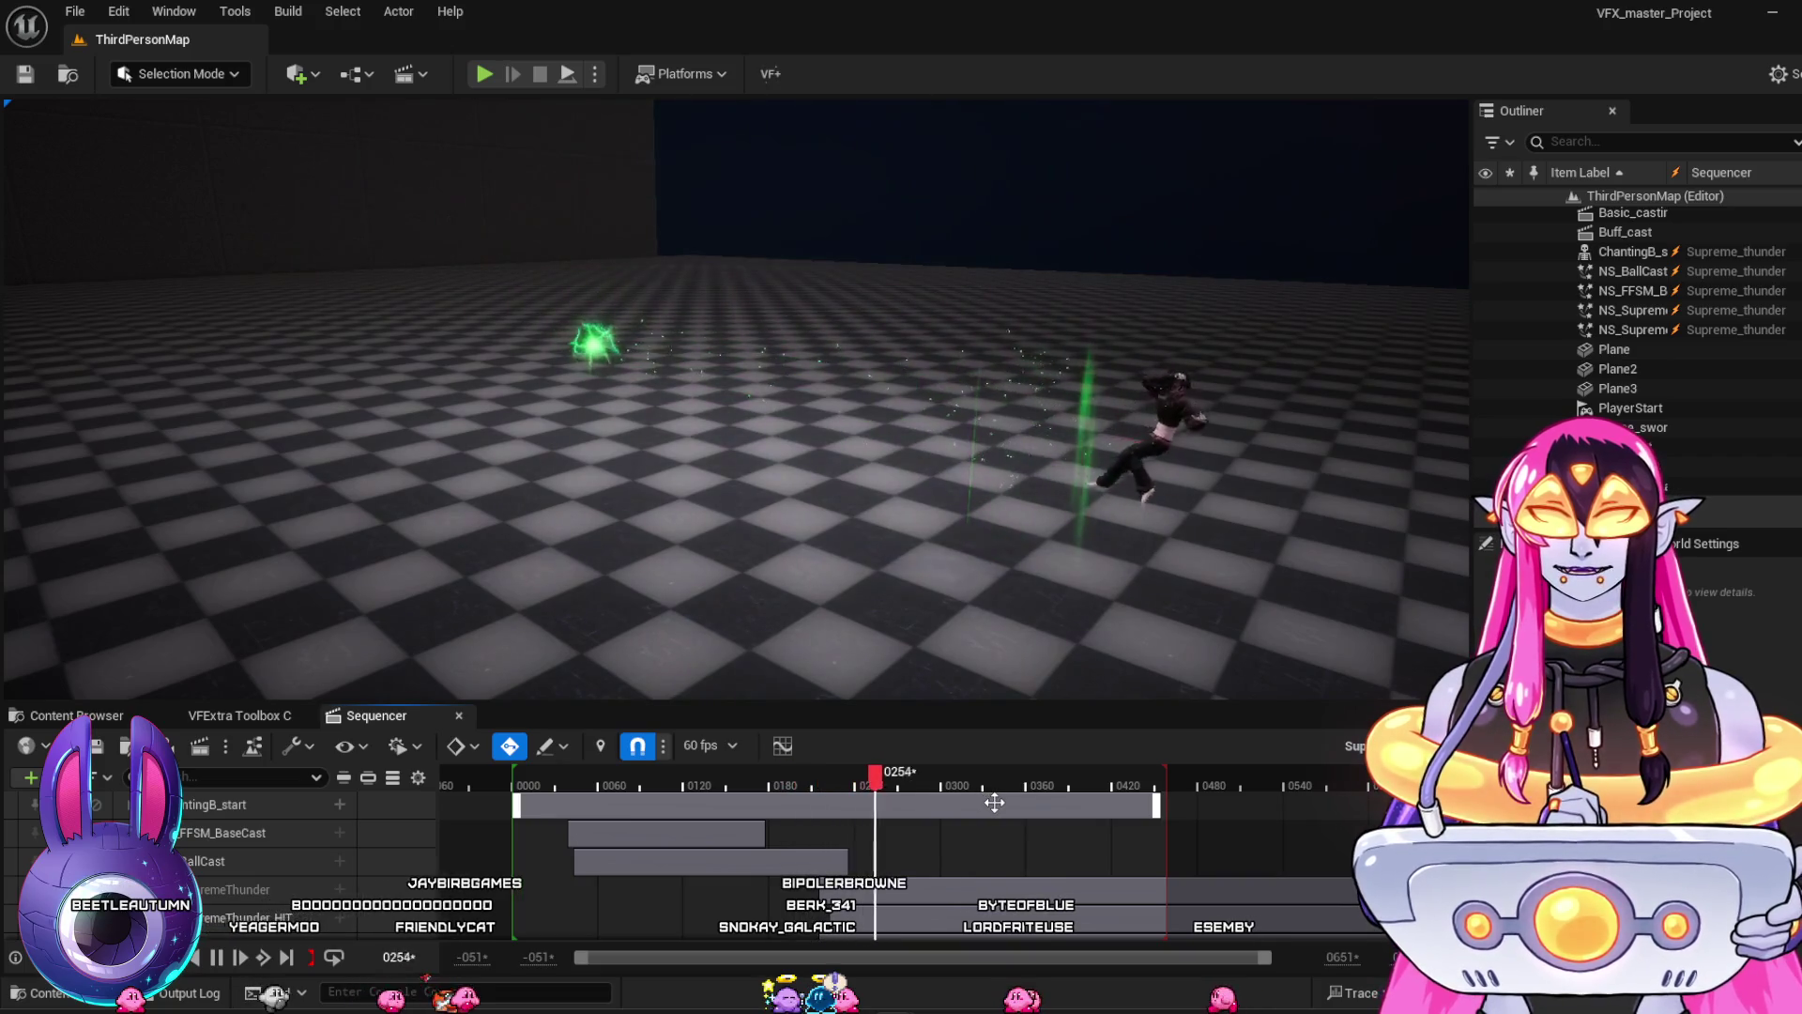
key("space")
left_click_drag(791, 781, 734, 781)
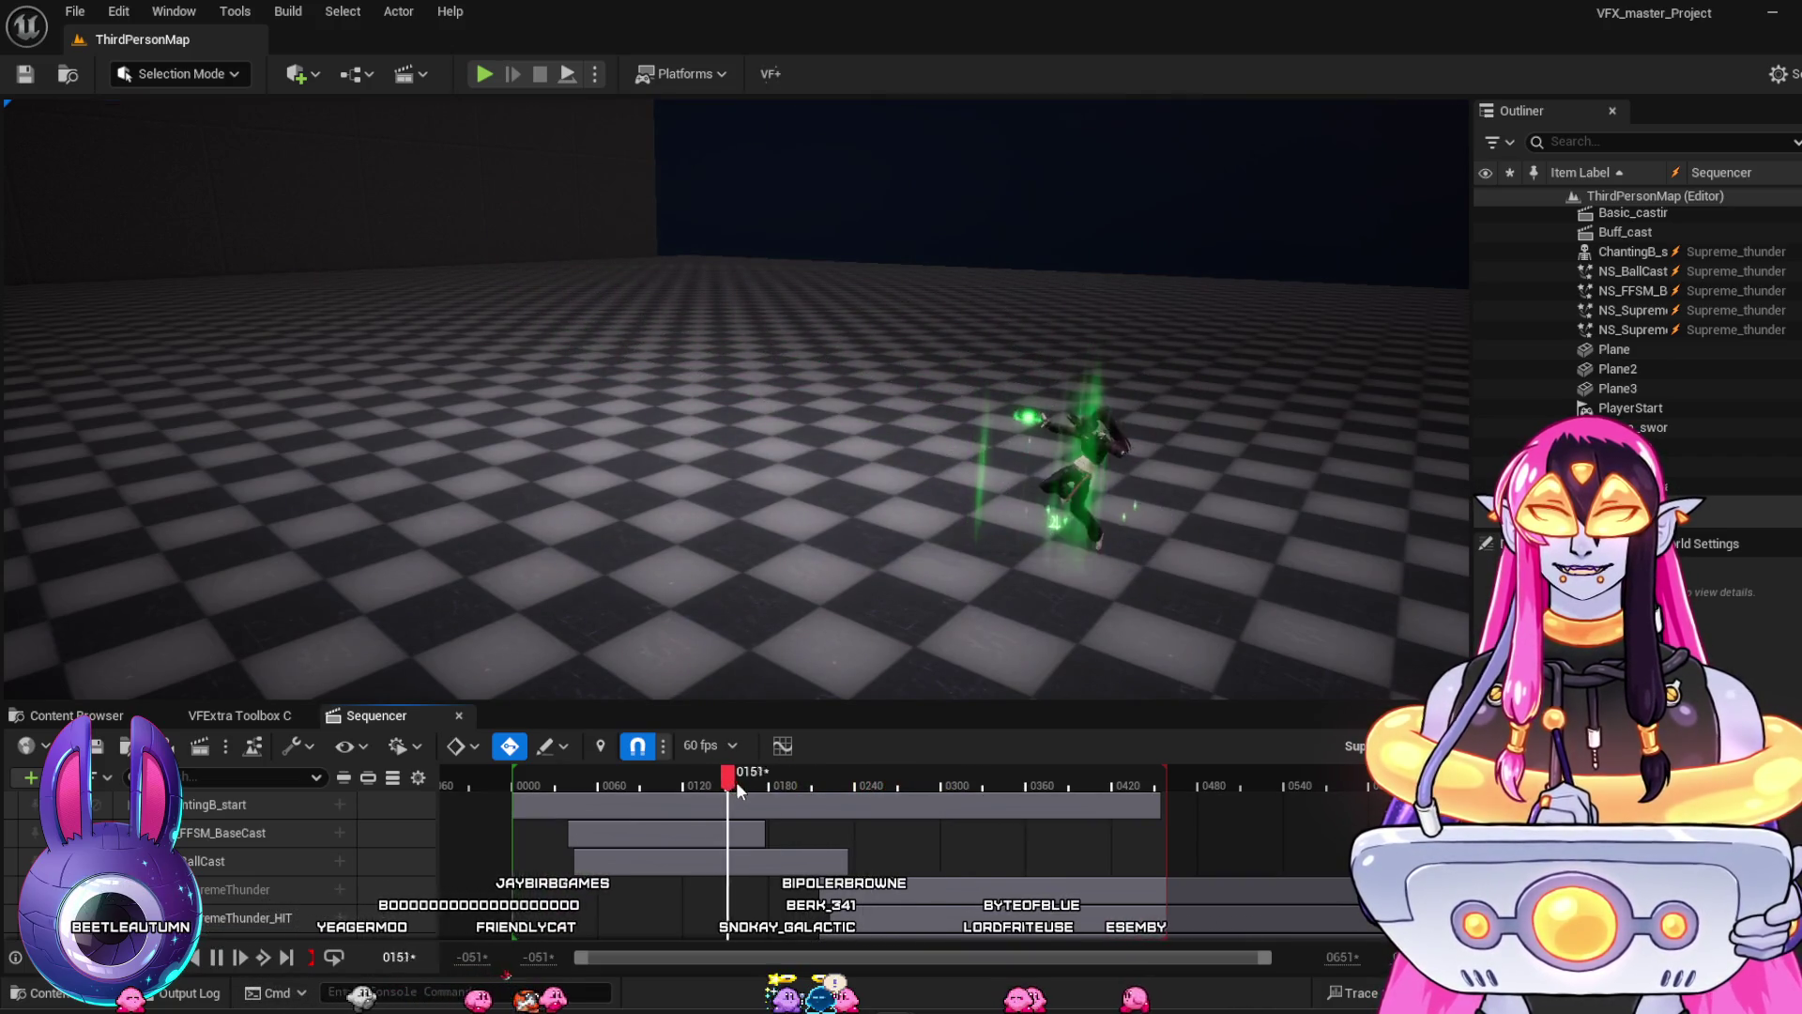
key("space")
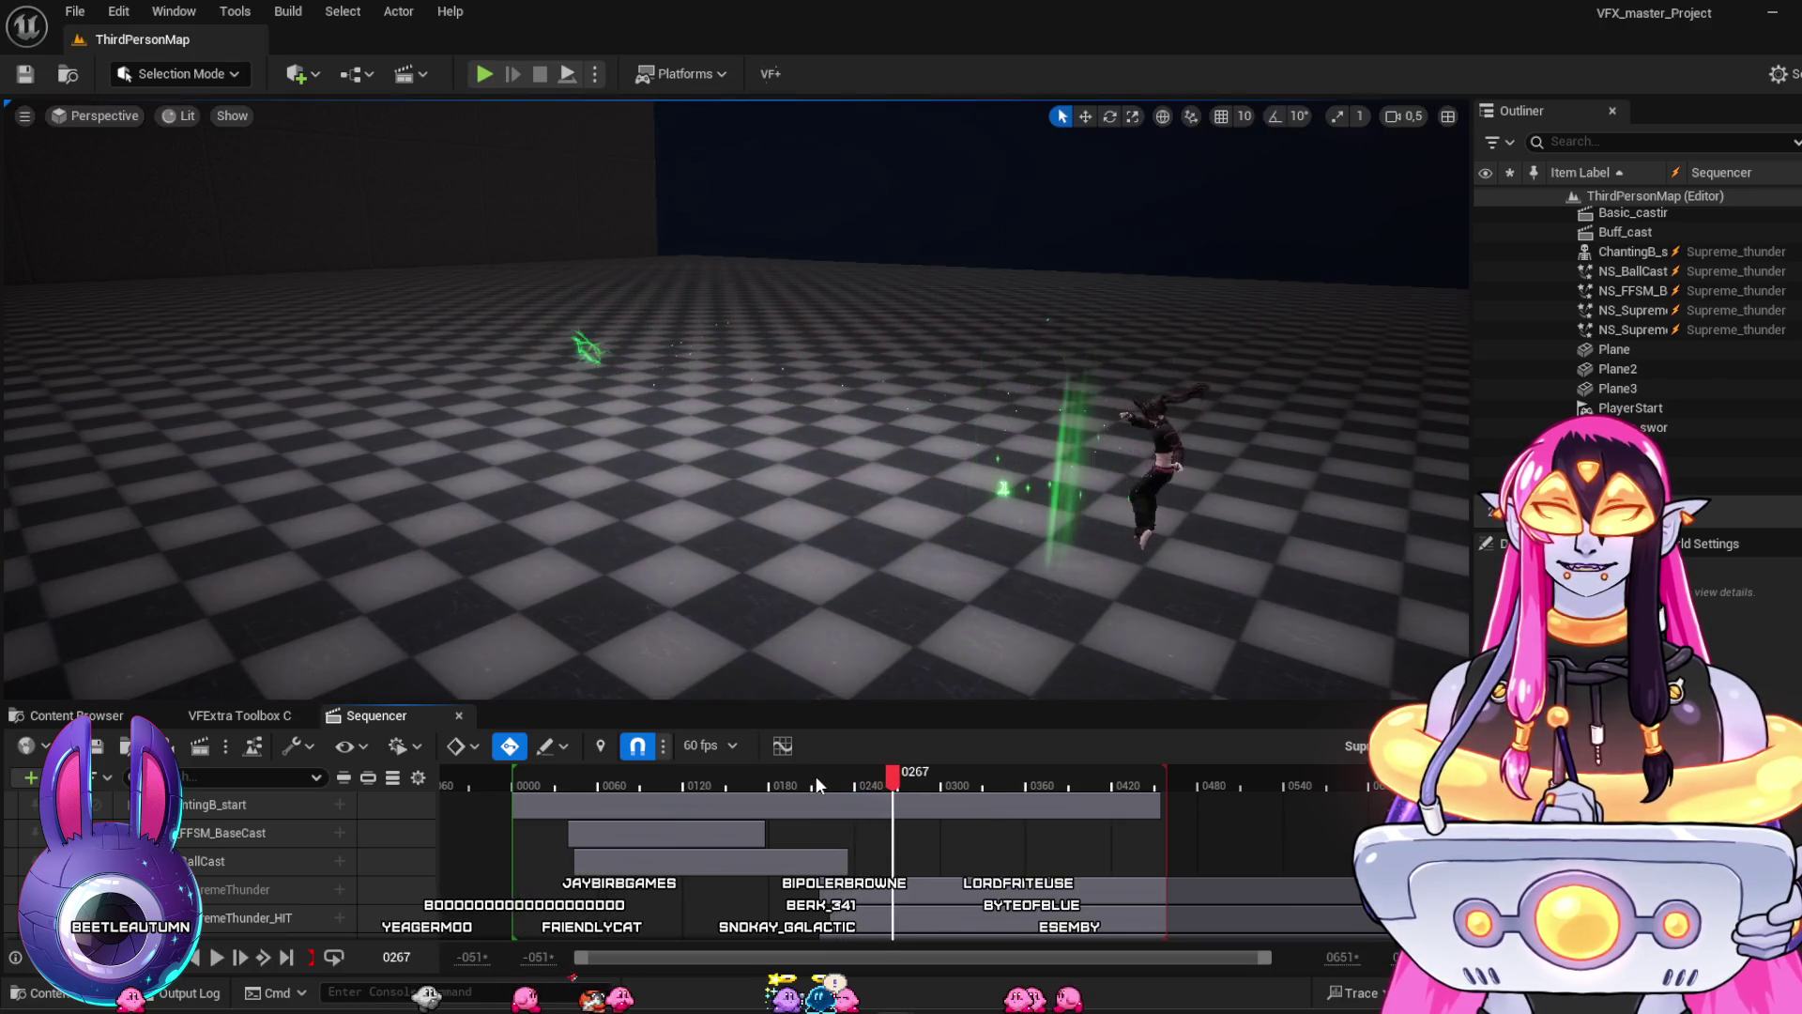
mouse_move(814, 795)
left_mouse_down()
mouse_move(853, 805)
mouse_move(798, 819)
mouse_move(867, 849)
left_mouse_up()
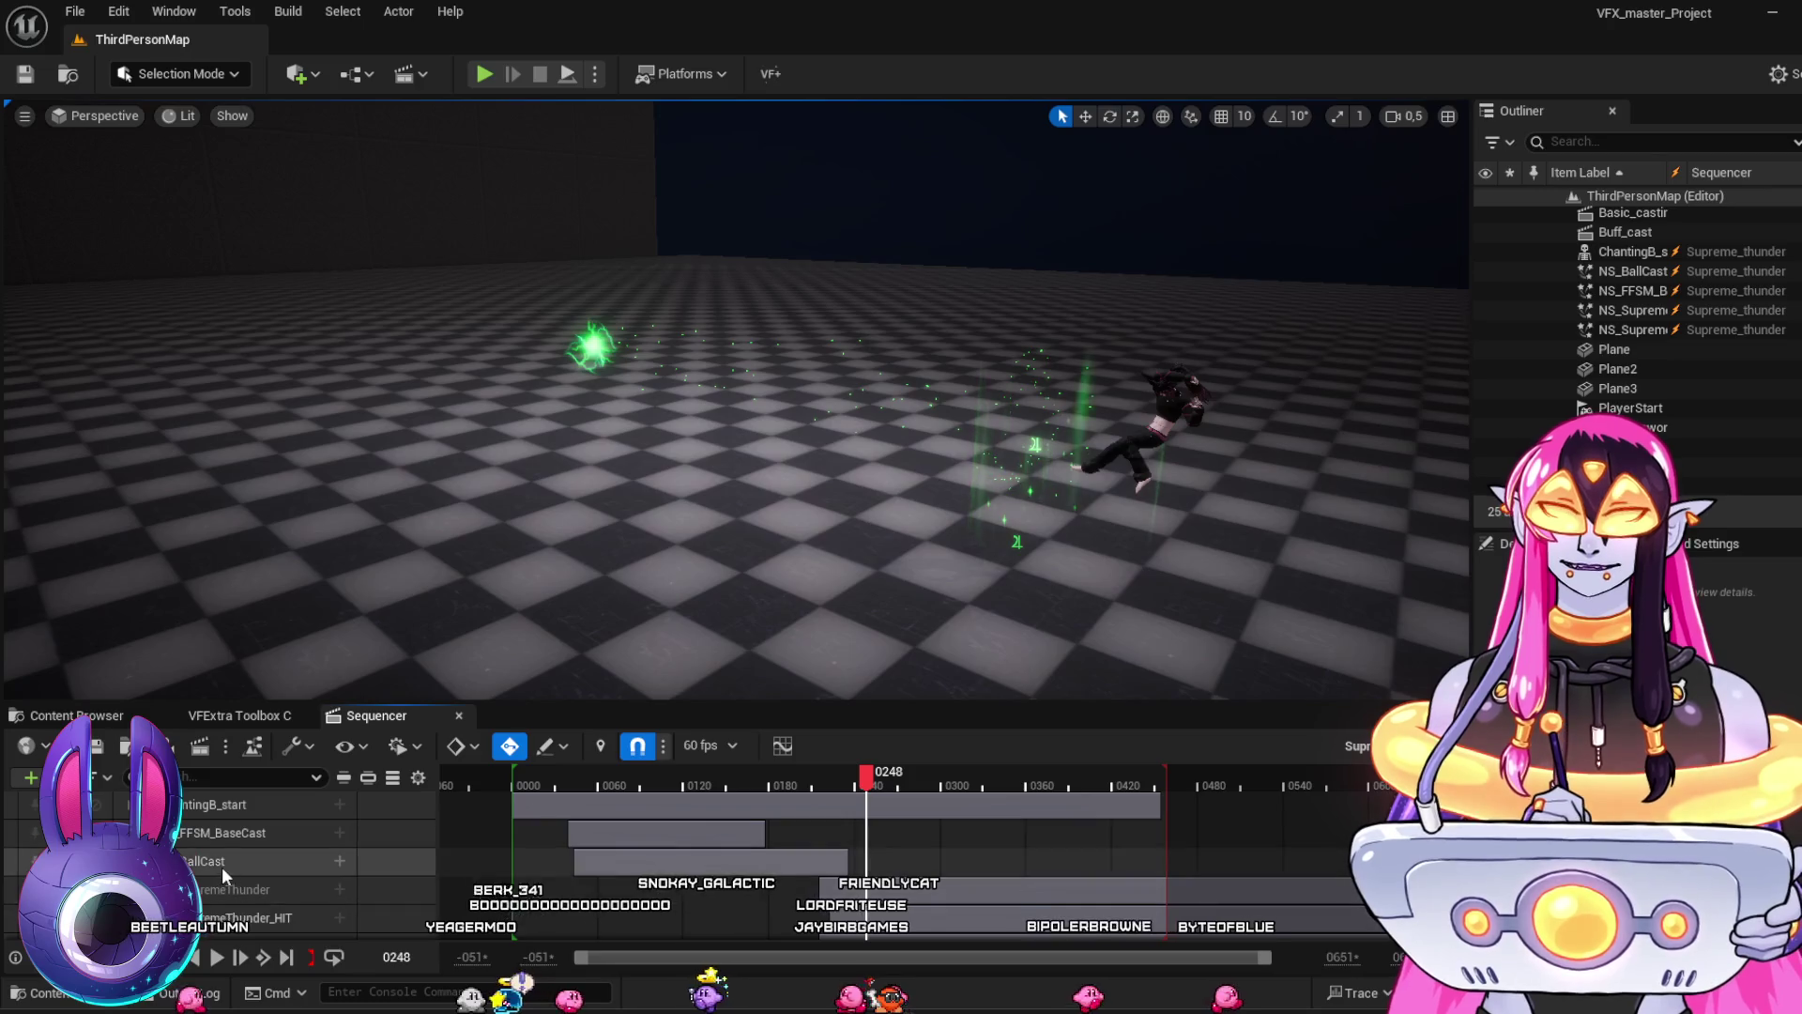
Select the SupremeThunder HIT track in Sequencer
scroll(221, 865, "down", 1)
left_click(214, 926)
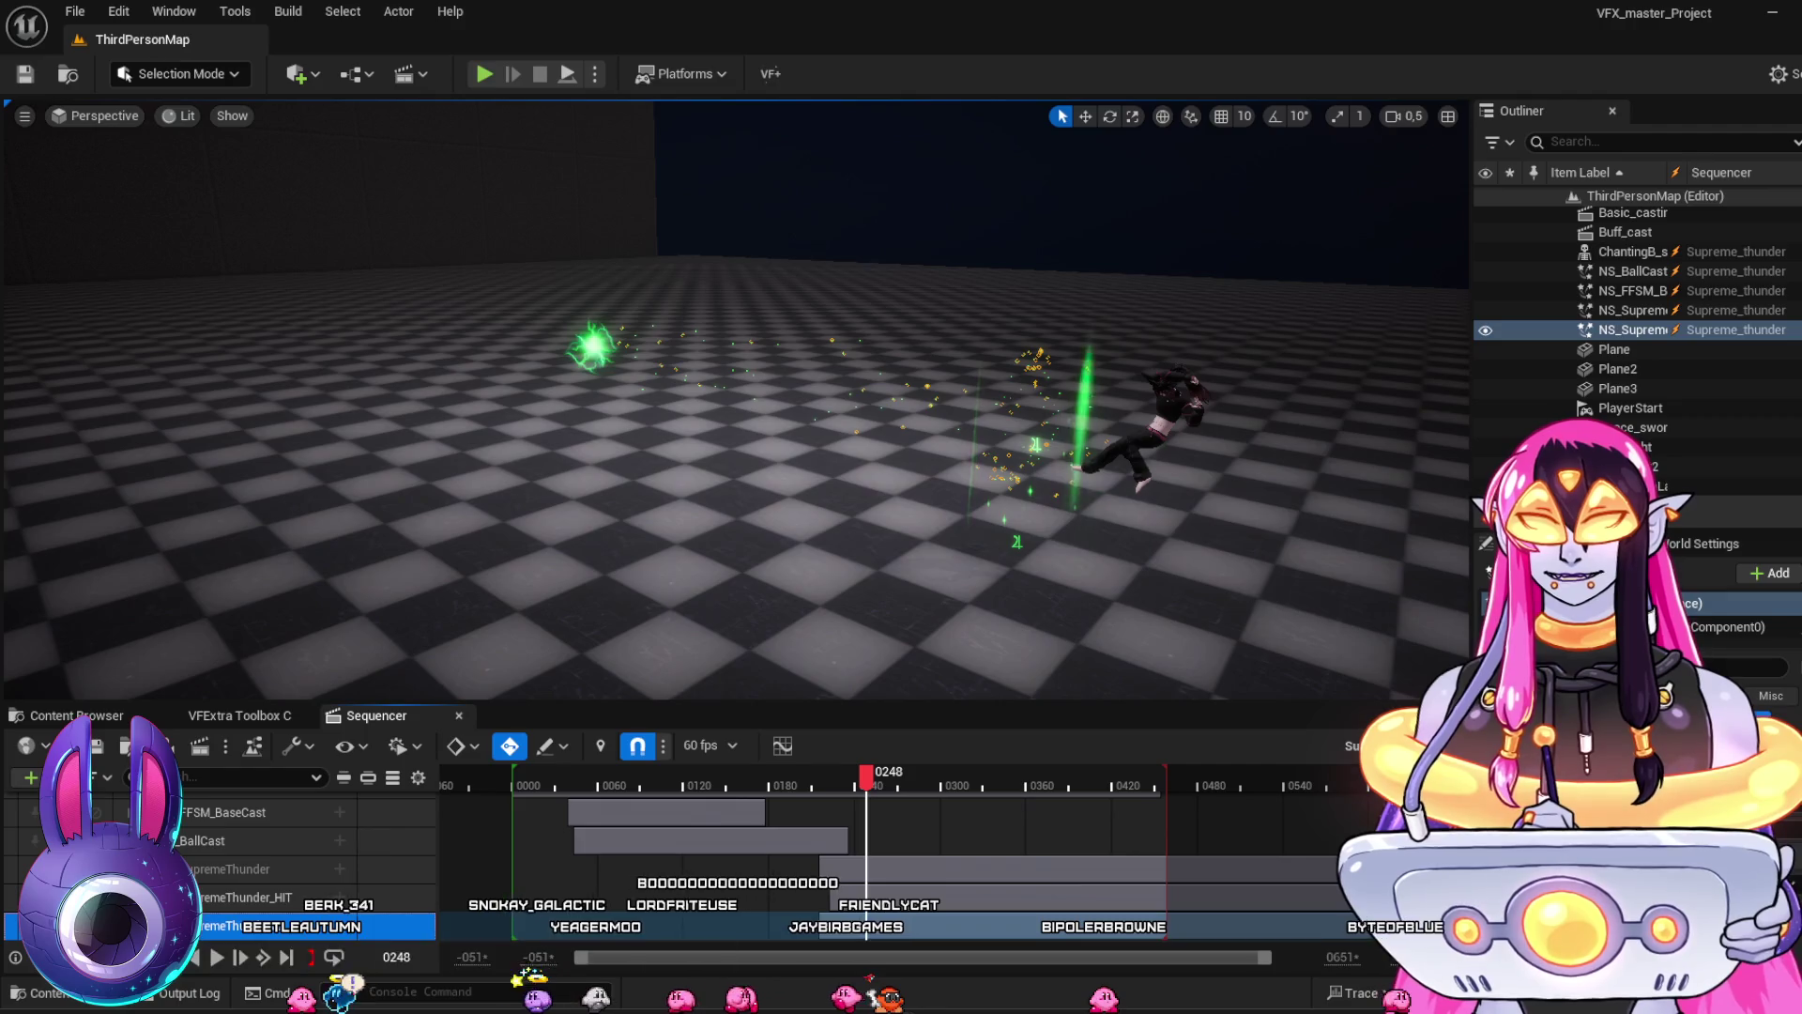
scroll(222, 865, "down", 4)
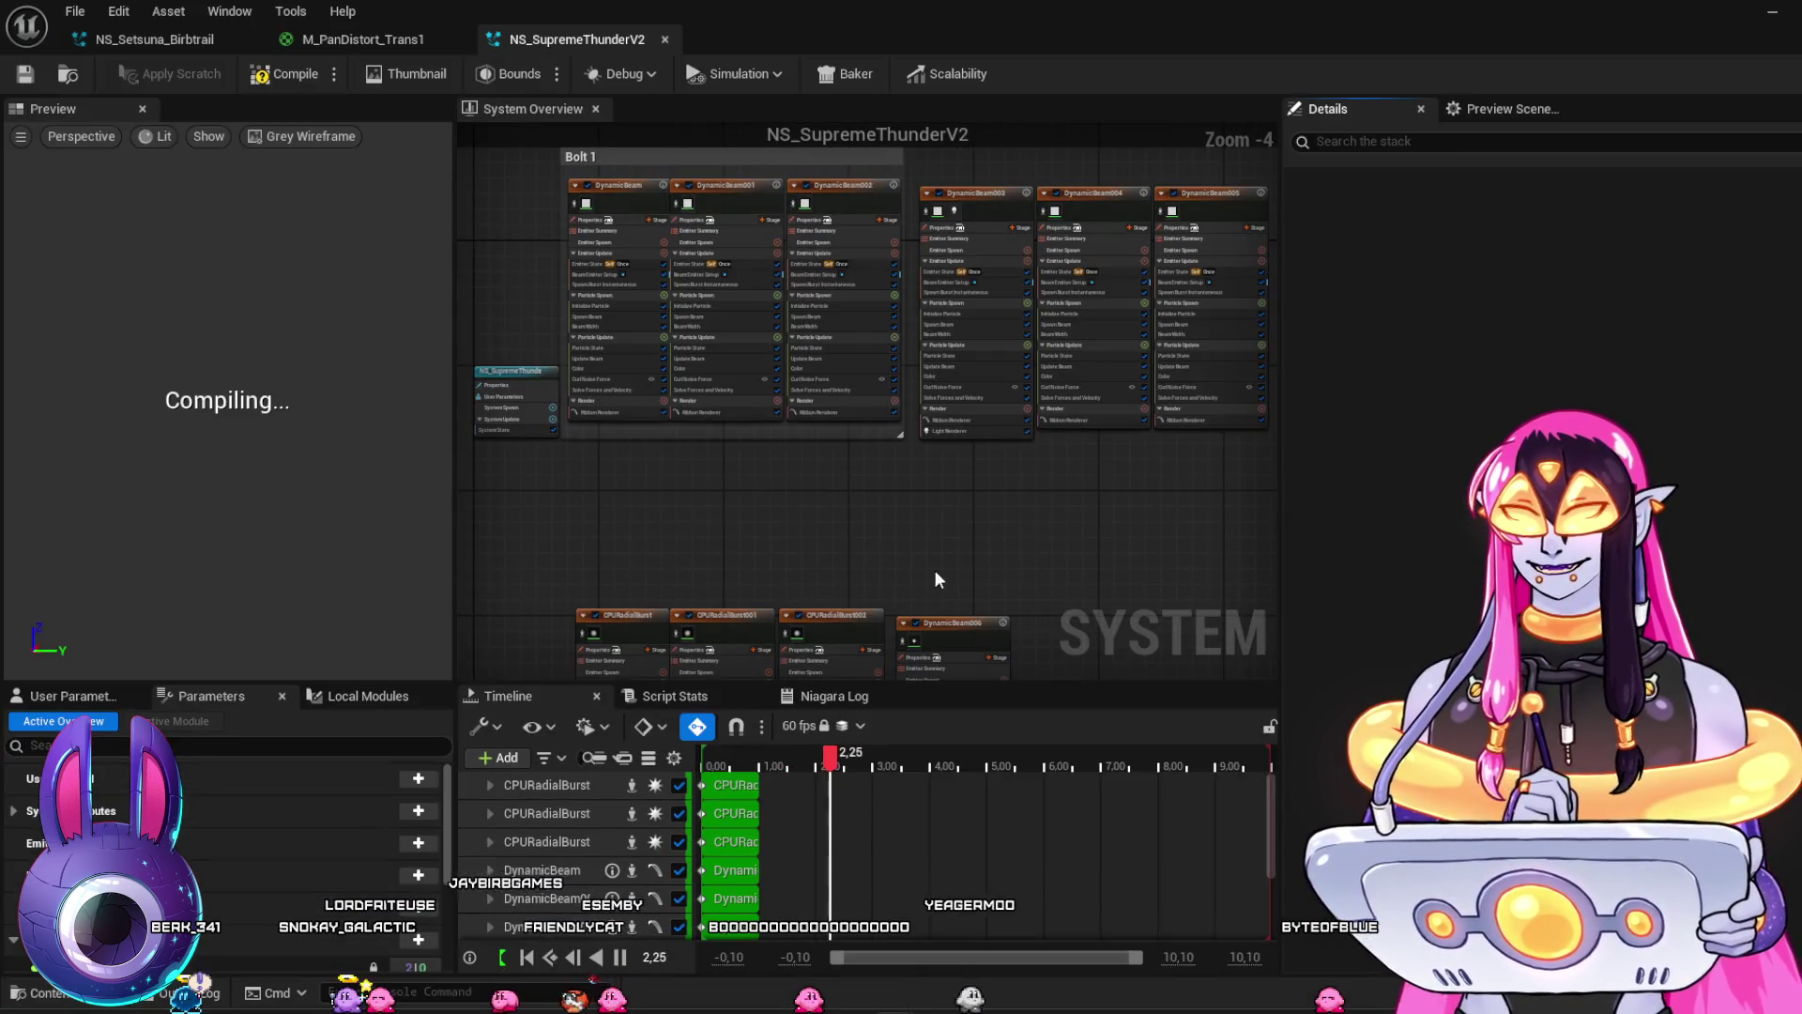
Rewind the NS_SupremeThunderV2 preview to 0.28 and inspect DynamicBeam's Ribbon Renderer and Update Beam
scroll(1035, 532, "up", 1)
scroll(794, 541, "up", 1)
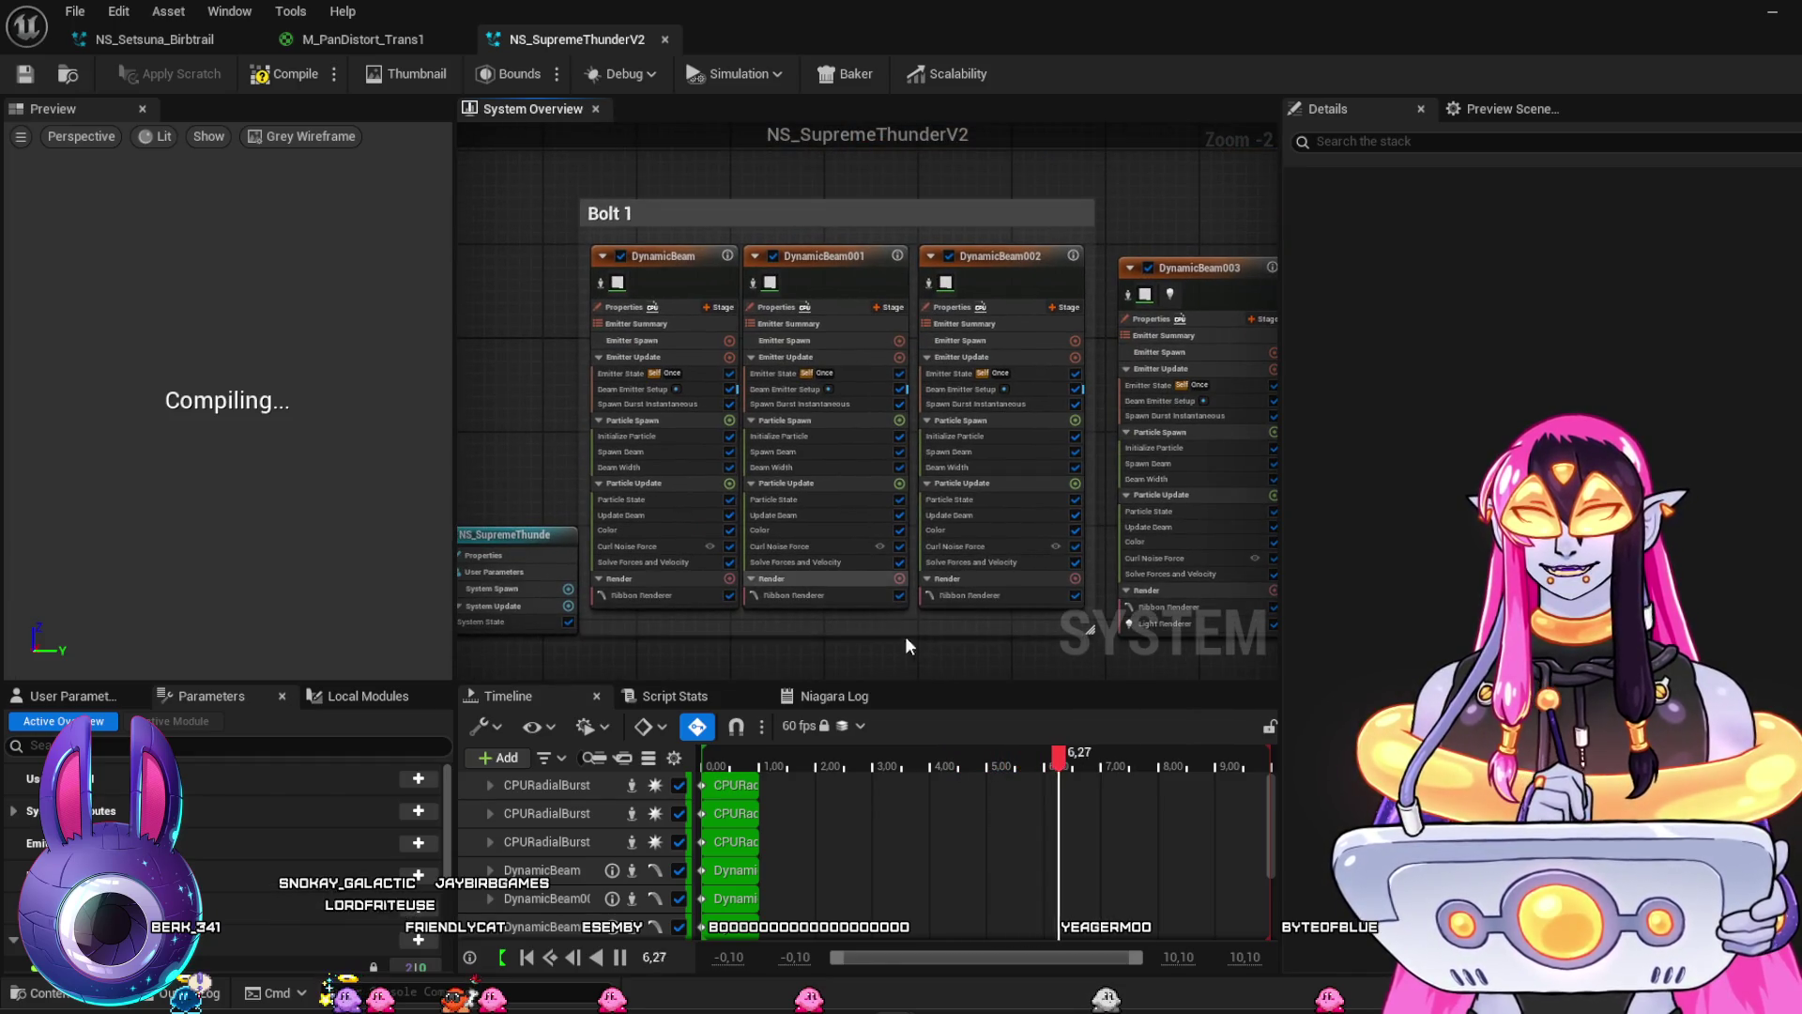
left_click(828, 760)
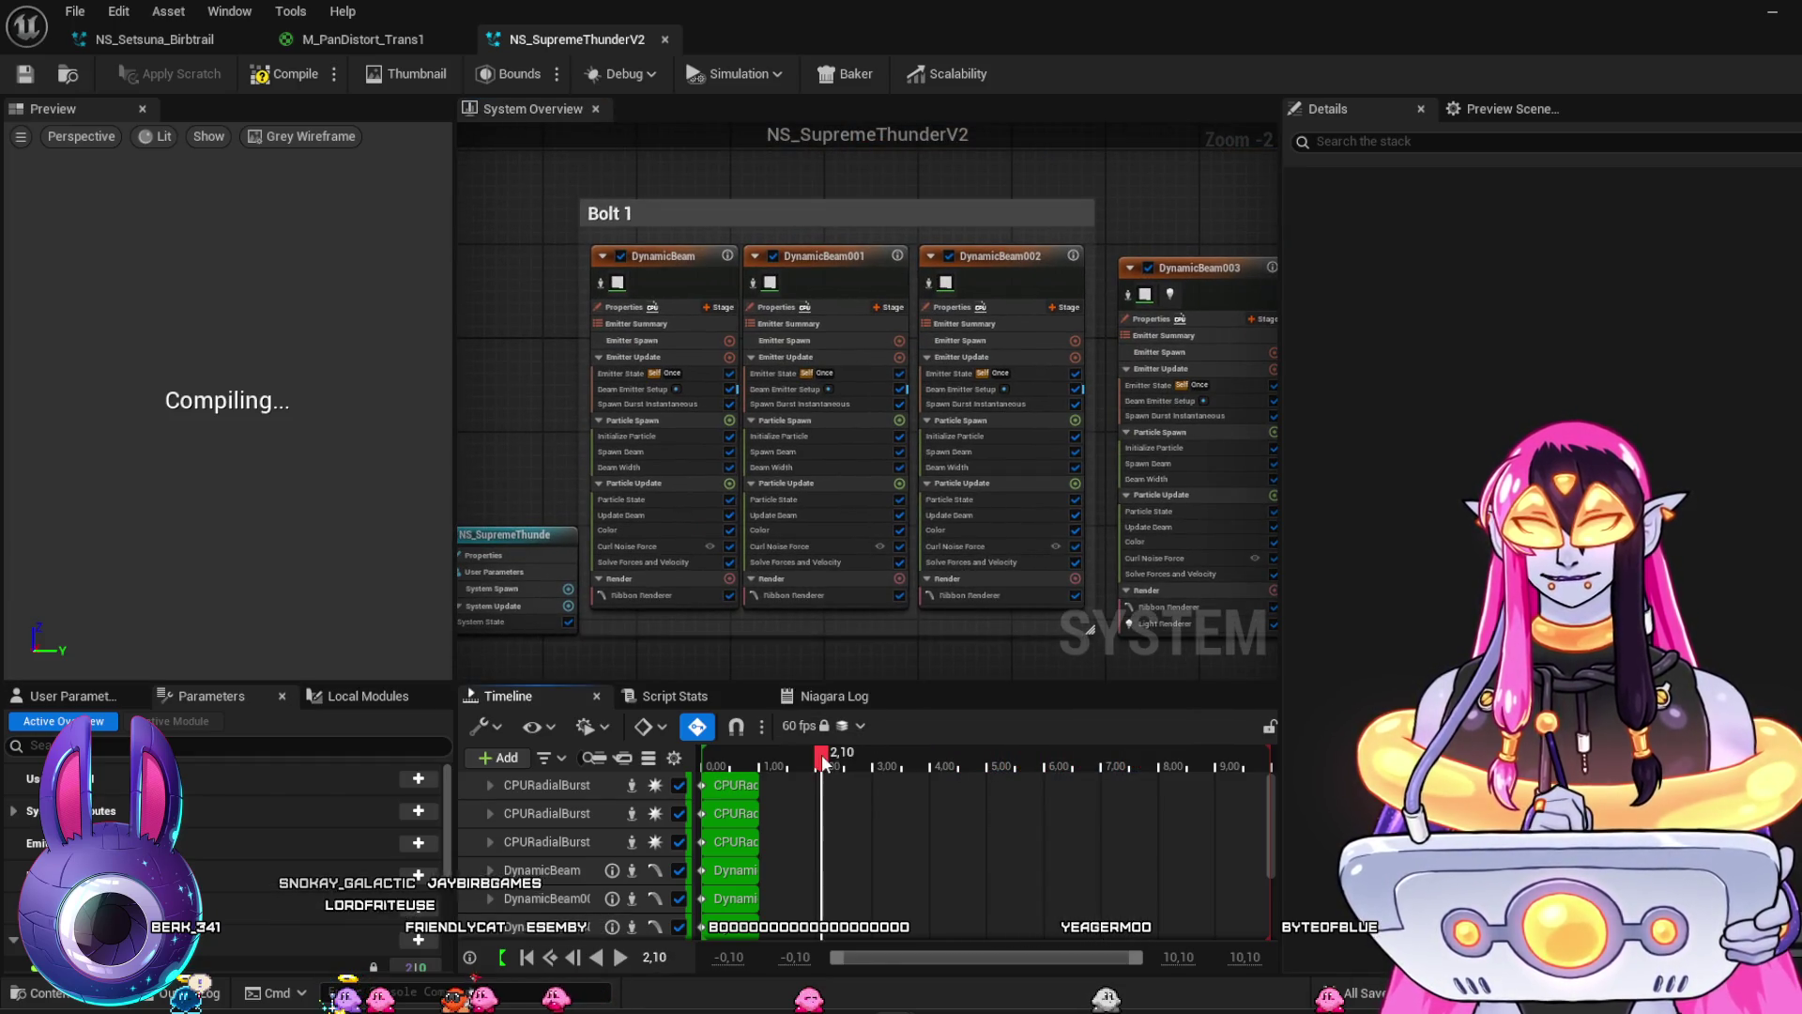
mouse_move(753, 753)
left_mouse_down()
mouse_move(717, 757)
mouse_move(730, 779)
left_mouse_up()
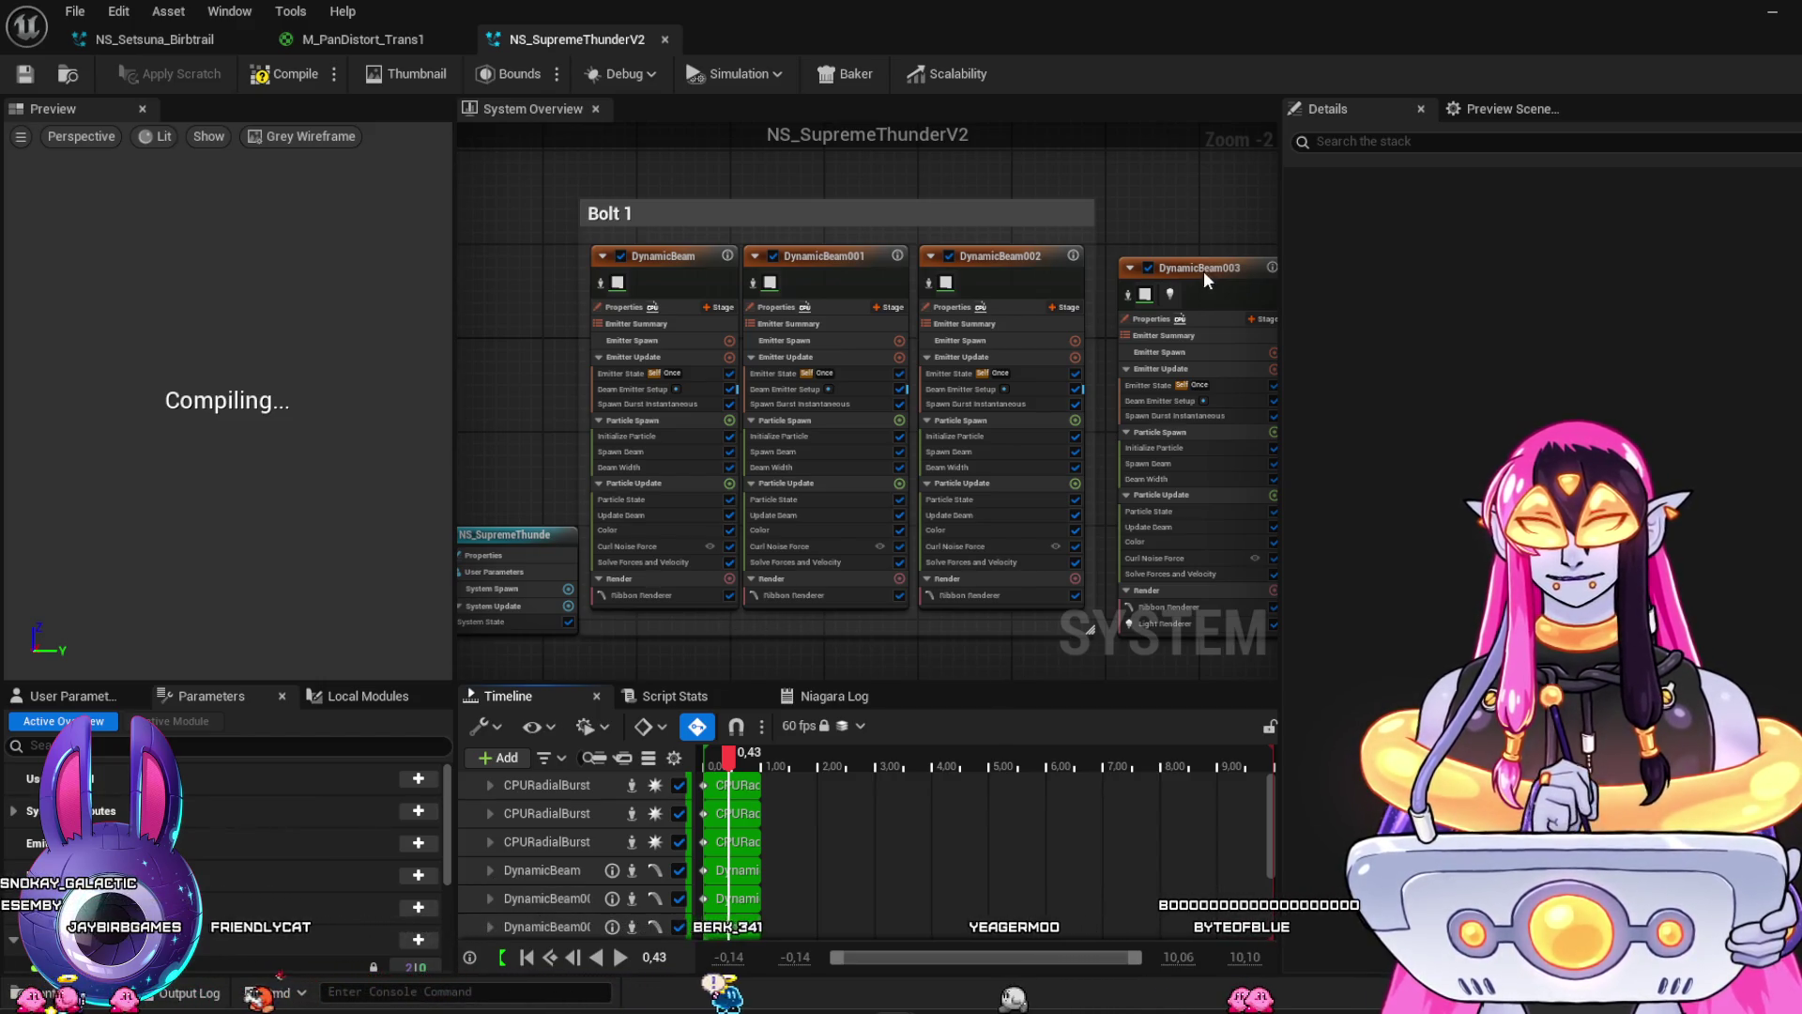
mouse_move(1218, 200)
left_mouse_down()
mouse_move(704, 229)
mouse_move(769, 249)
mouse_move(1259, 213)
mouse_move(1174, 209)
left_mouse_up()
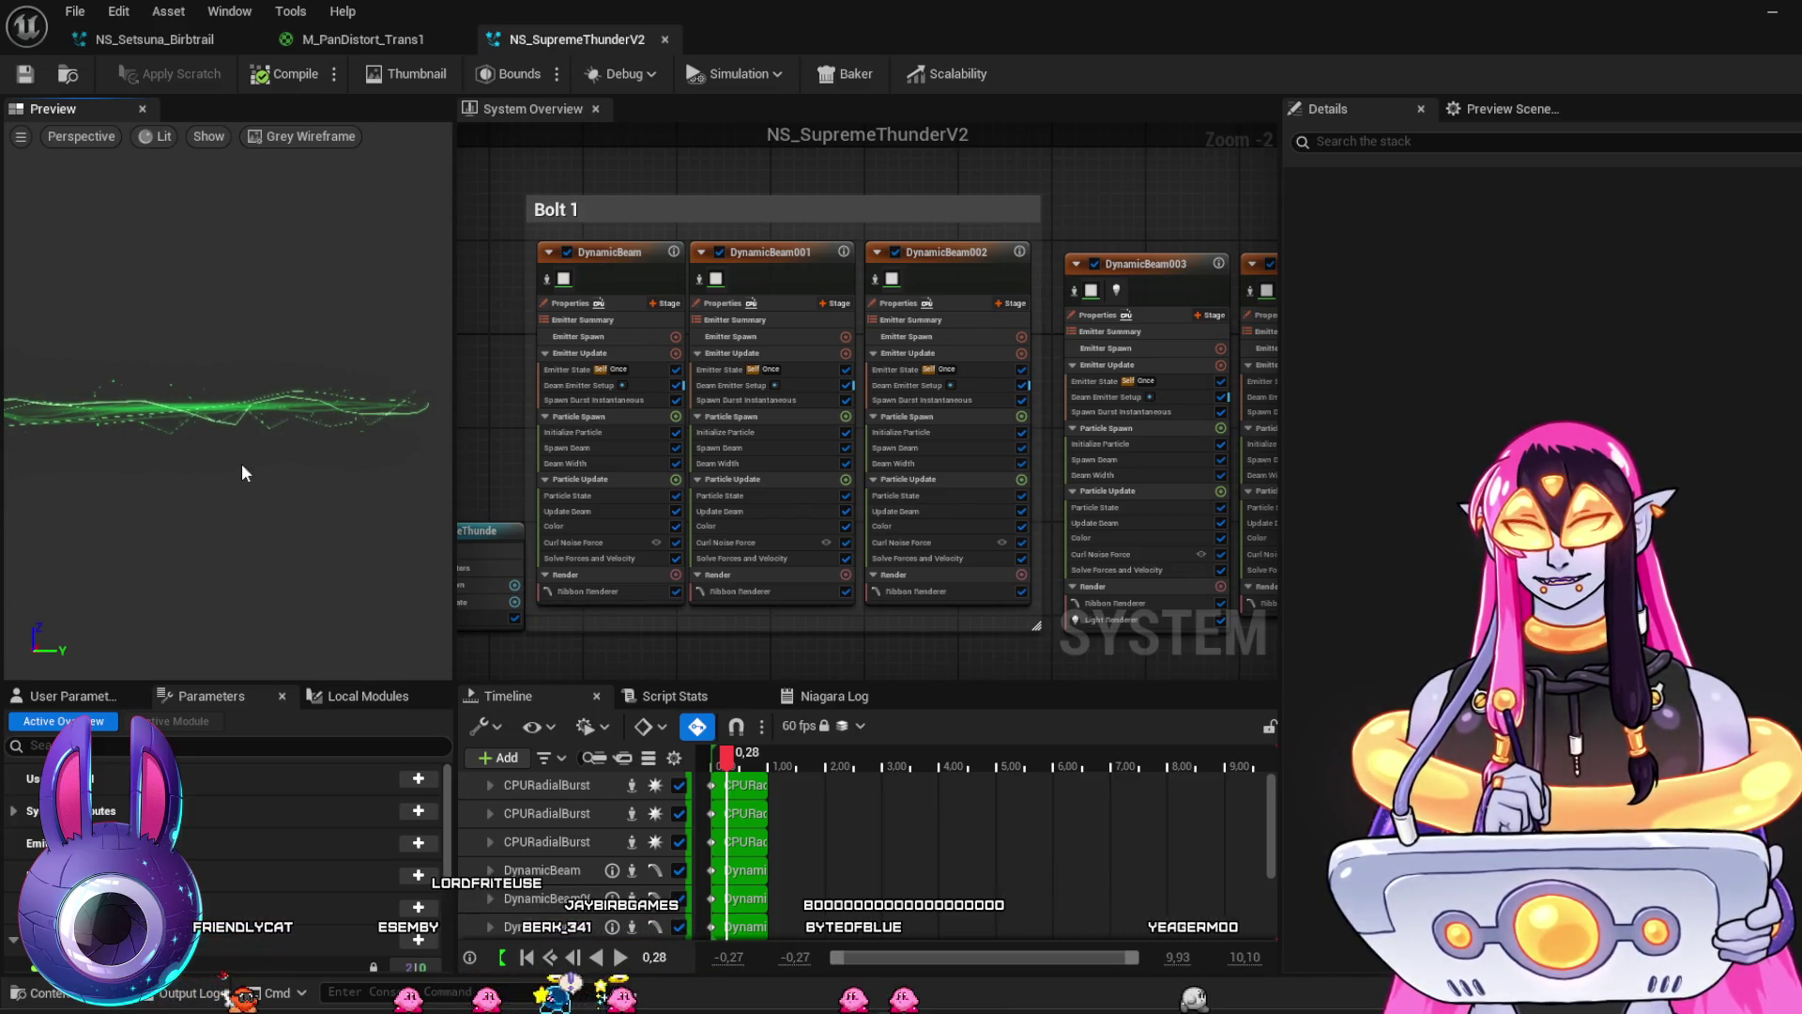
left_click(606, 594)
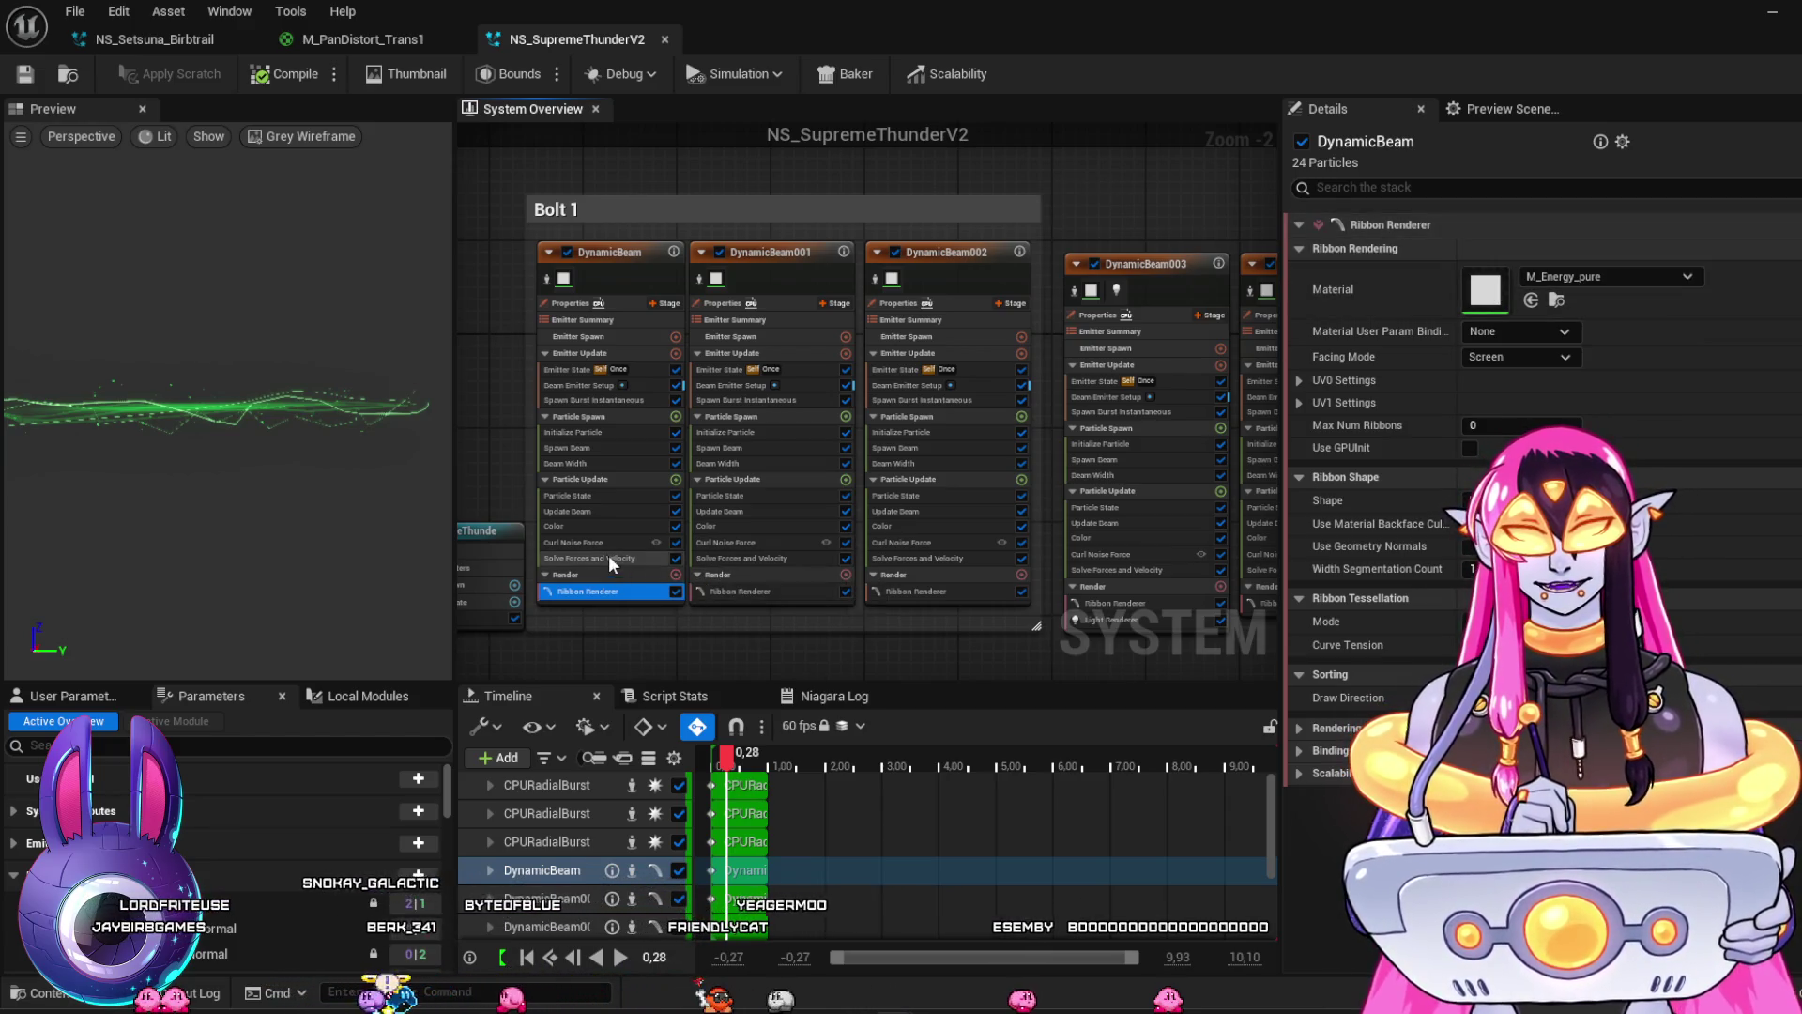
left_click(600, 508)
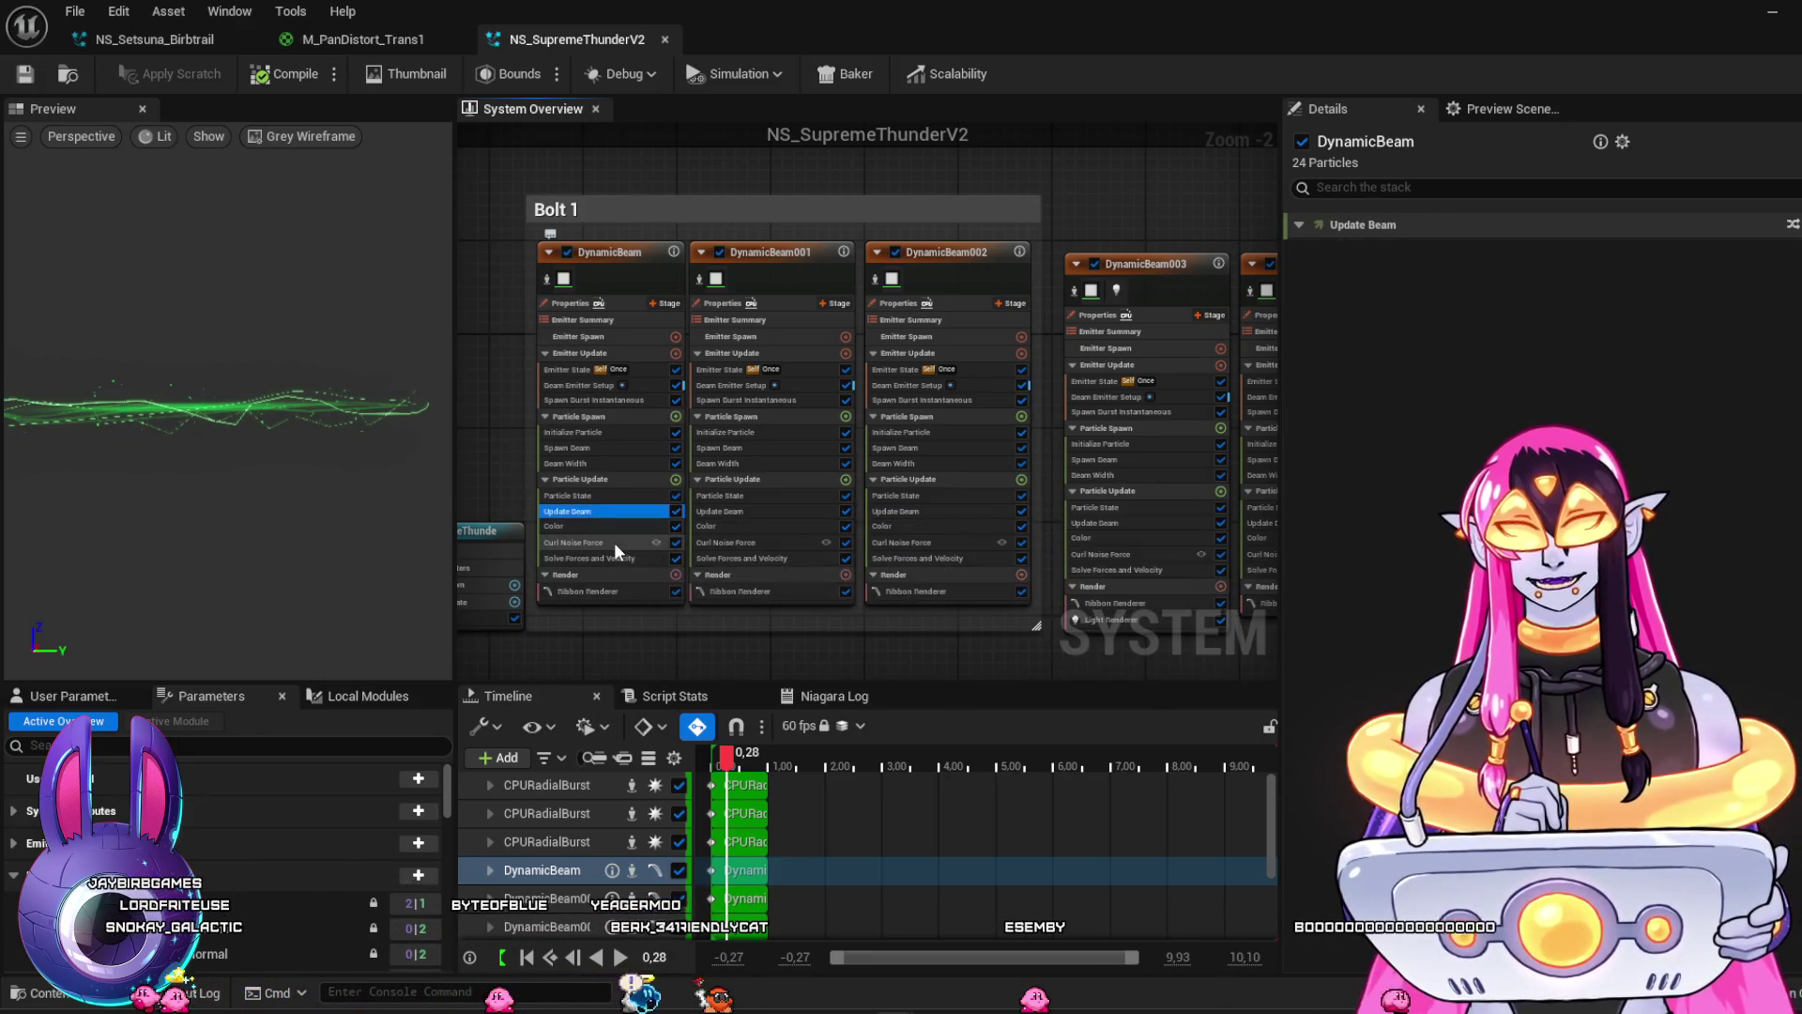
Compare the Curl Noise Force settings across DynamicBeam, DynamicBeam001 and DynamicBeam002
left_click(613, 543)
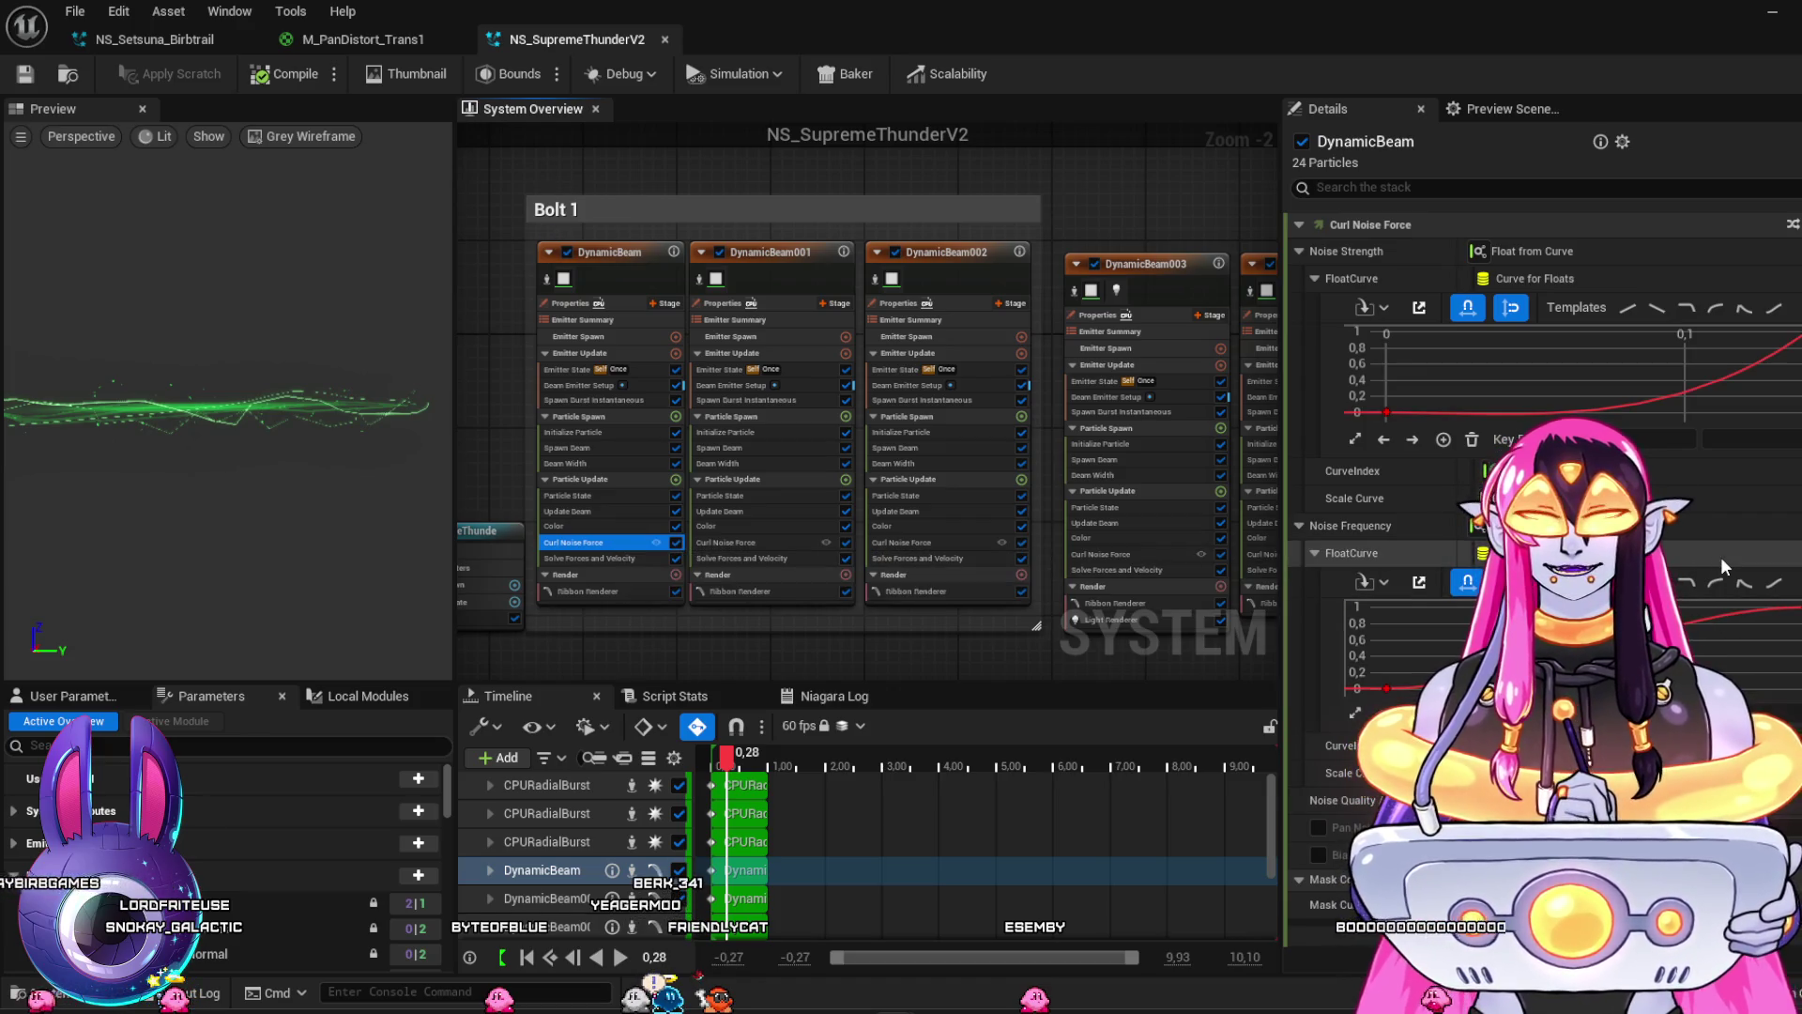
left_click(741, 543)
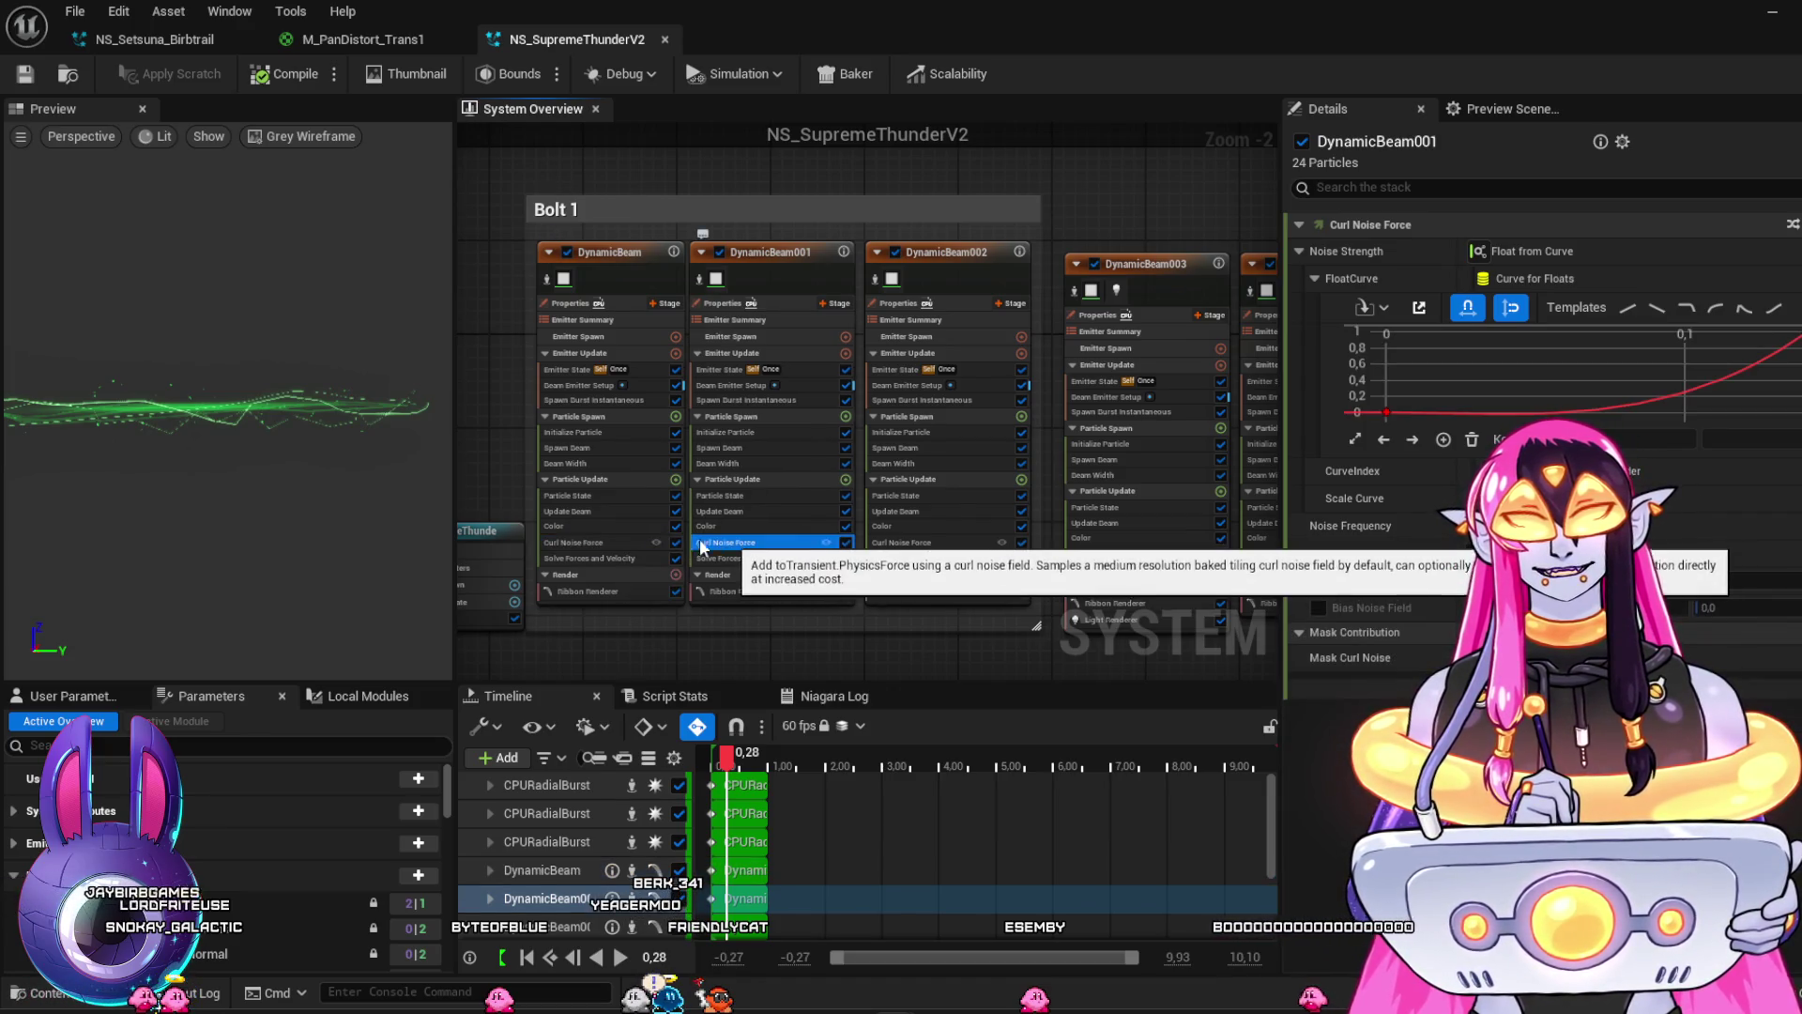
left_click(618, 548)
left_click(932, 544)
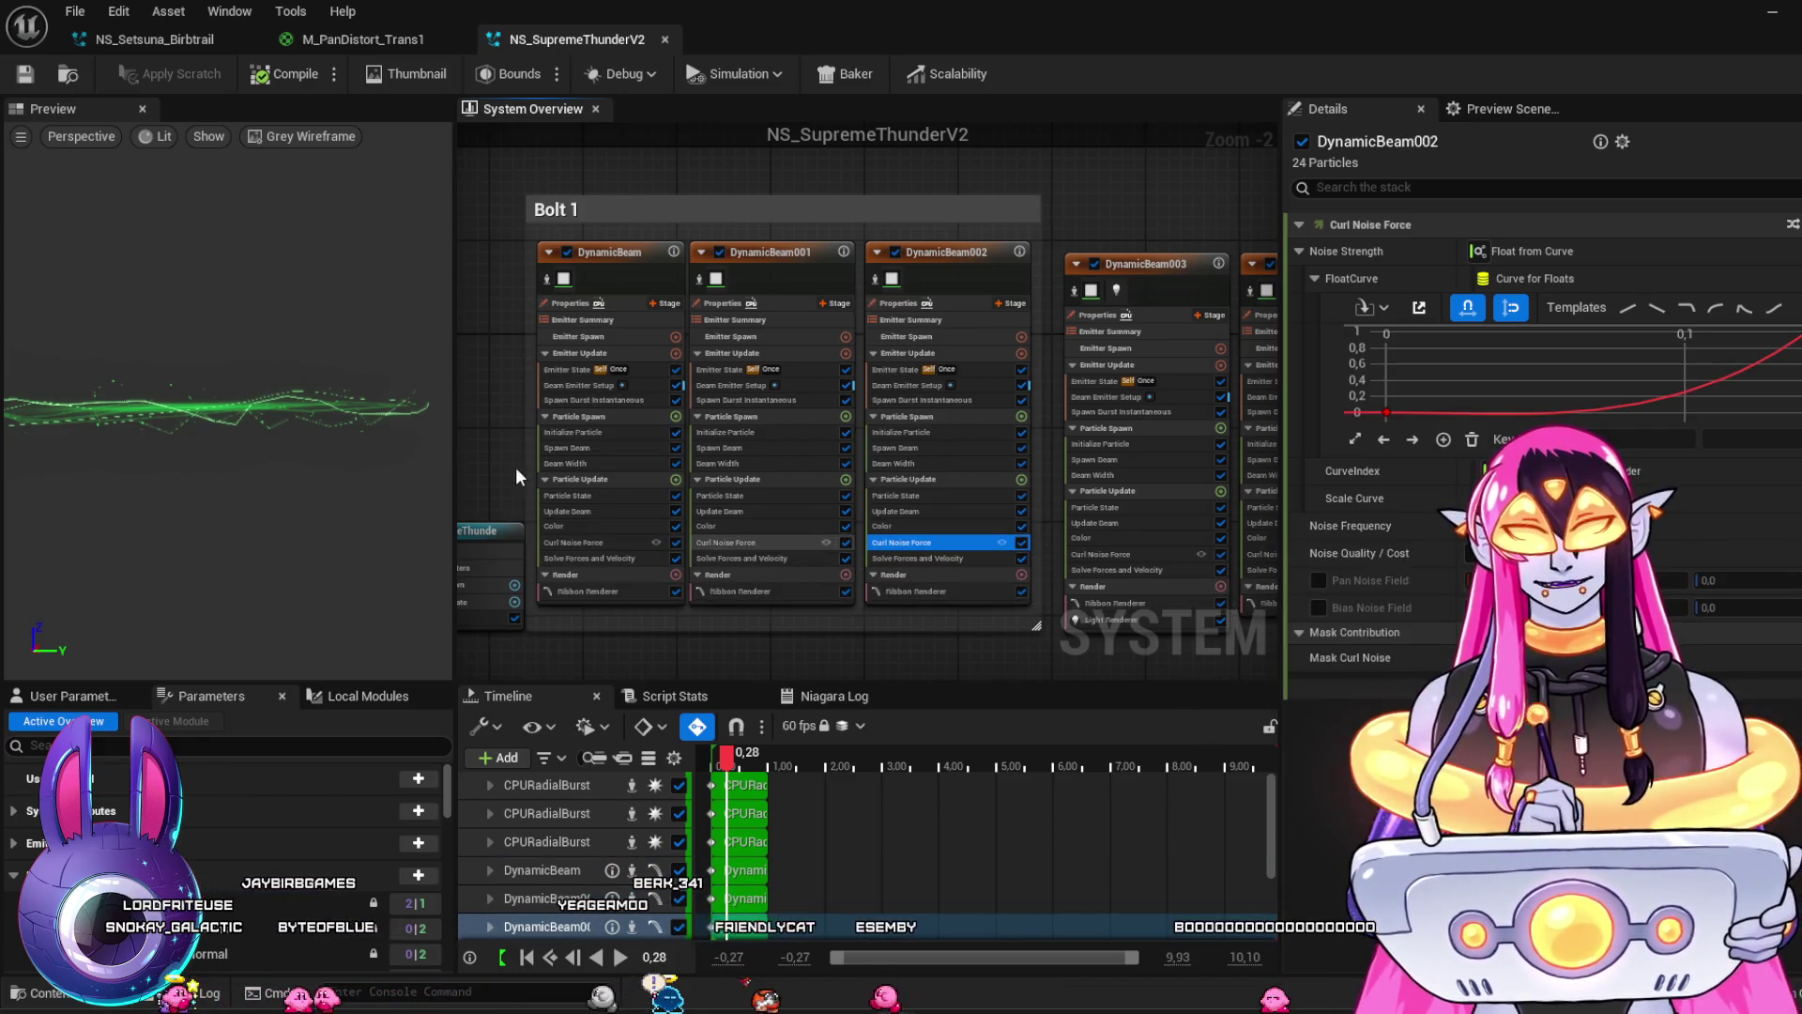
left_click(587, 543)
Inspect Beam Width, Spawn Beam, Initialize Particle, Update Beam and Beam Emitter Setup across the DynamicBeam emitters
left_click(593, 462)
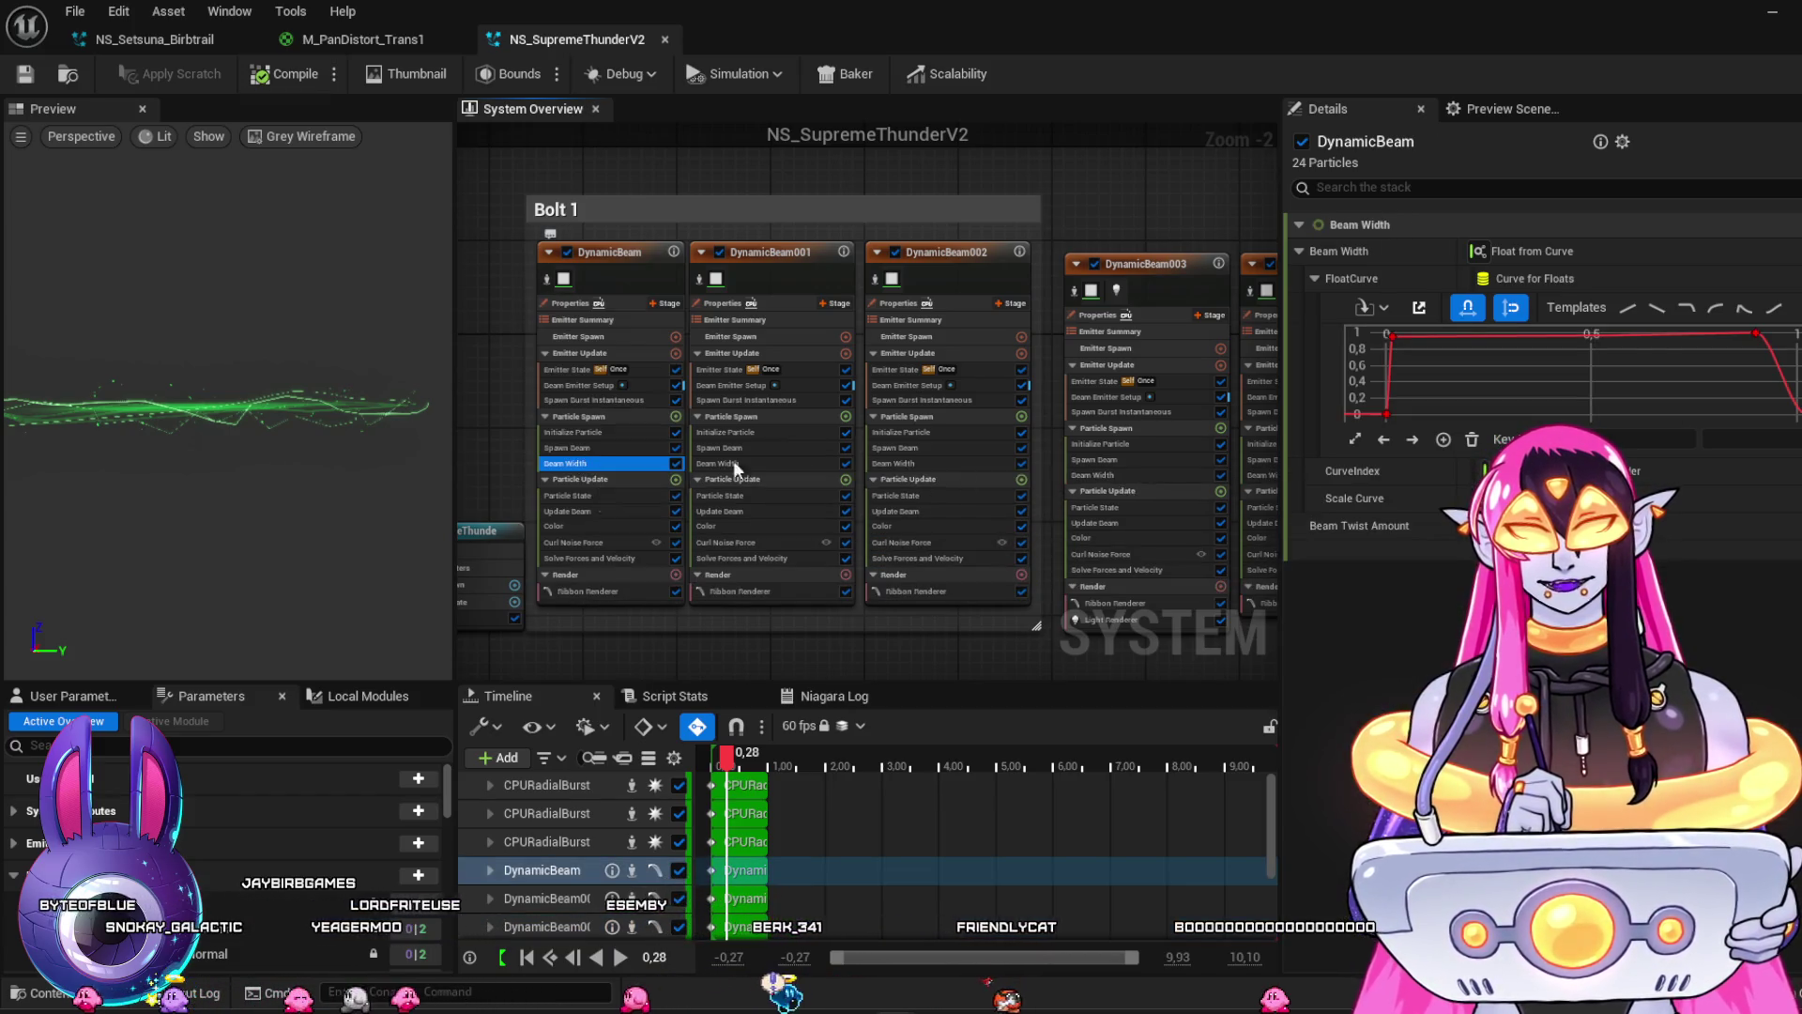
left_click(738, 463)
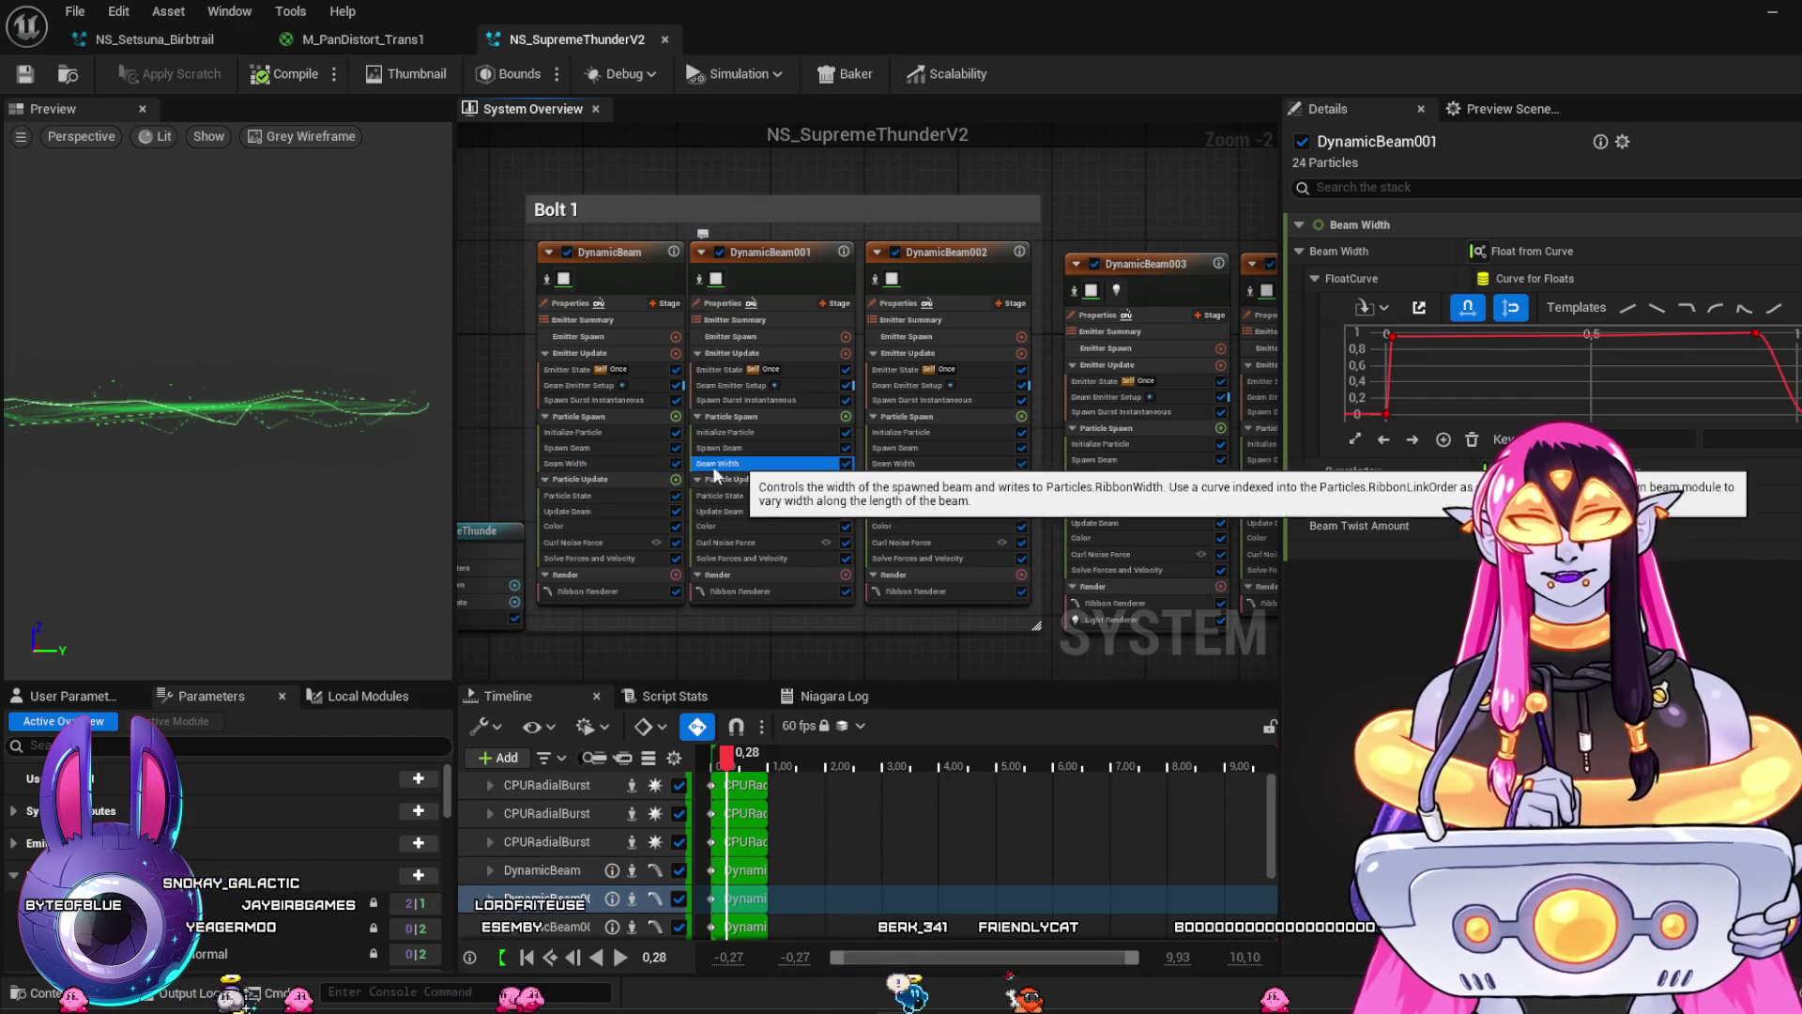
left_click(915, 447)
left_click(920, 434)
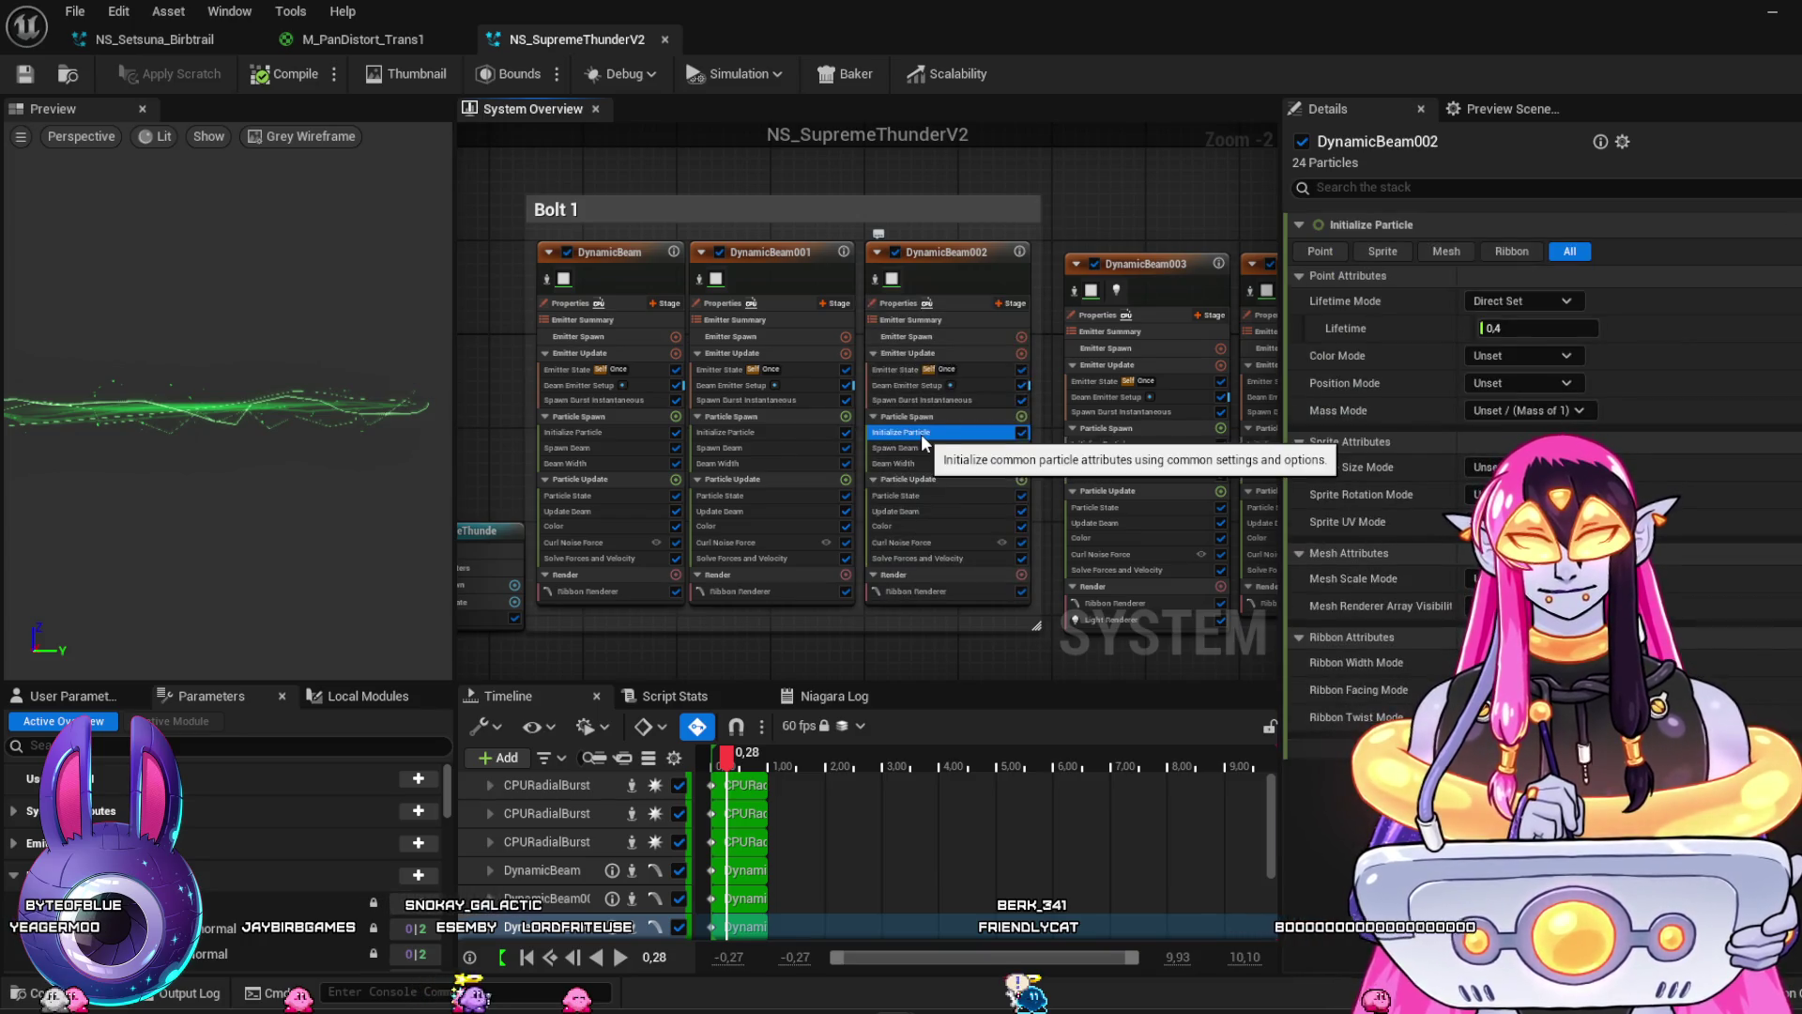
left_click(762, 513)
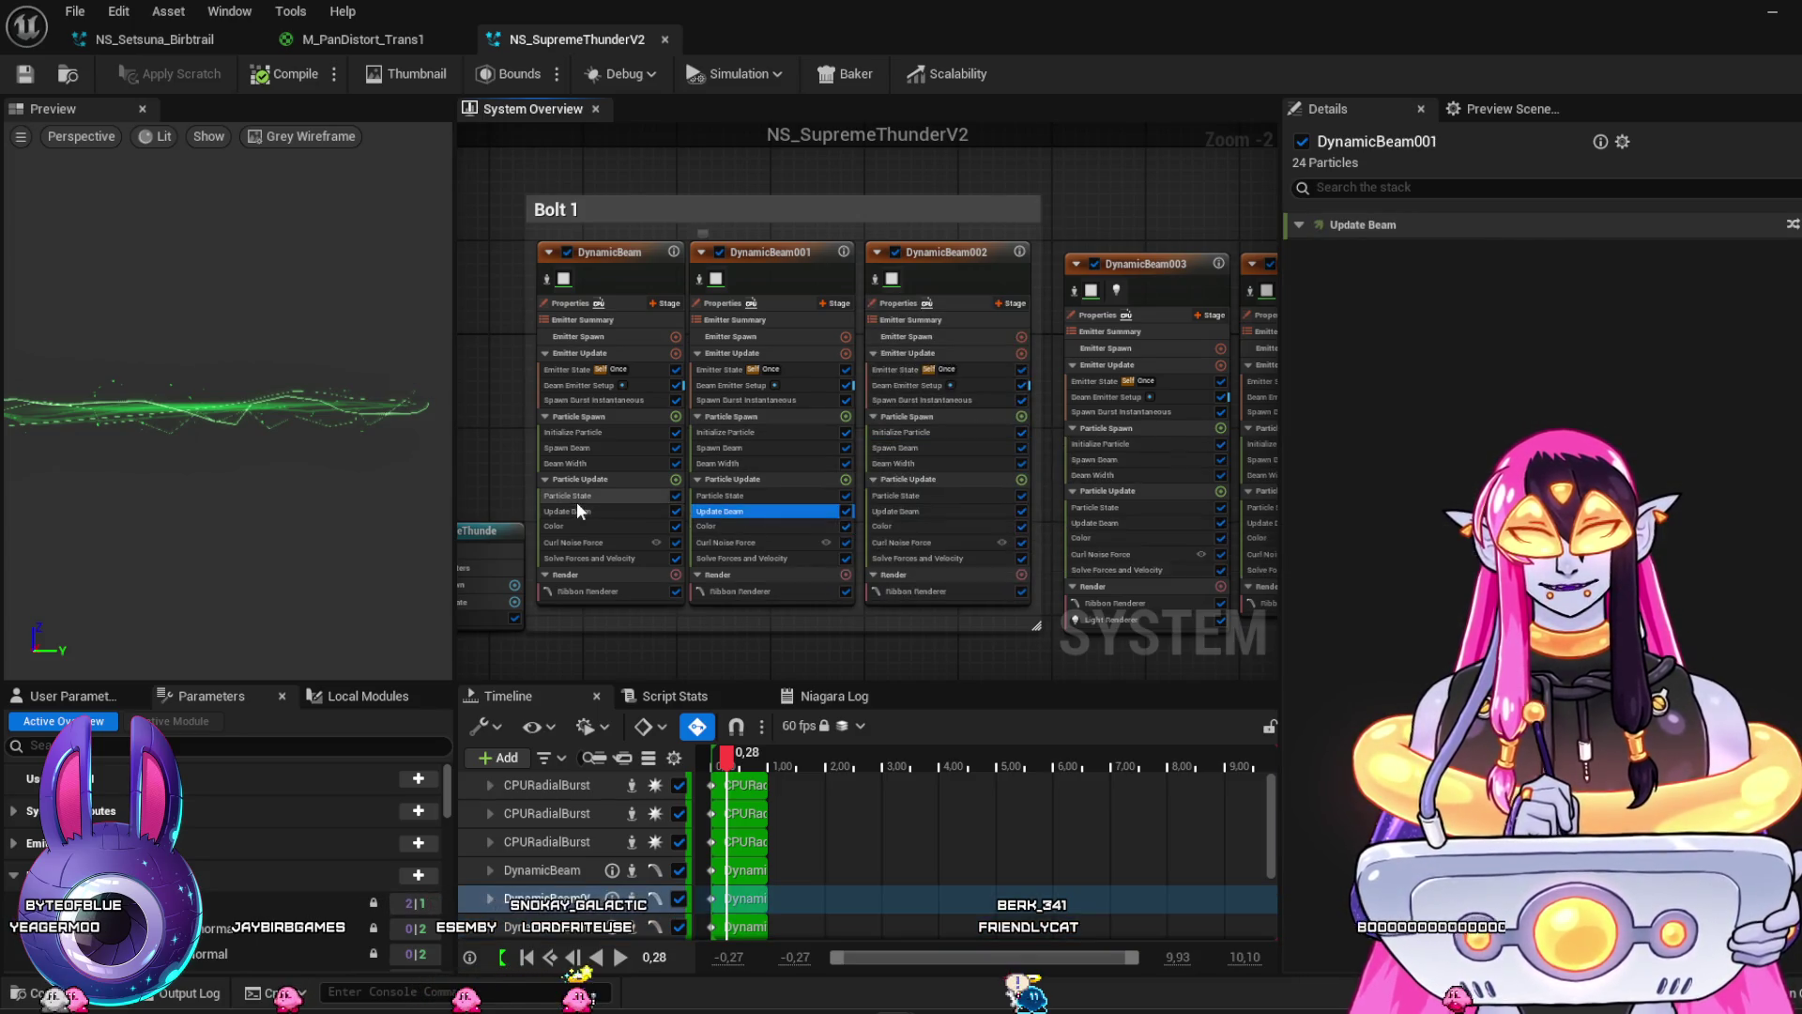
left_click(1292, 224)
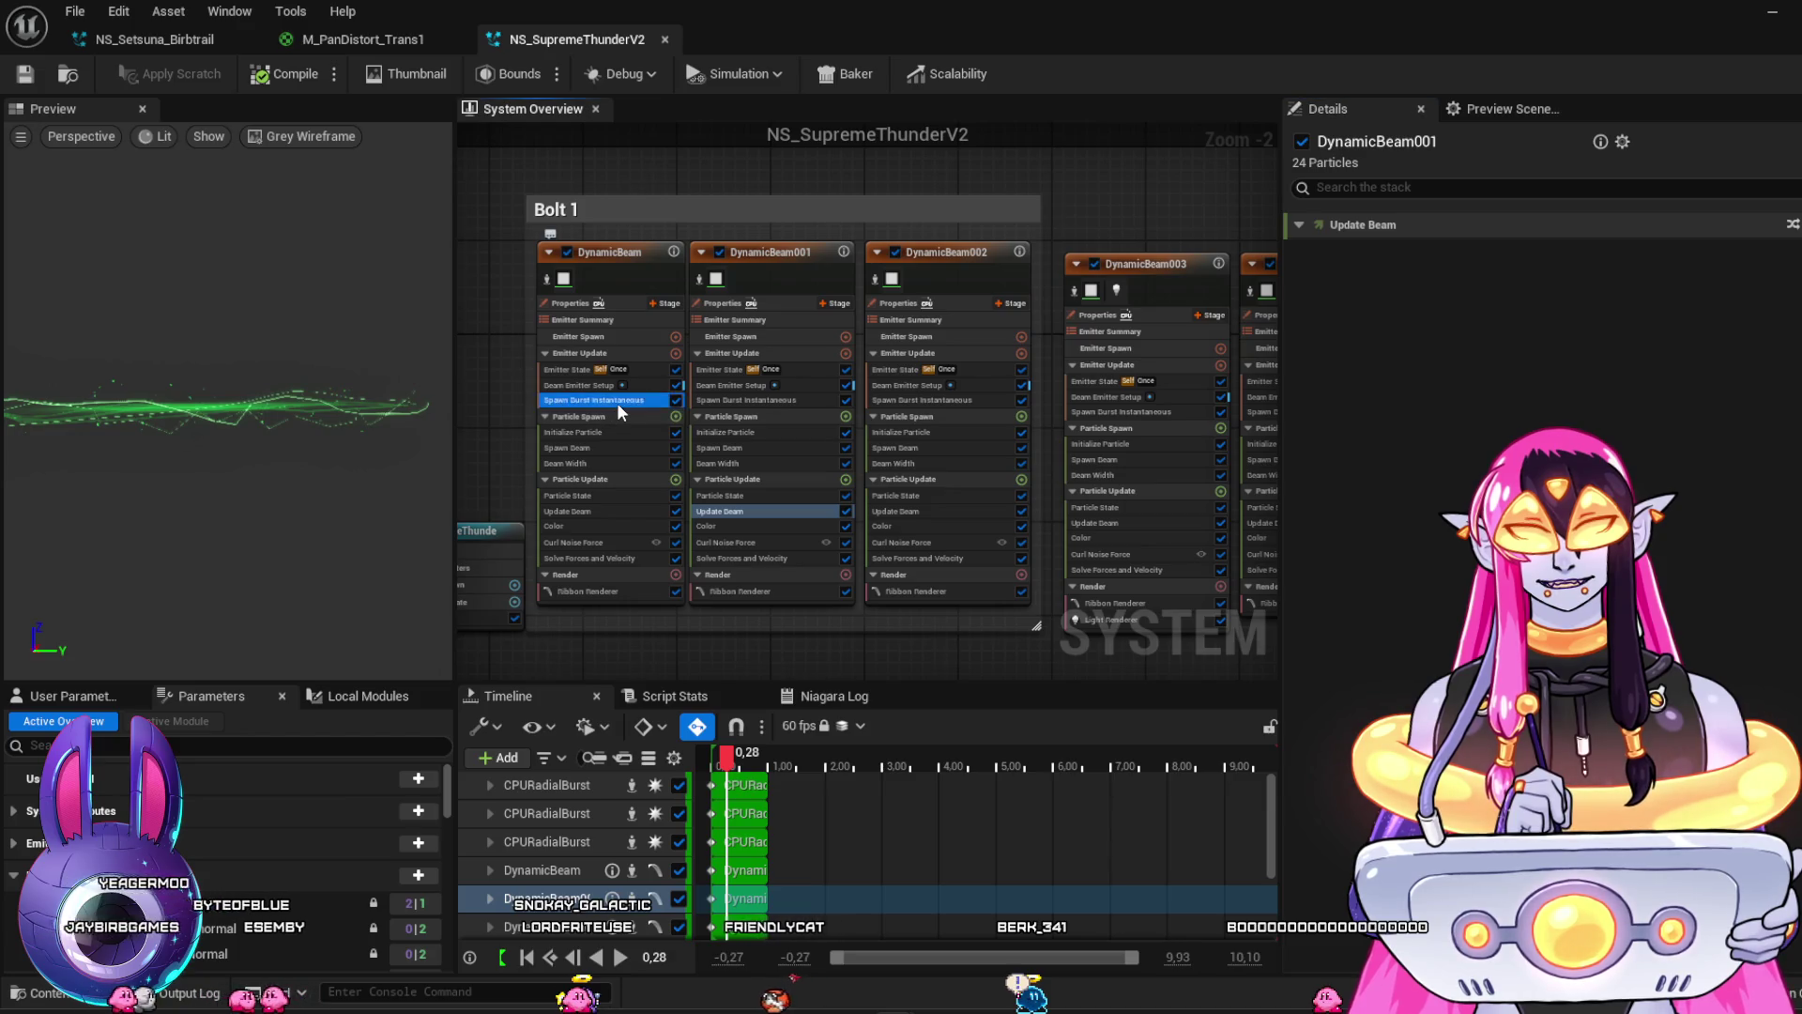
left_click(590, 381)
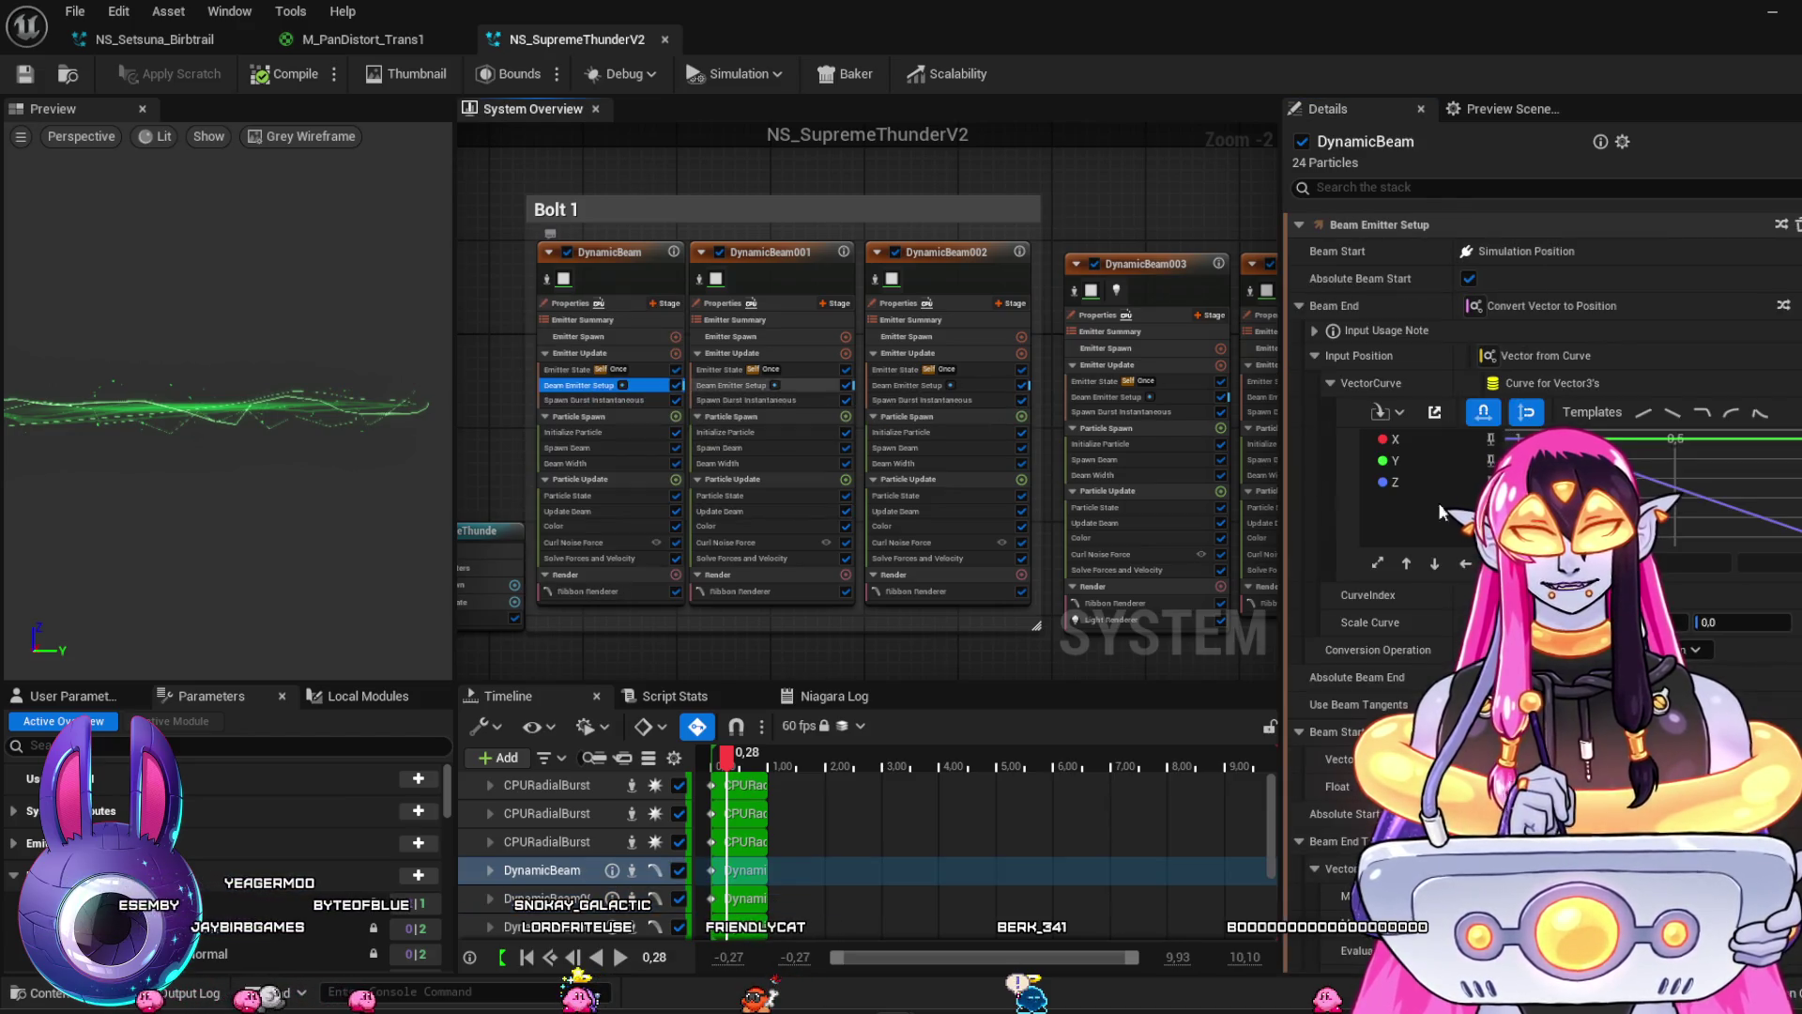
Compare Beam Emitter Setup on DynamicBeam, DynamicBeam001 and DynamicBeam002
left_click(796, 388)
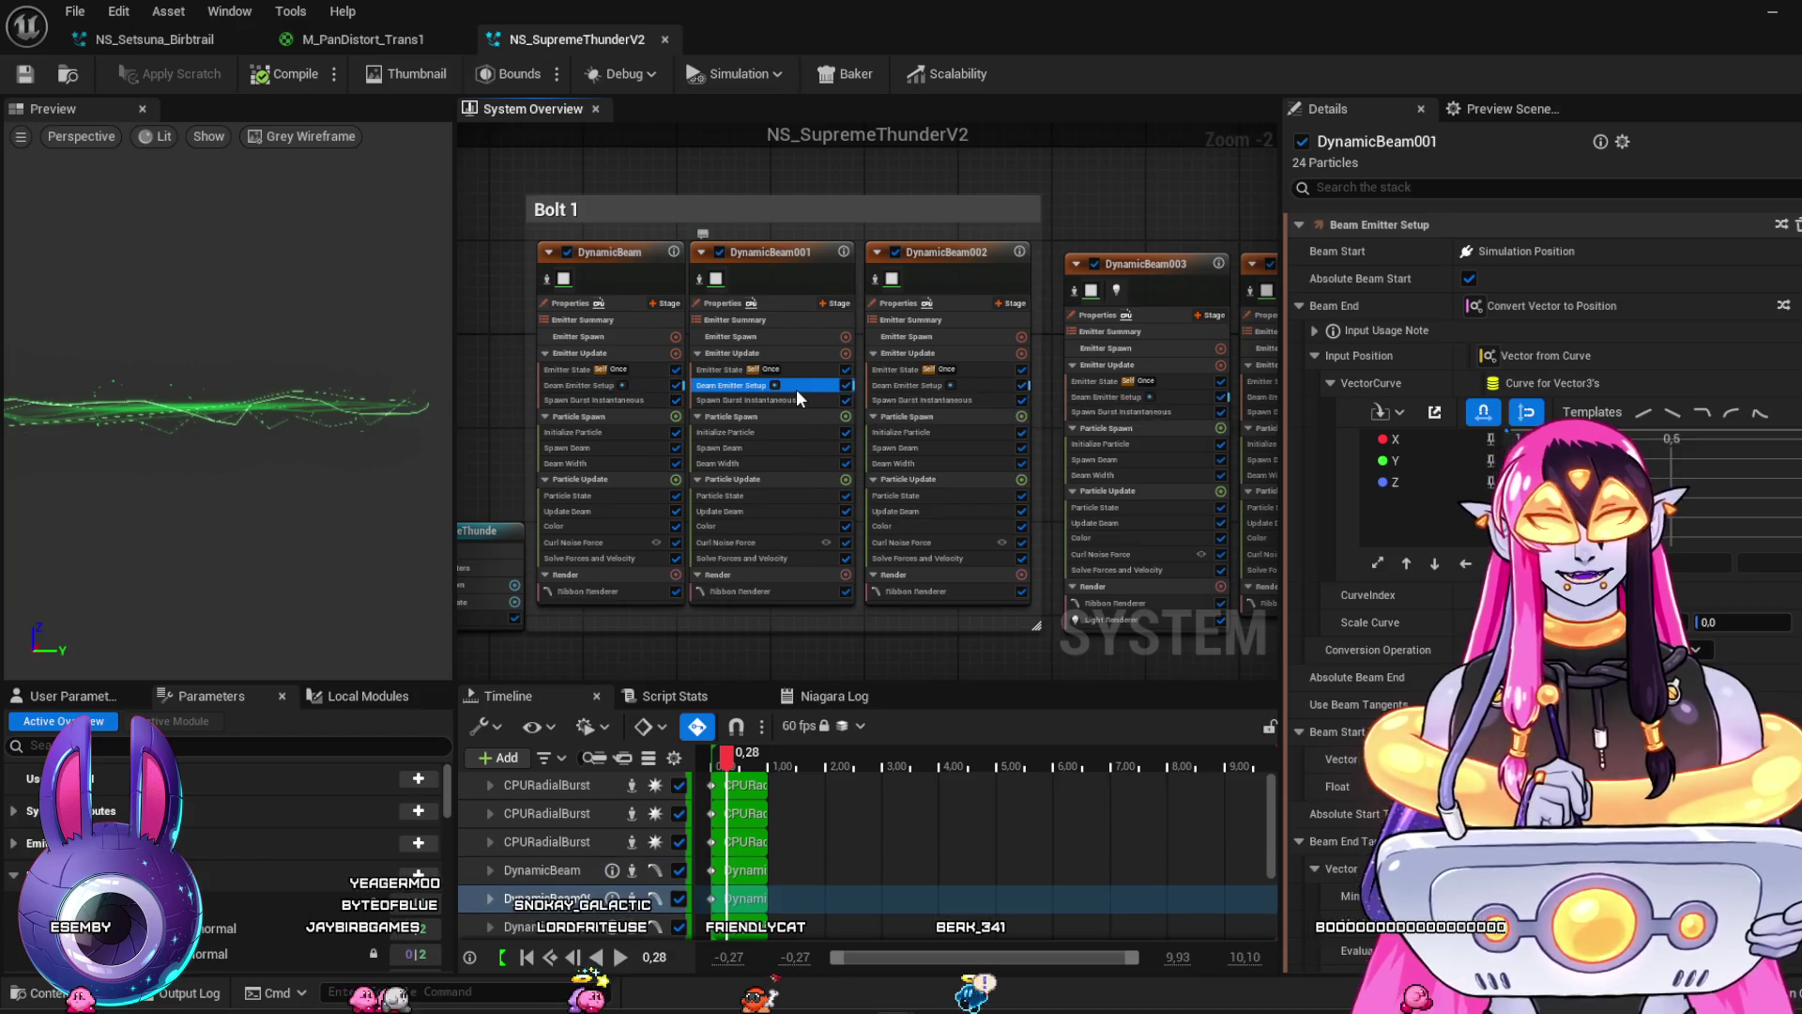
scroll(1408, 703, "down", 2)
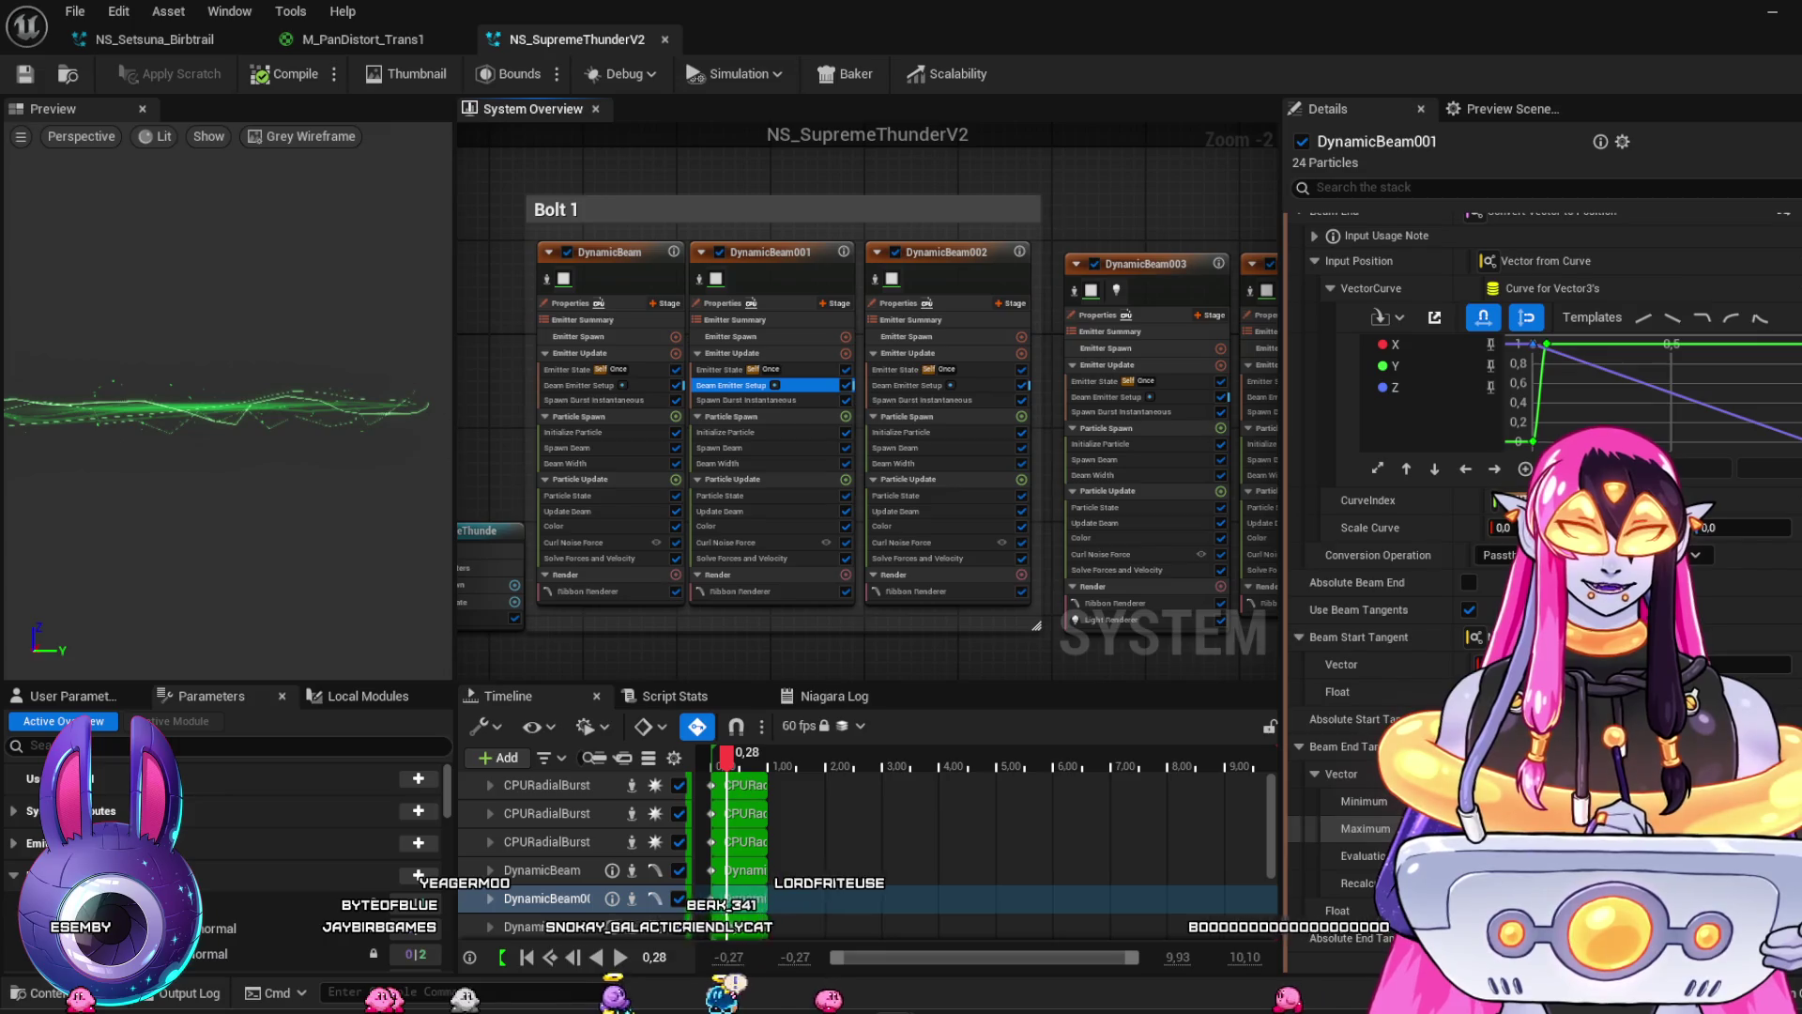
left_click(882, 387)
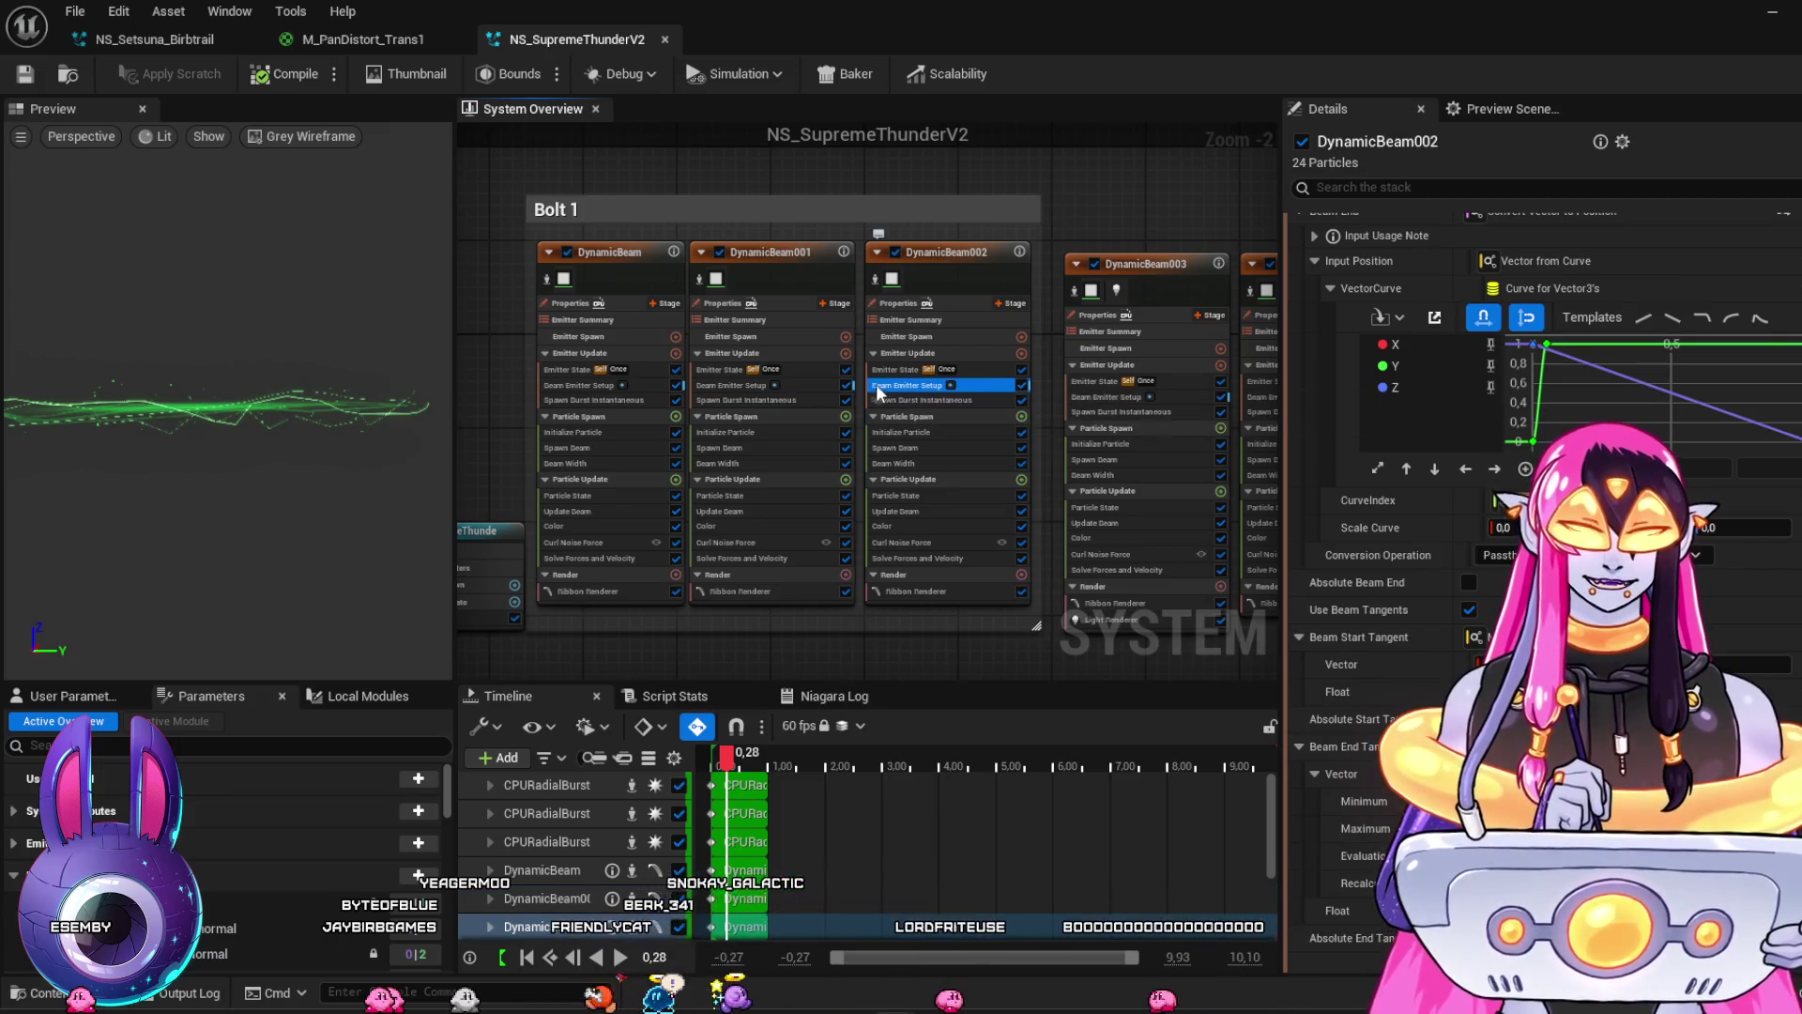
left_click(591, 386)
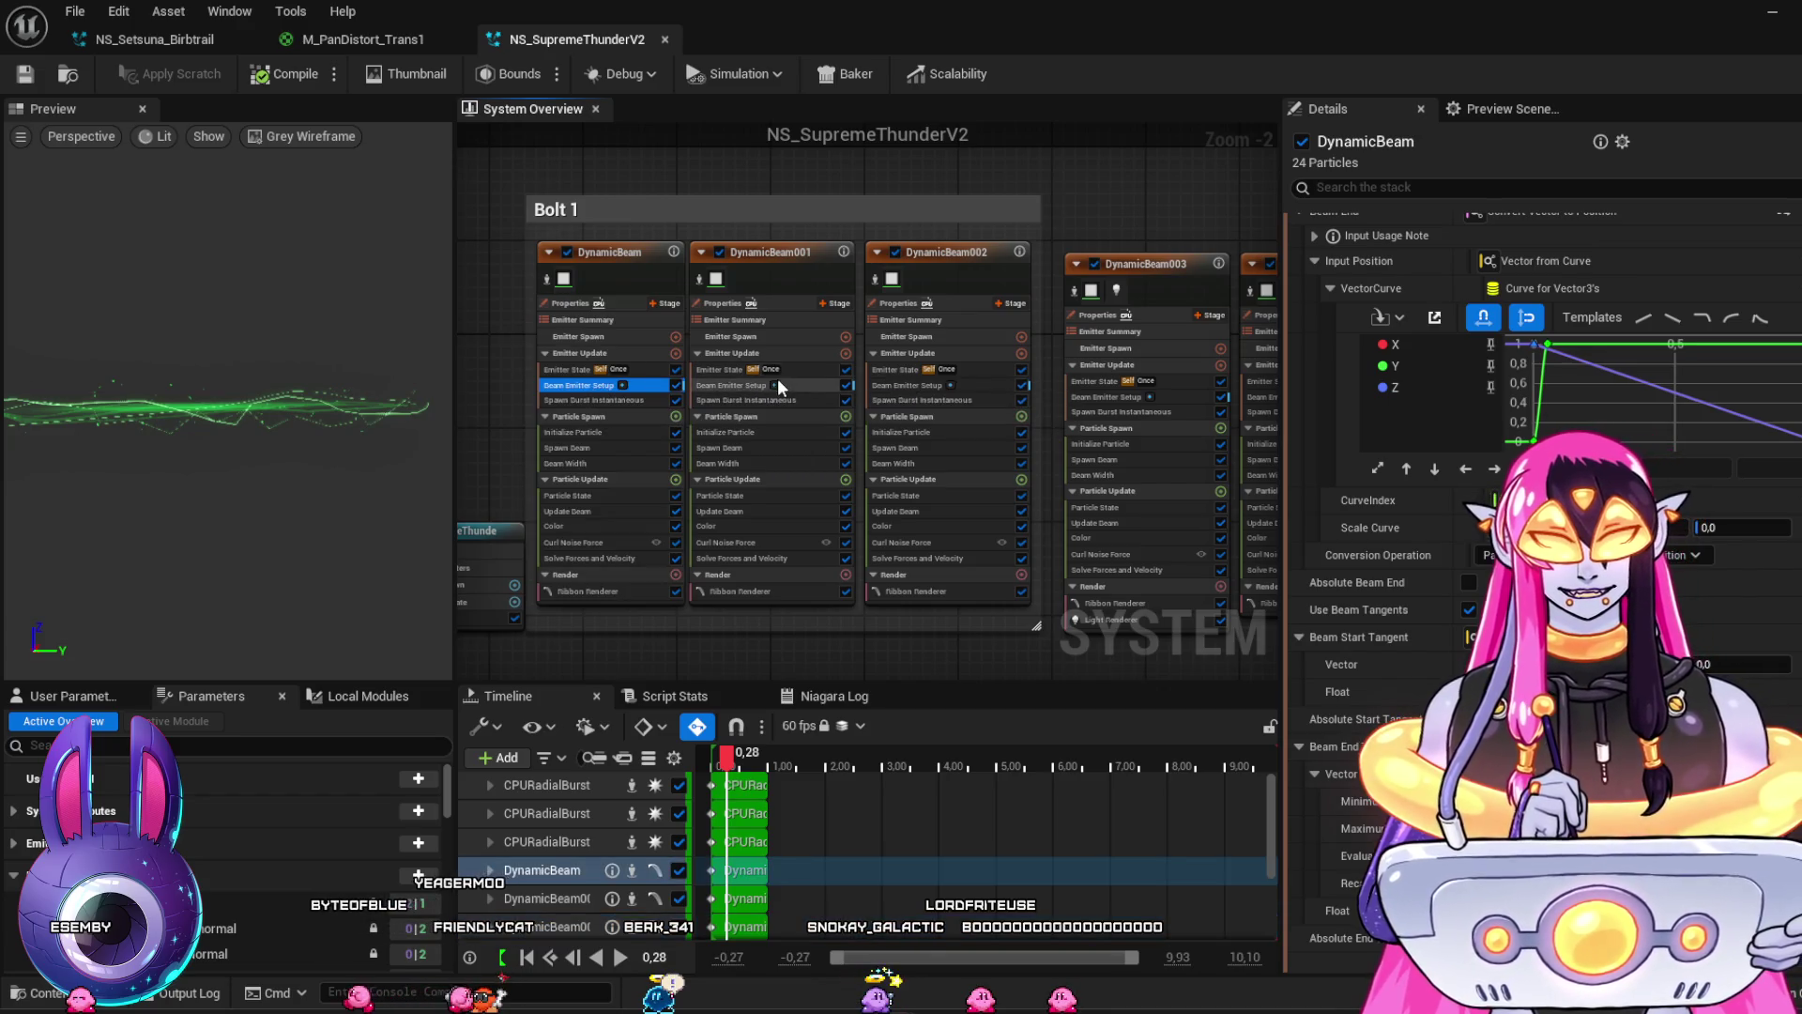
left_click(802, 383)
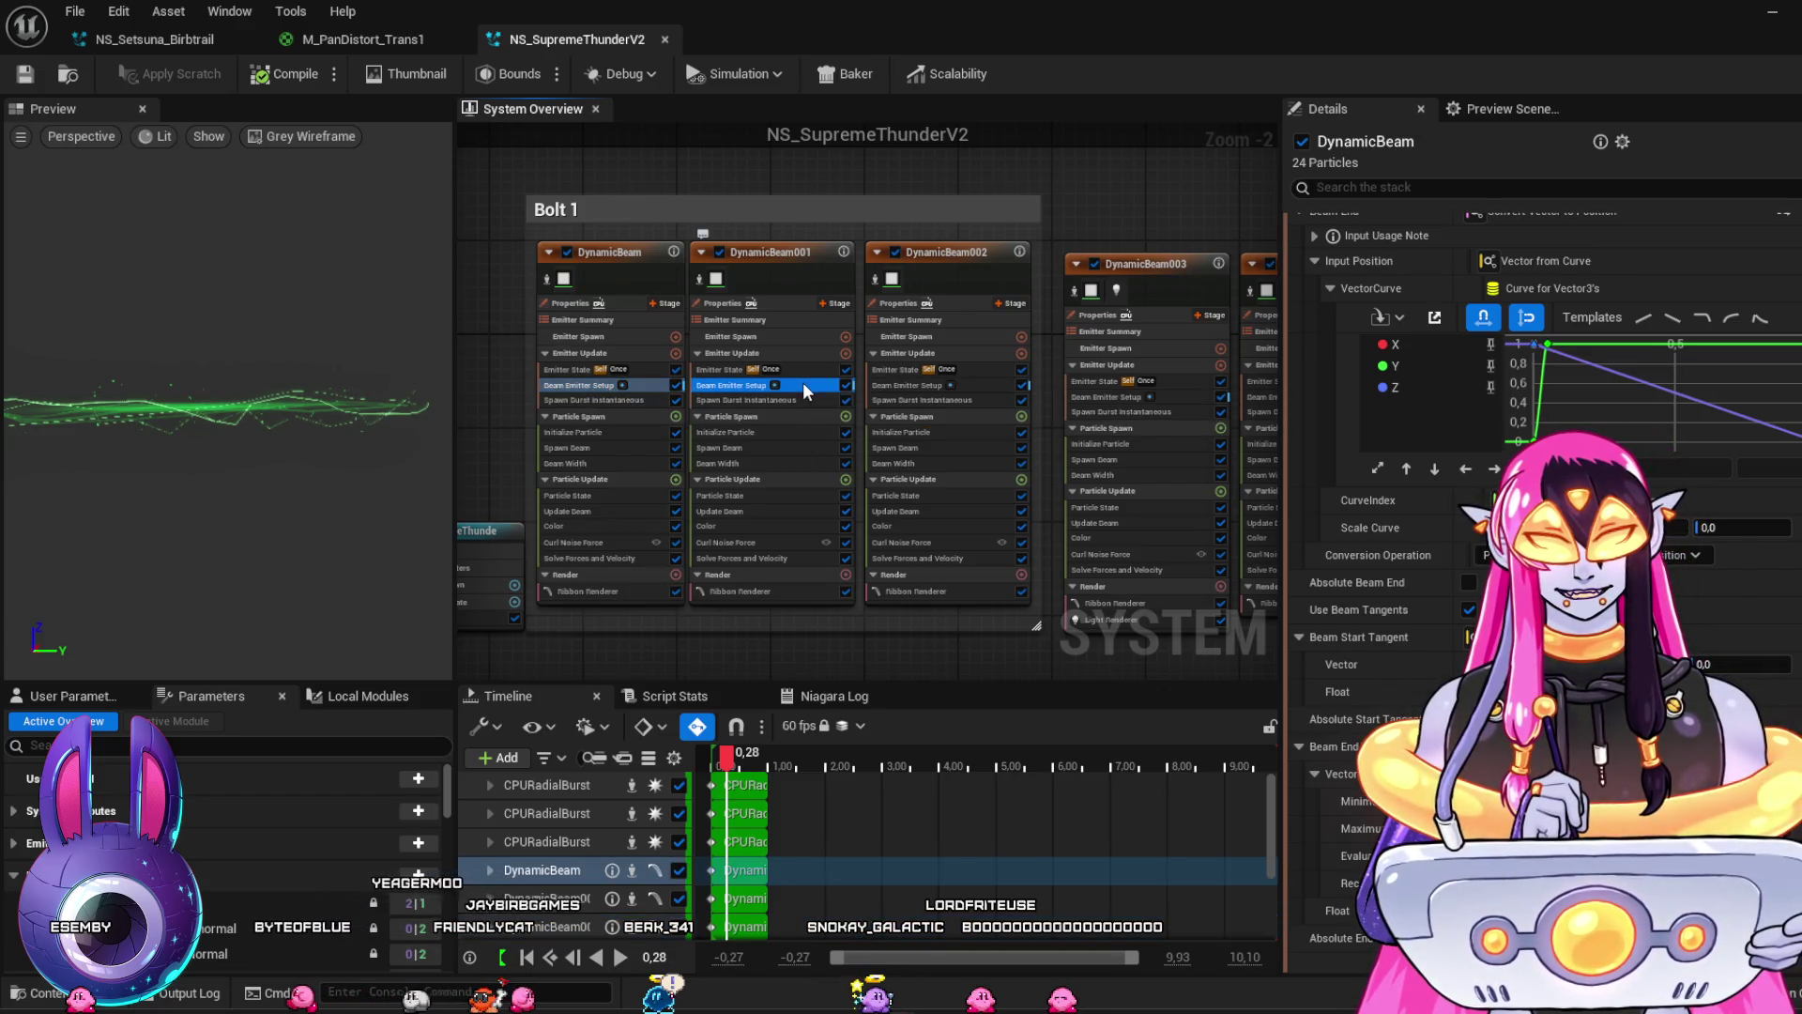
left_click(920, 388)
Pan the system graph and check the beam setups of DynamicBeam003 and DynamicBeam004
mouse_move(1063, 630)
left_mouse_down()
mouse_move(760, 596)
mouse_move(810, 619)
left_mouse_up()
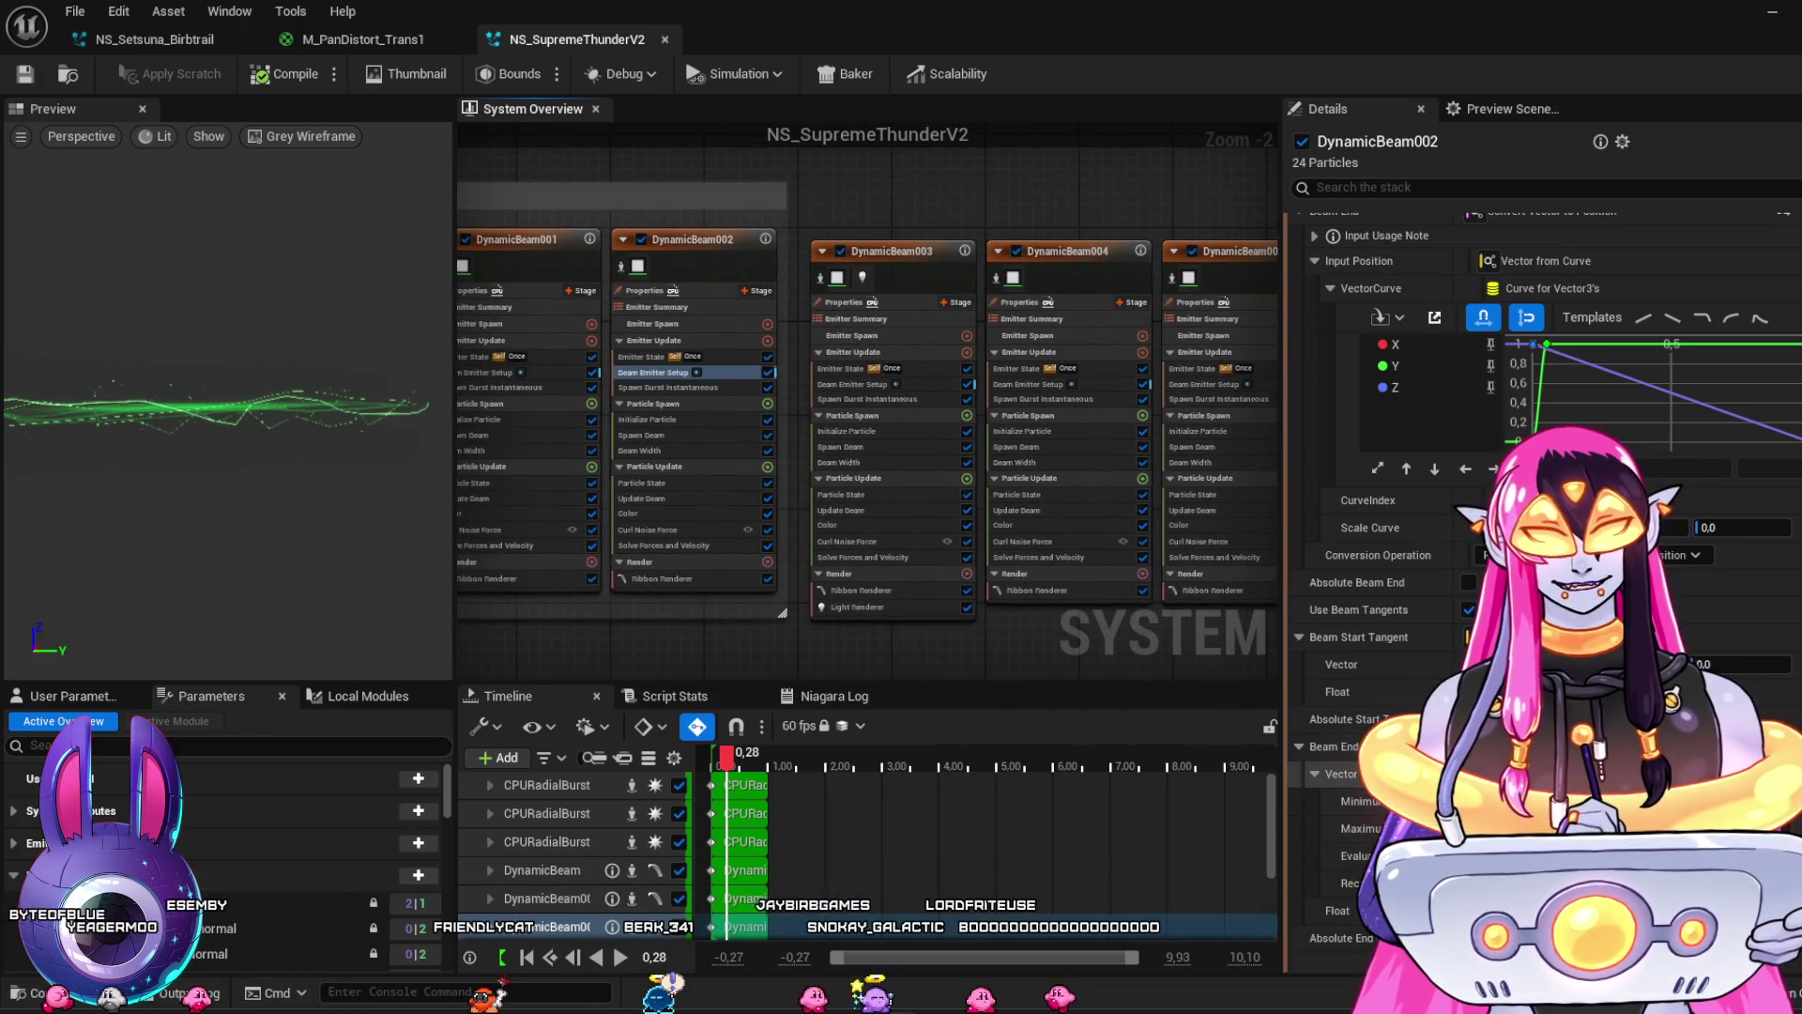
left_click(916, 385)
left_click(1016, 383)
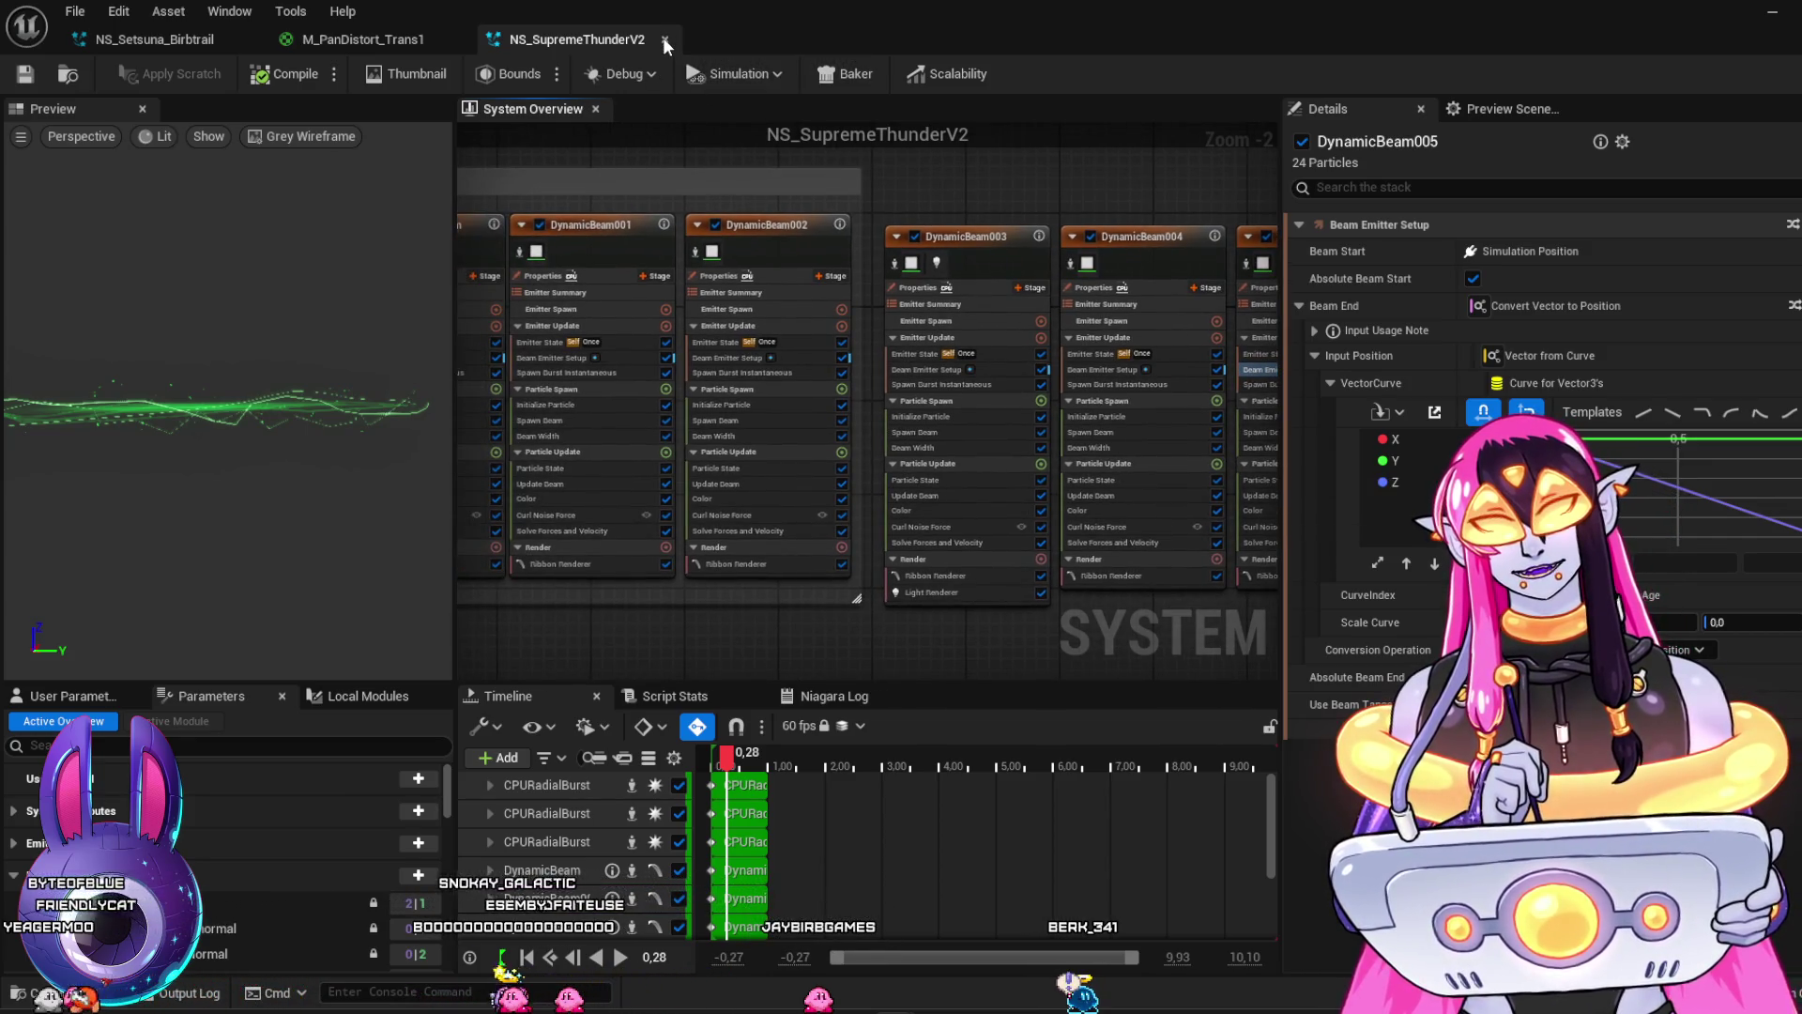
Close the Niagara and material editors, then open Coconut_cyclone from the FF14_Inspired folder
key("ctrl+w")
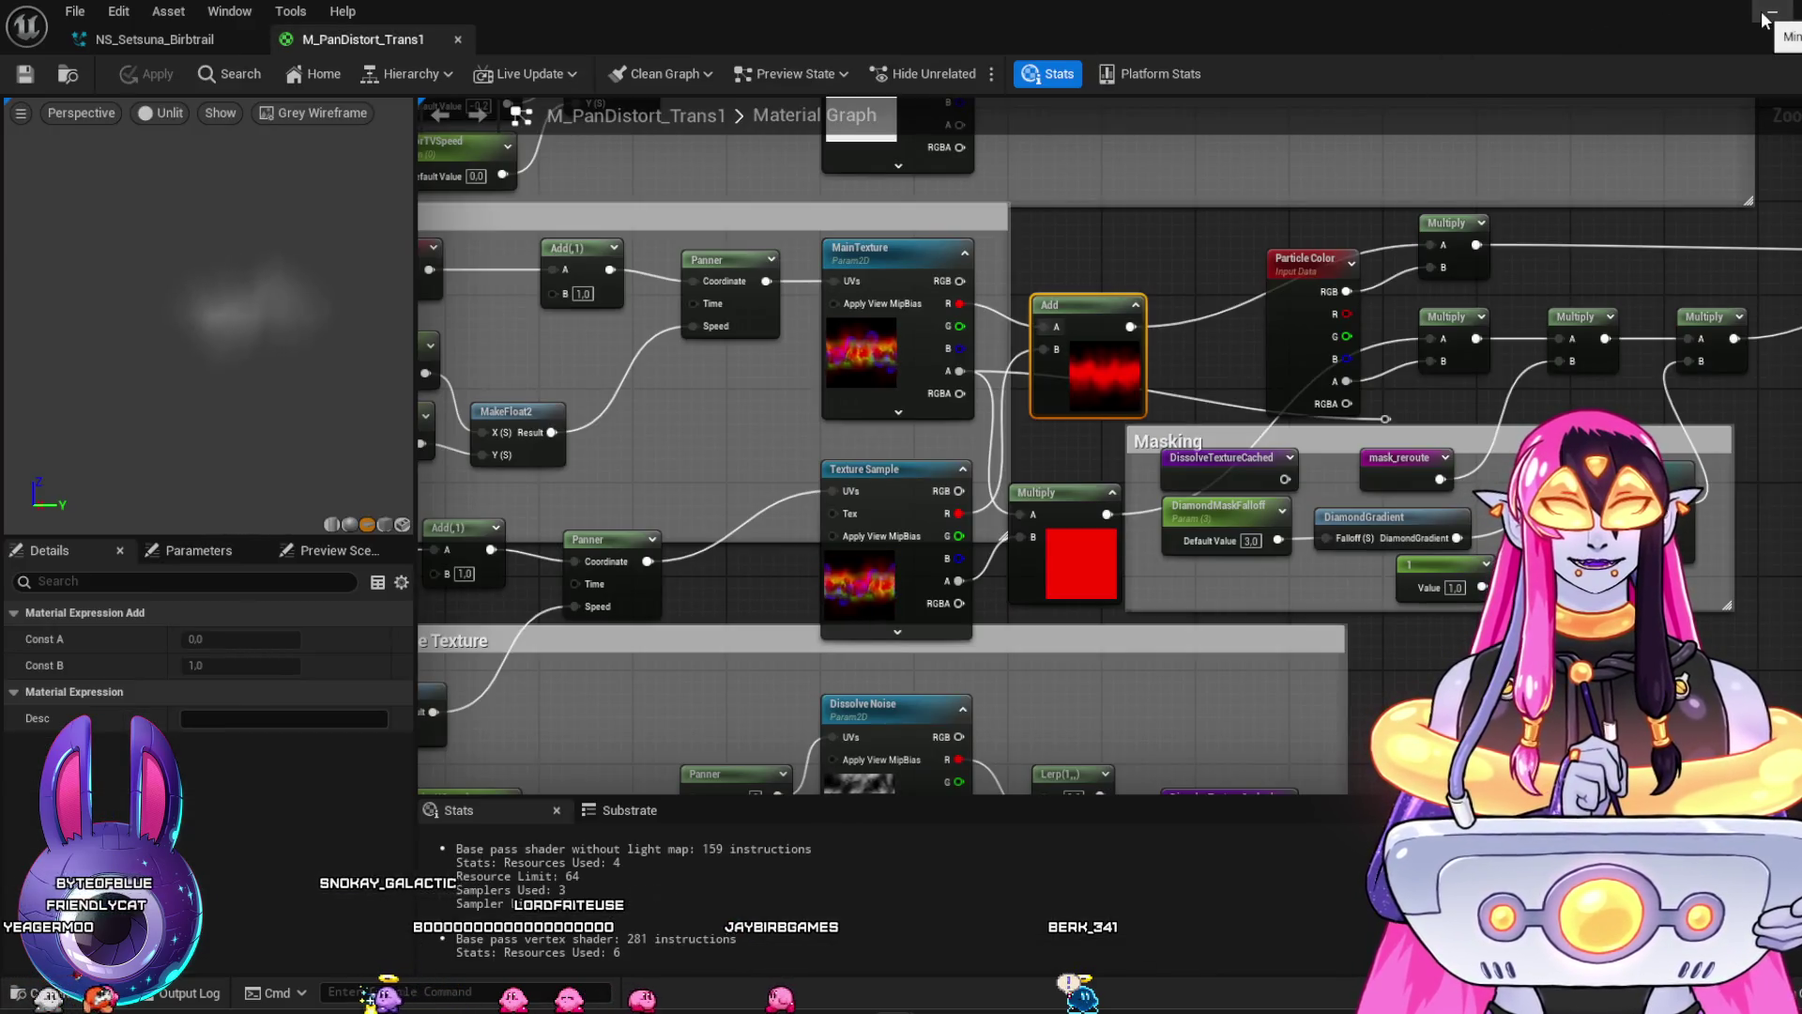
left_click(461, 39)
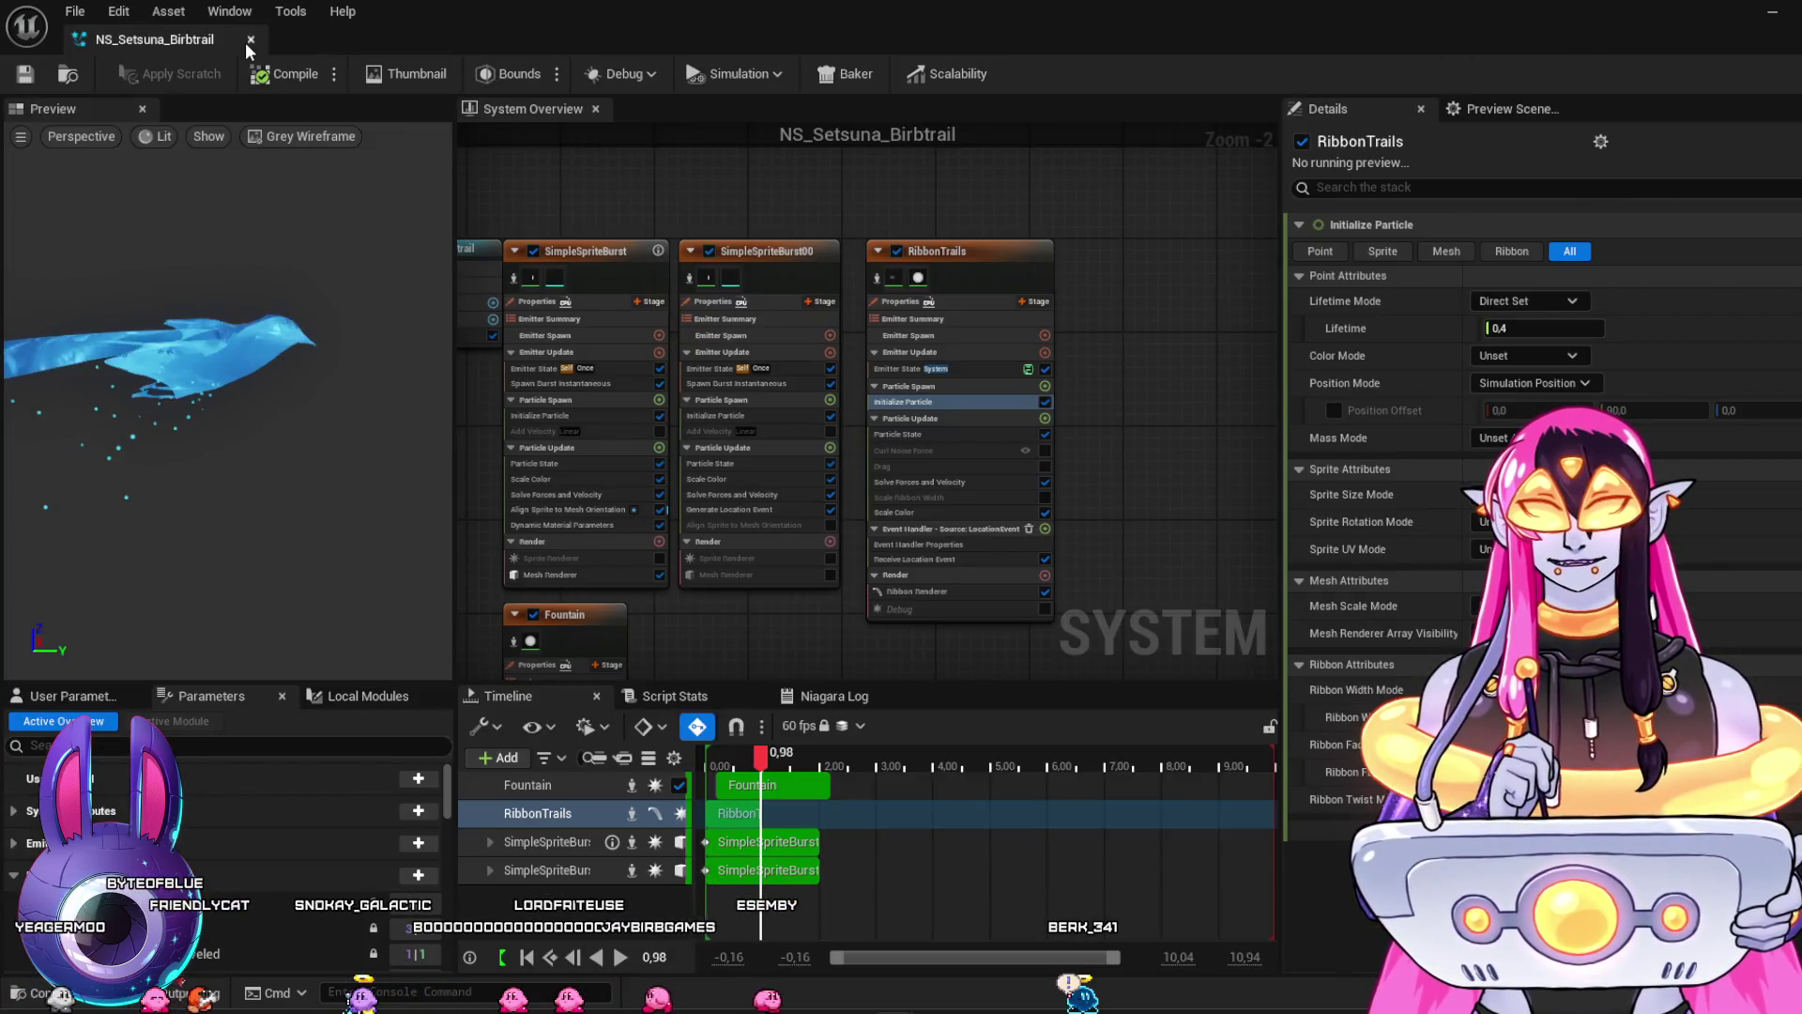
left_click(245, 43)
left_click(80, 715)
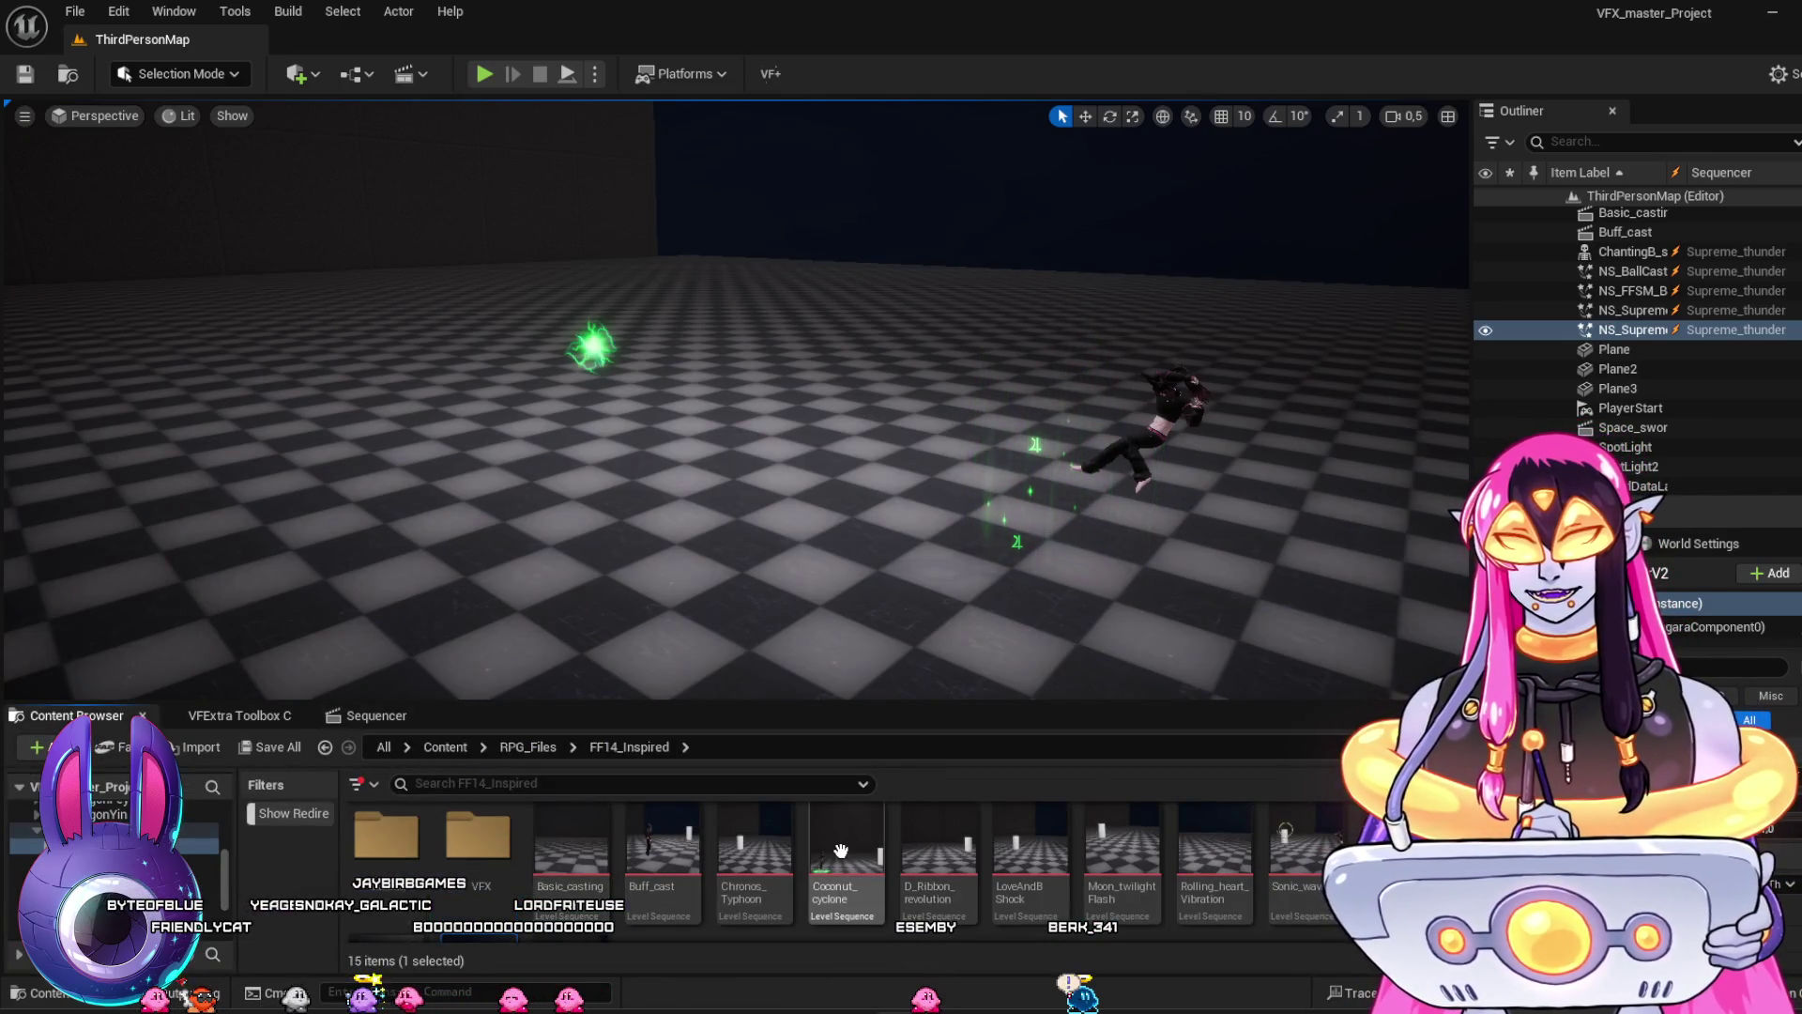
double_click(841, 851)
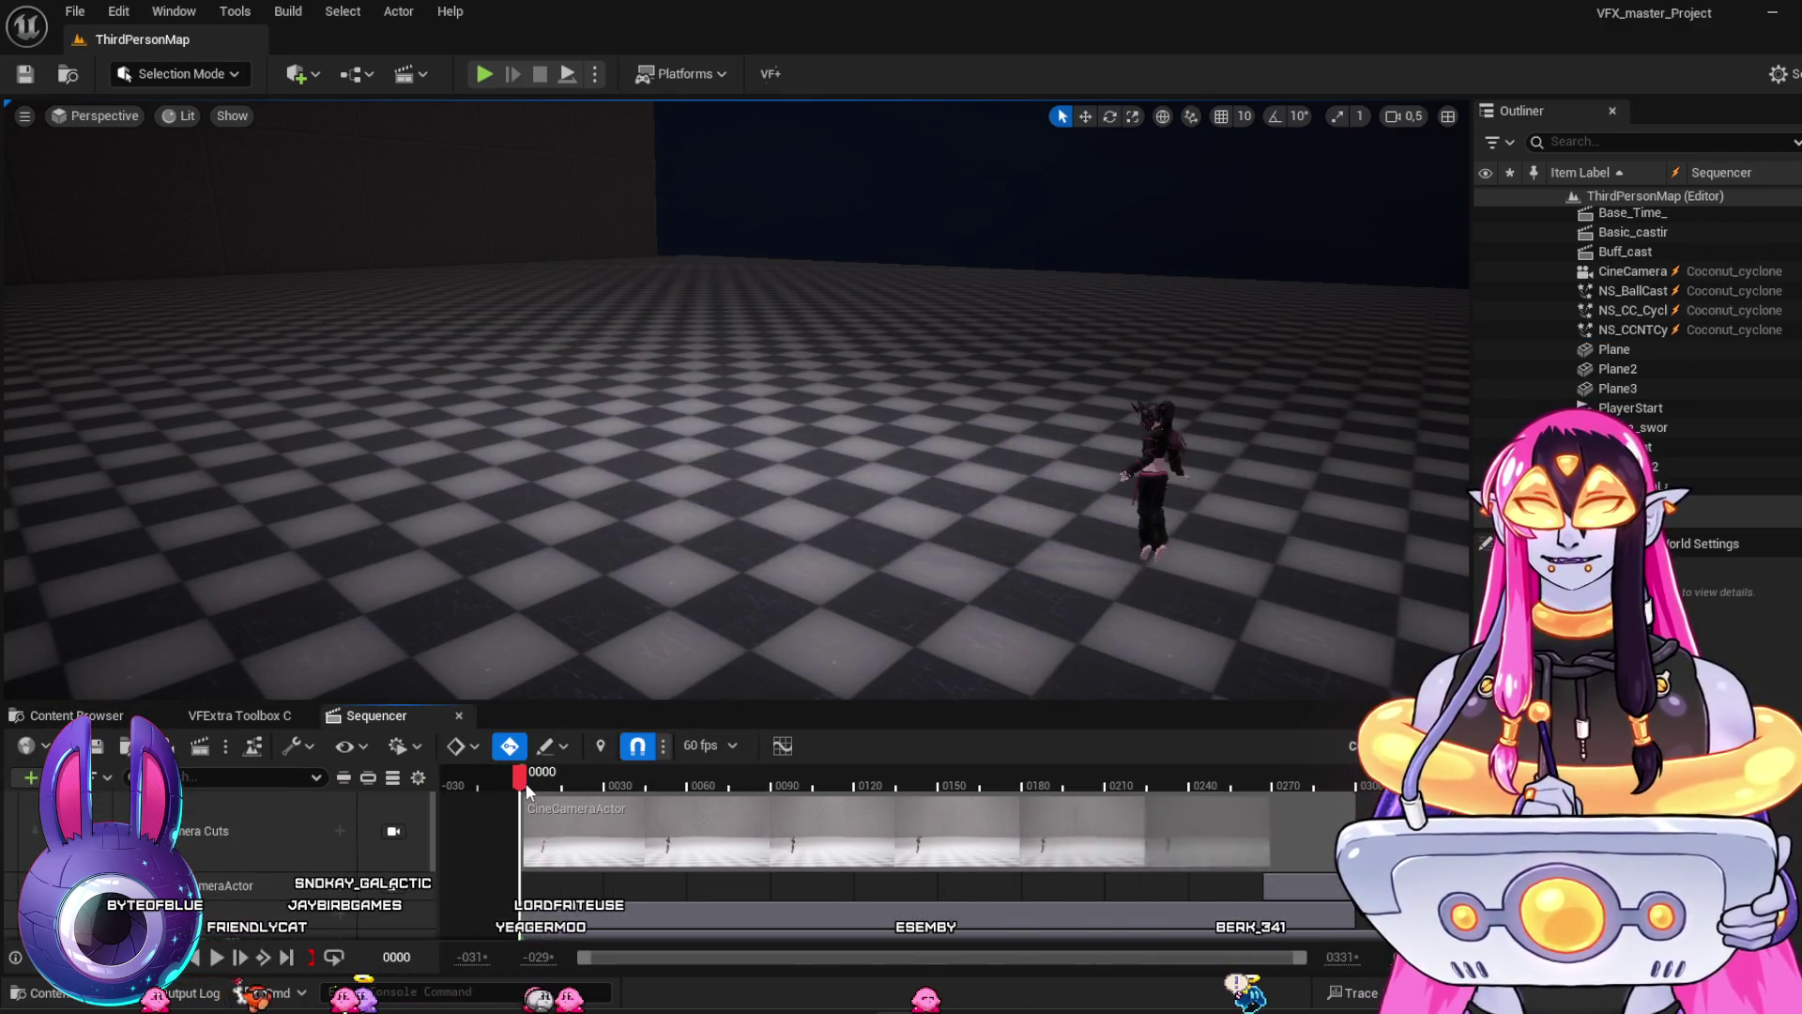
Rewind Coconut_cyclone, lock the view to its cine camera, and play it from the start
left_click_drag(527, 788, 504, 784)
left_click(394, 887)
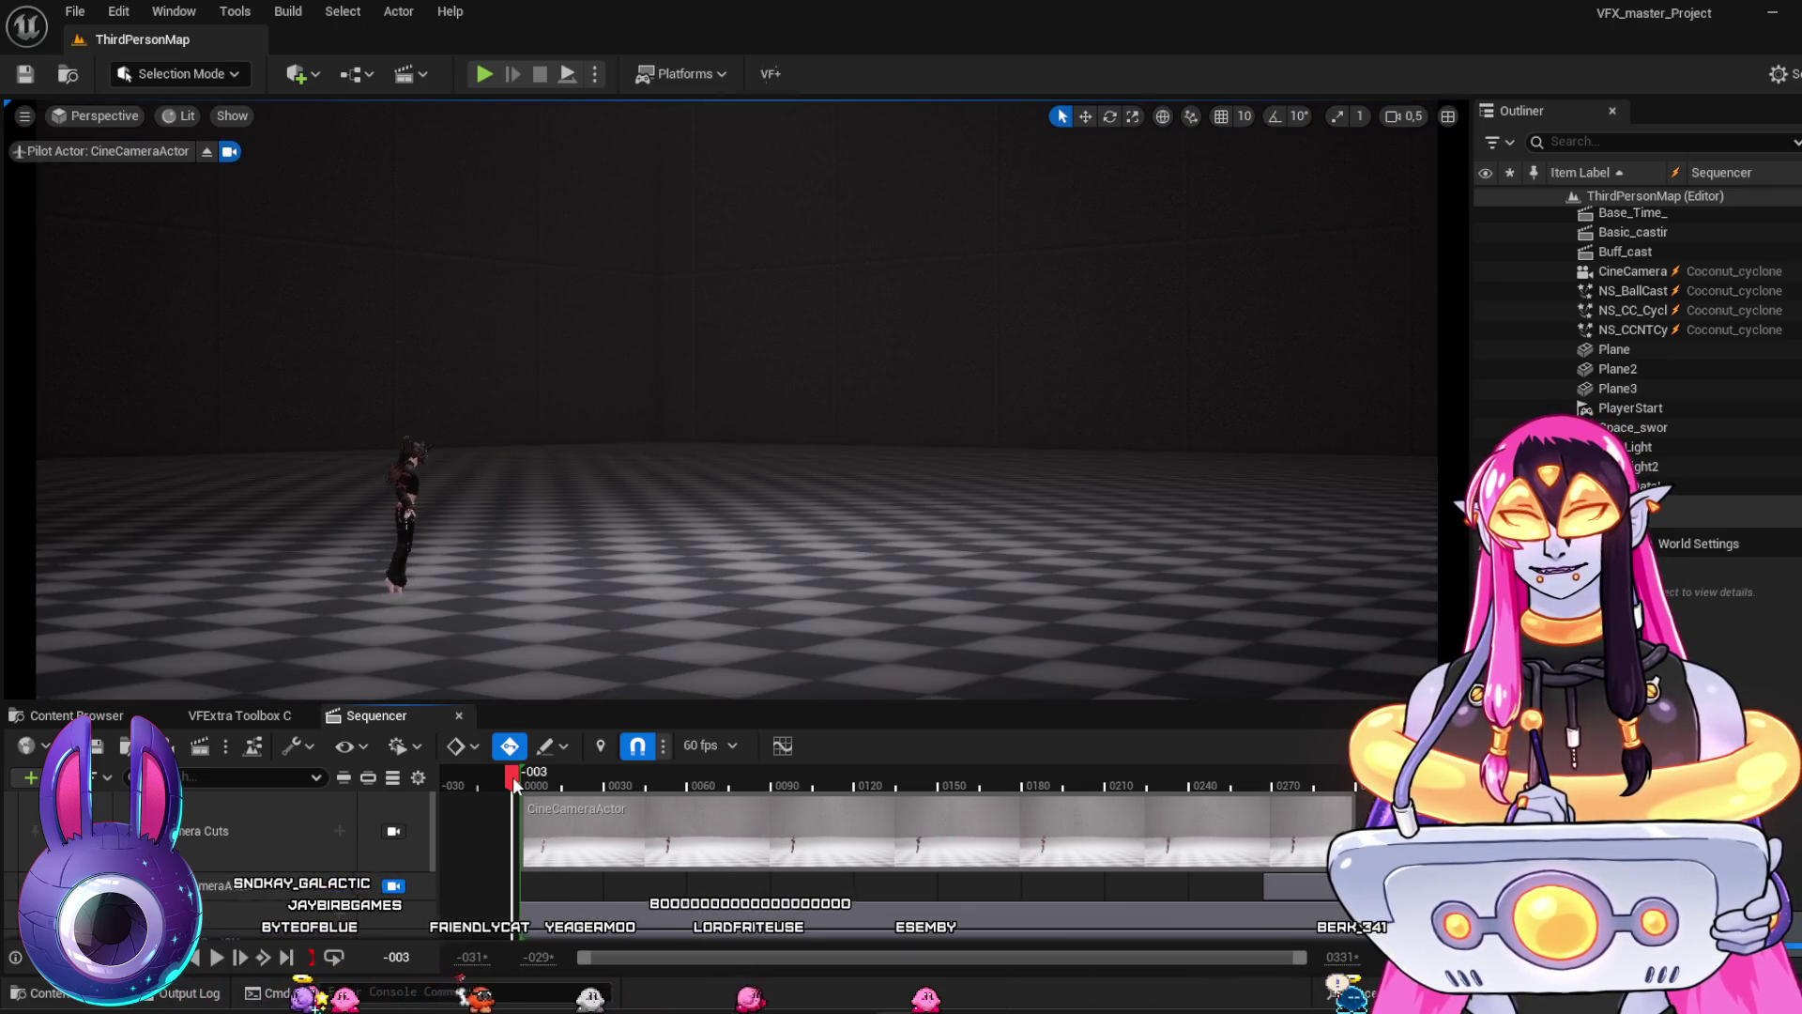
key("space")
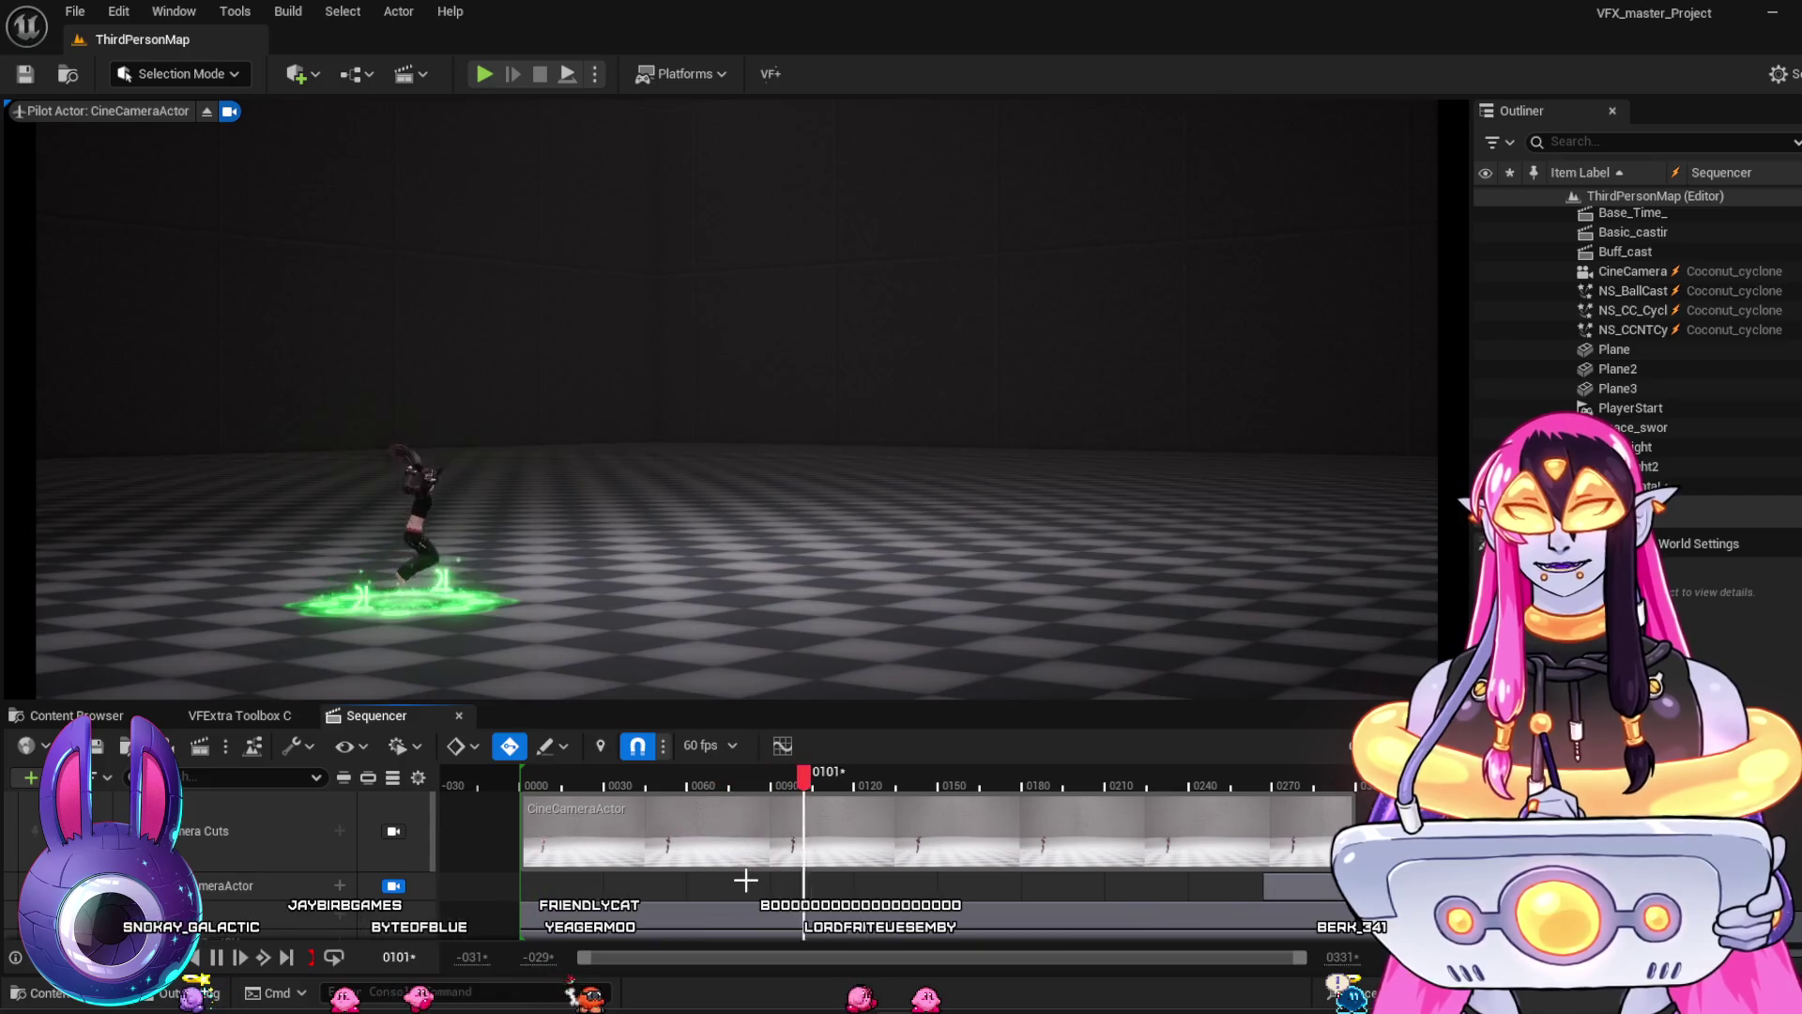
key("space")
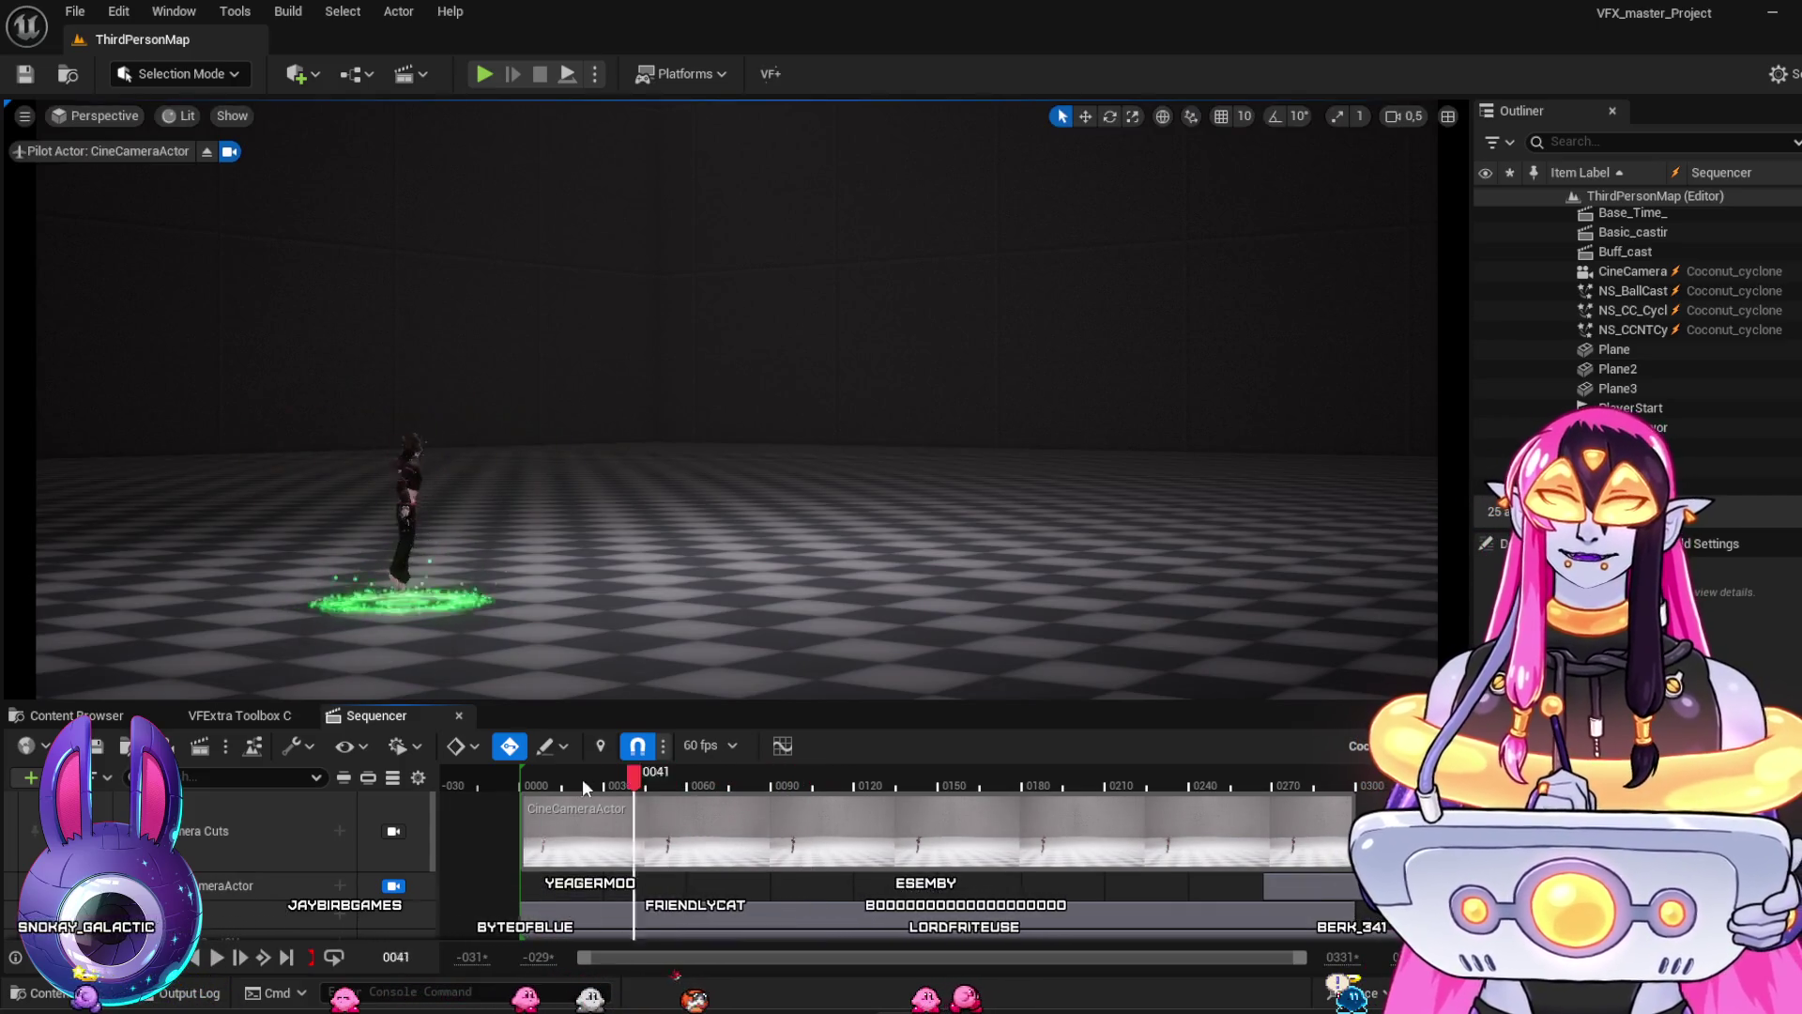
key("space")
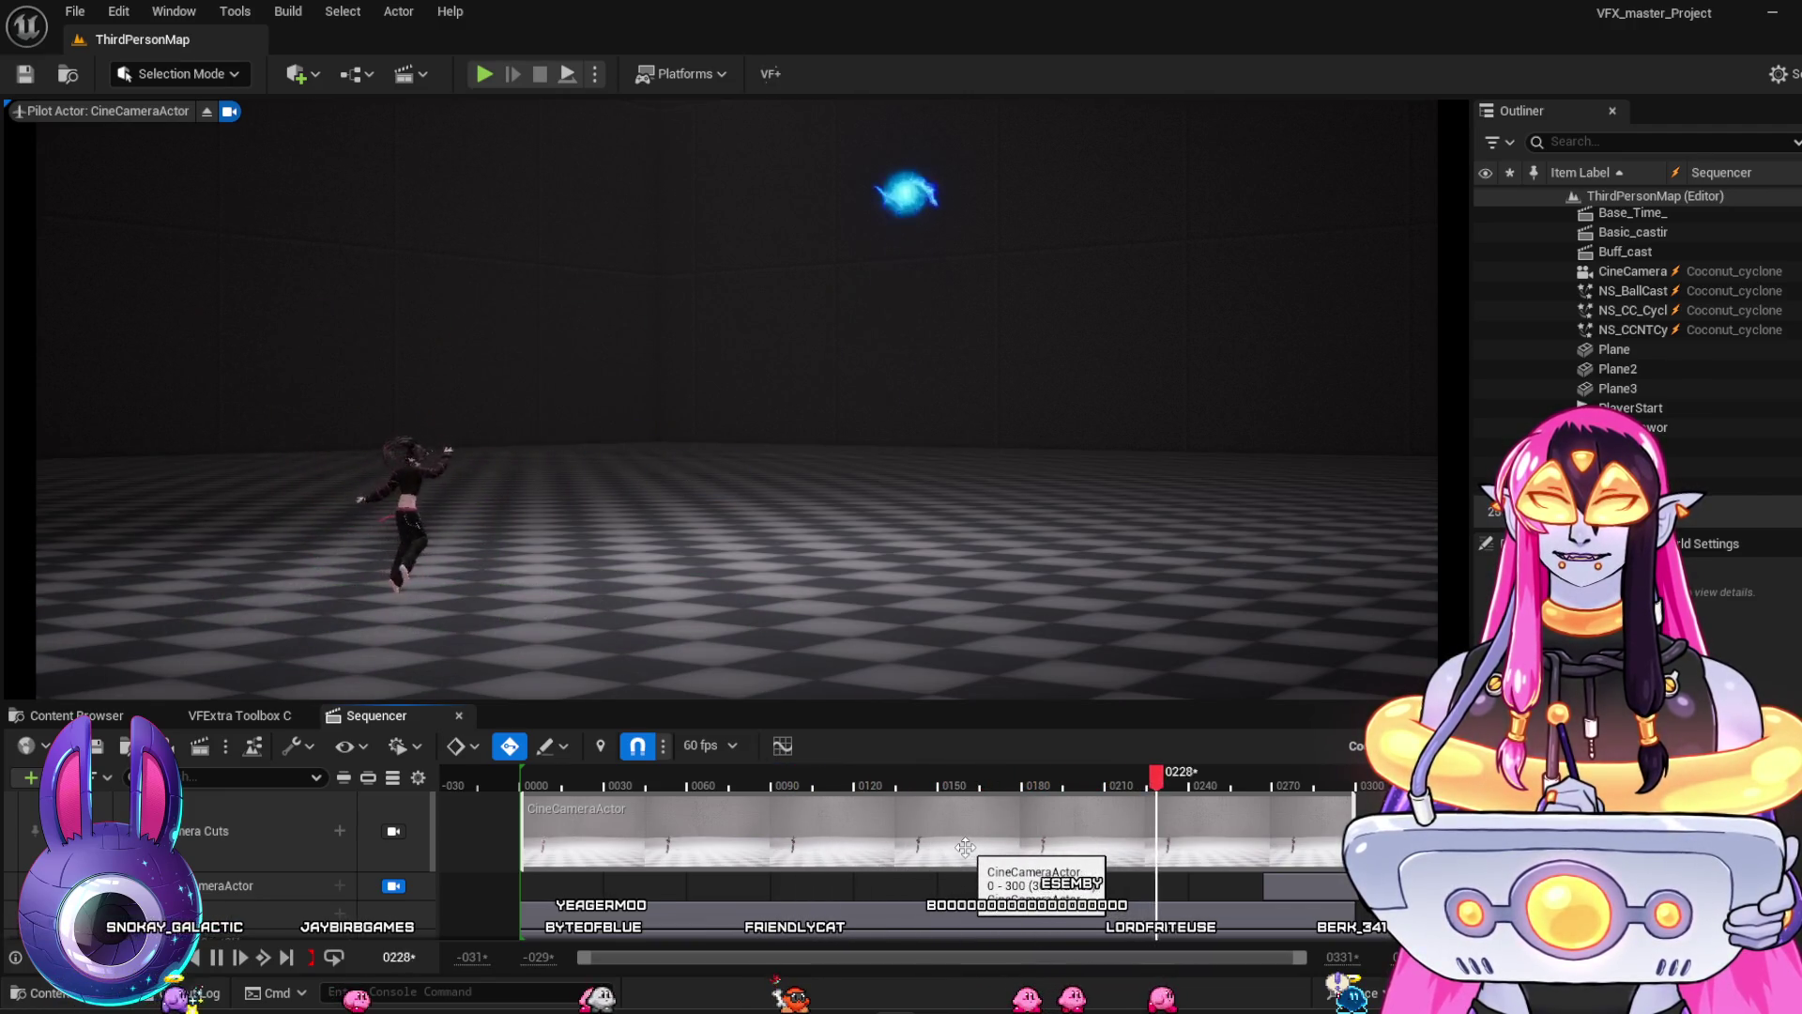
left_click(577, 777)
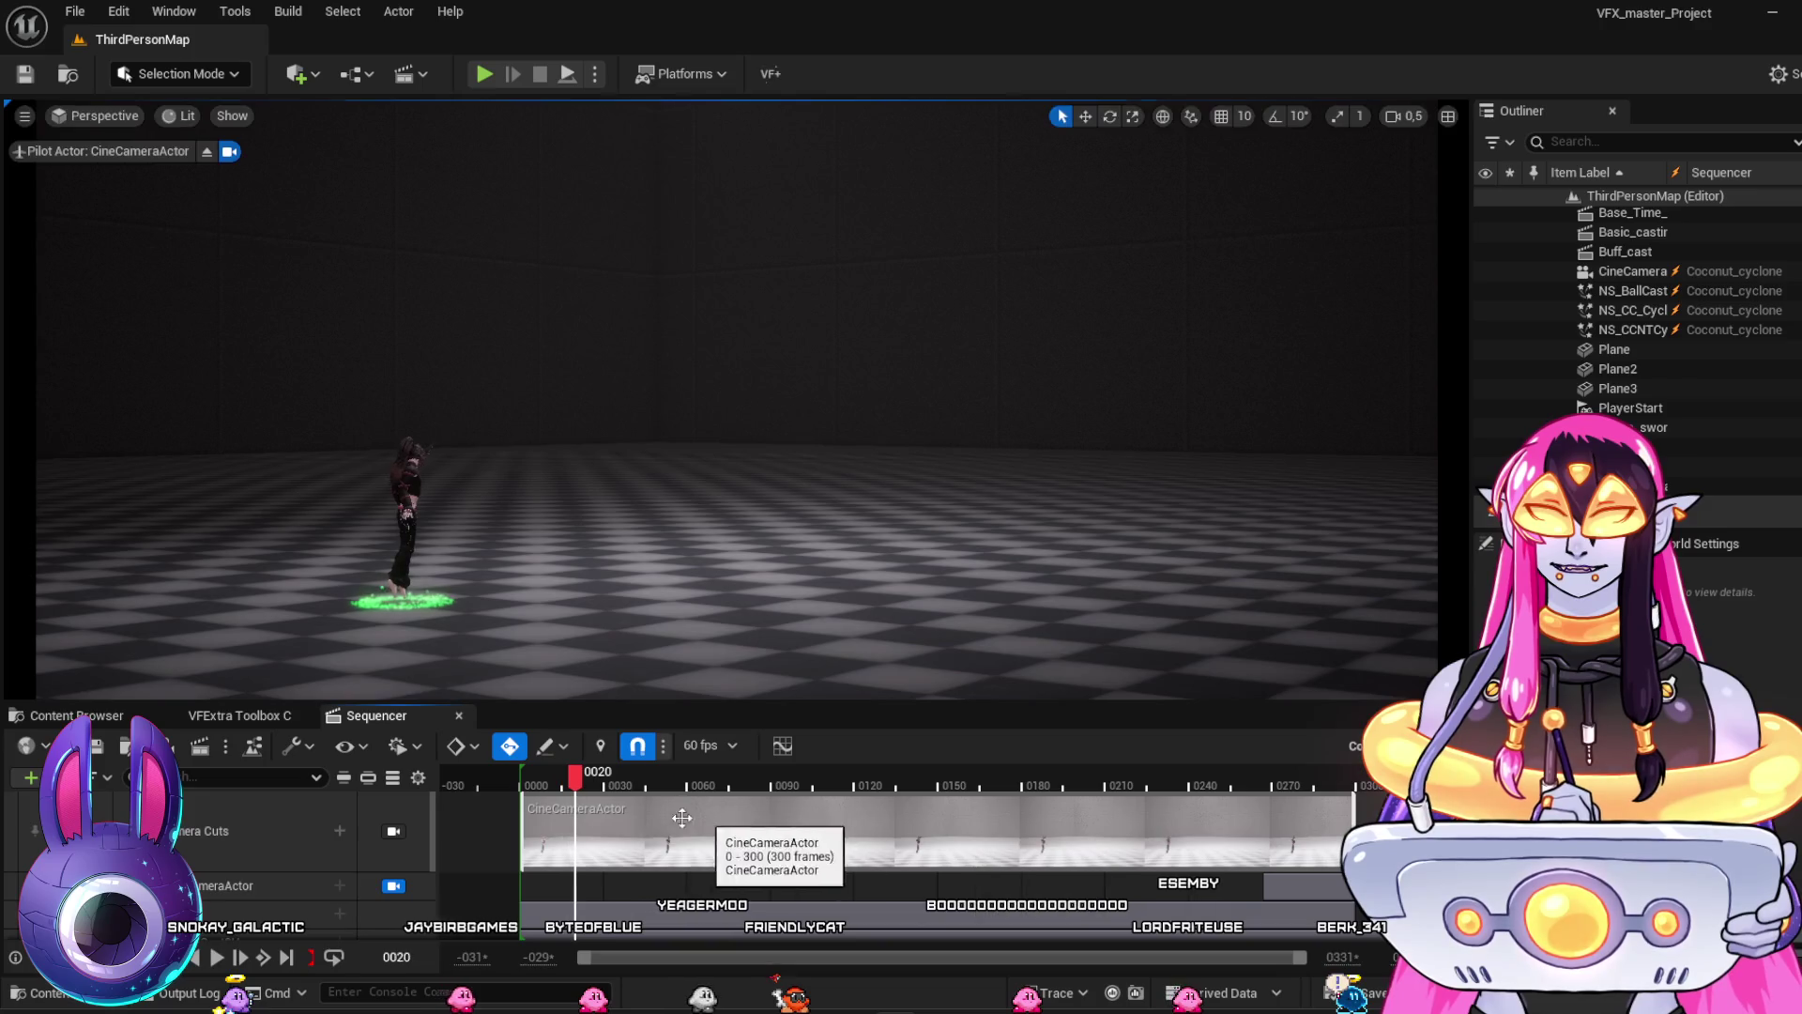
key("space")
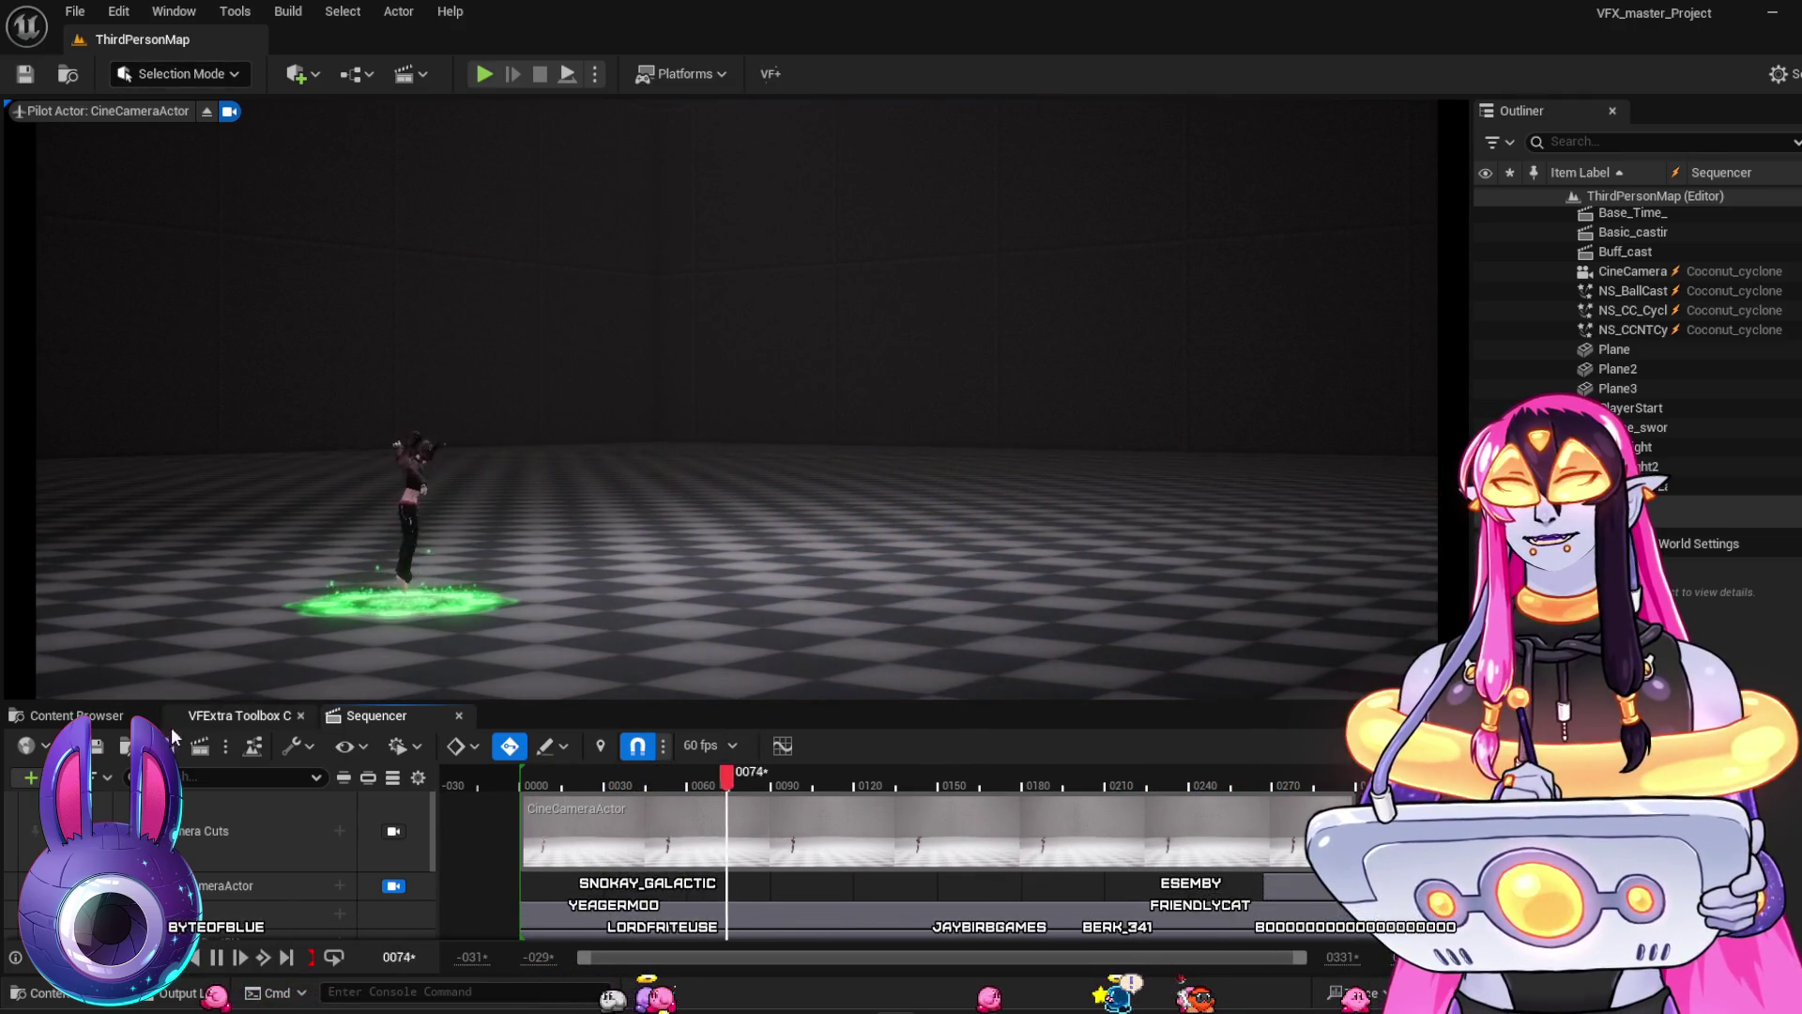
left_click(76, 715)
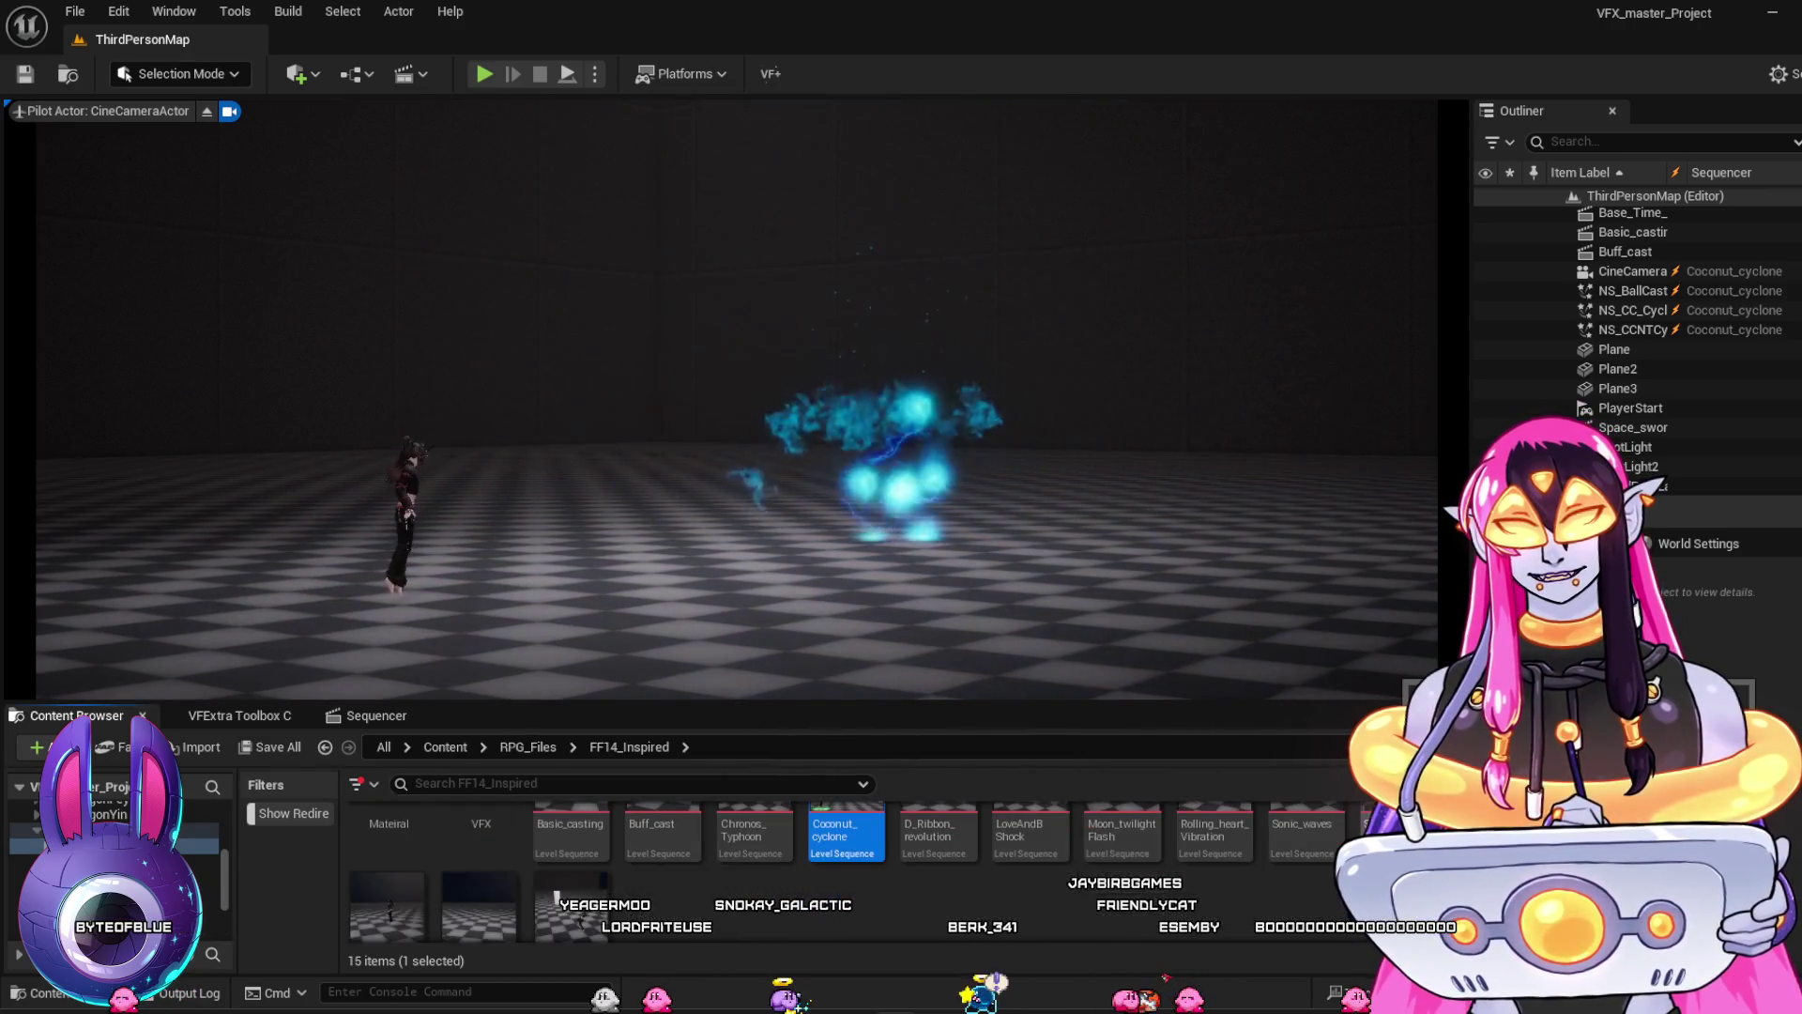
Scroll through the FF14_Inspired level sequences while Coconut_cyclone keeps looping
scroll(845, 873, "down", 1)
scroll(781, 854, "down", 1)
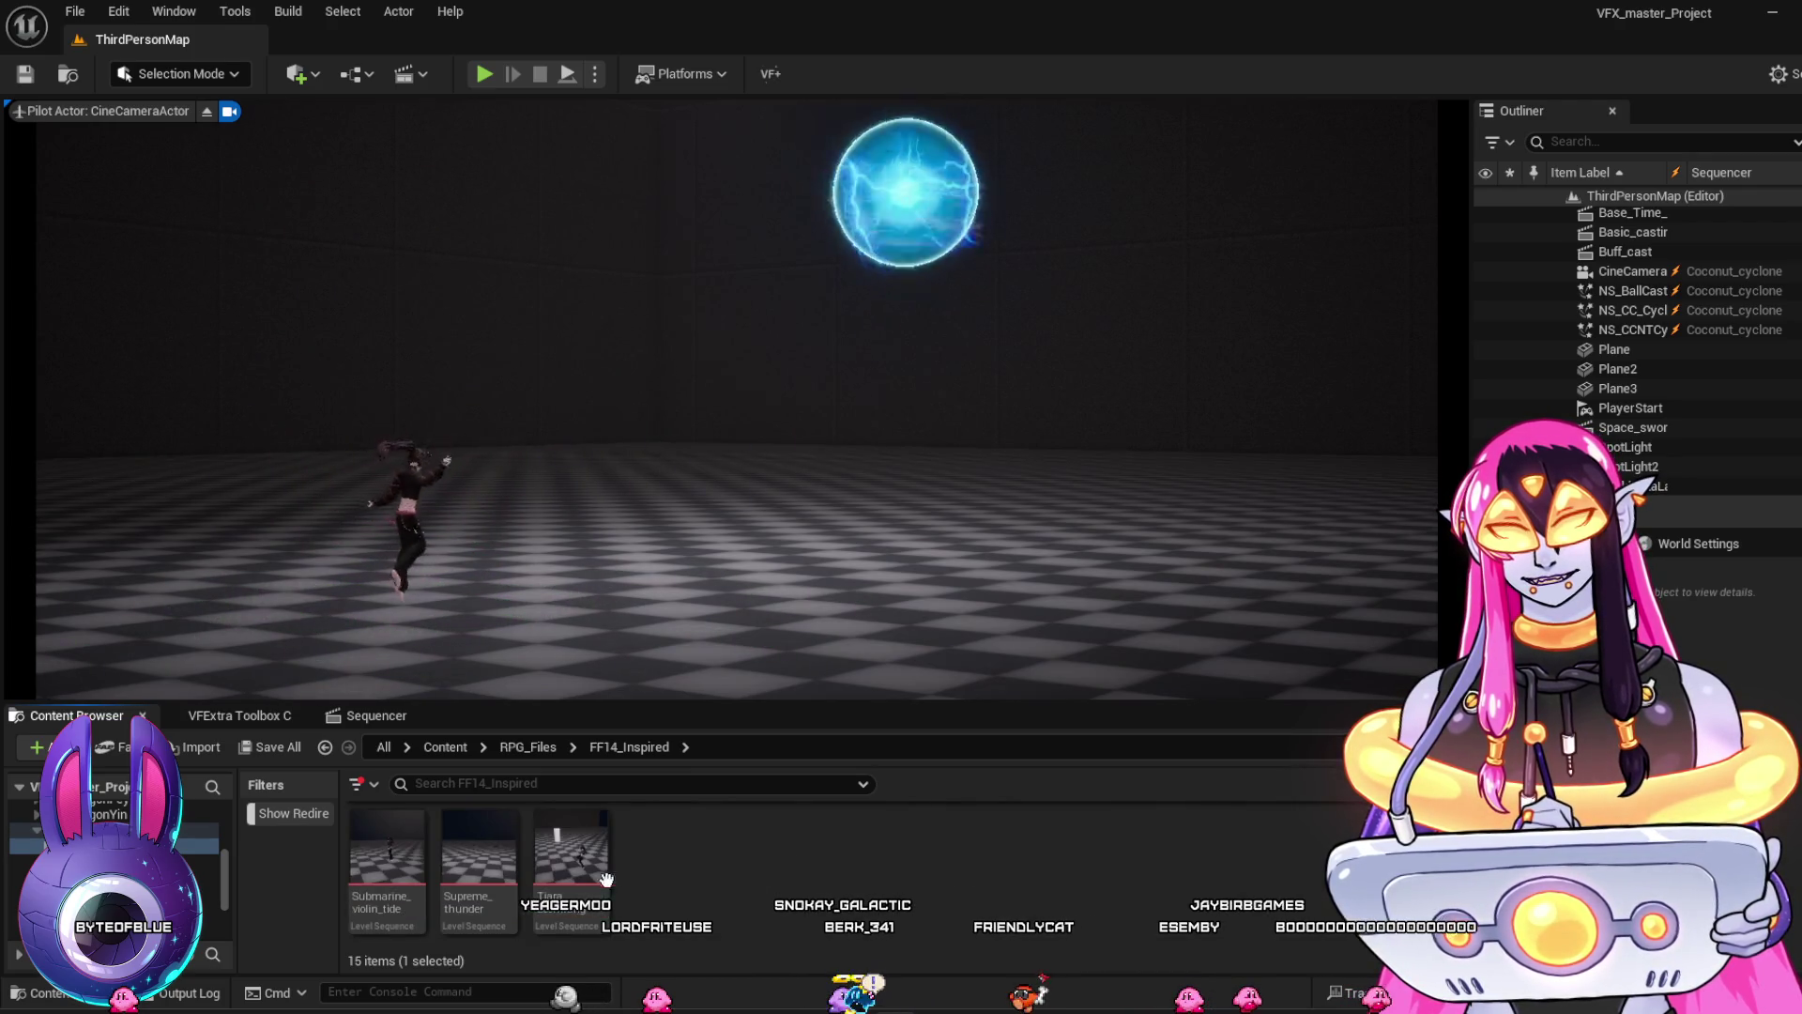
scroll(835, 871, "up", 1)
scroll(835, 871, "up", 1)
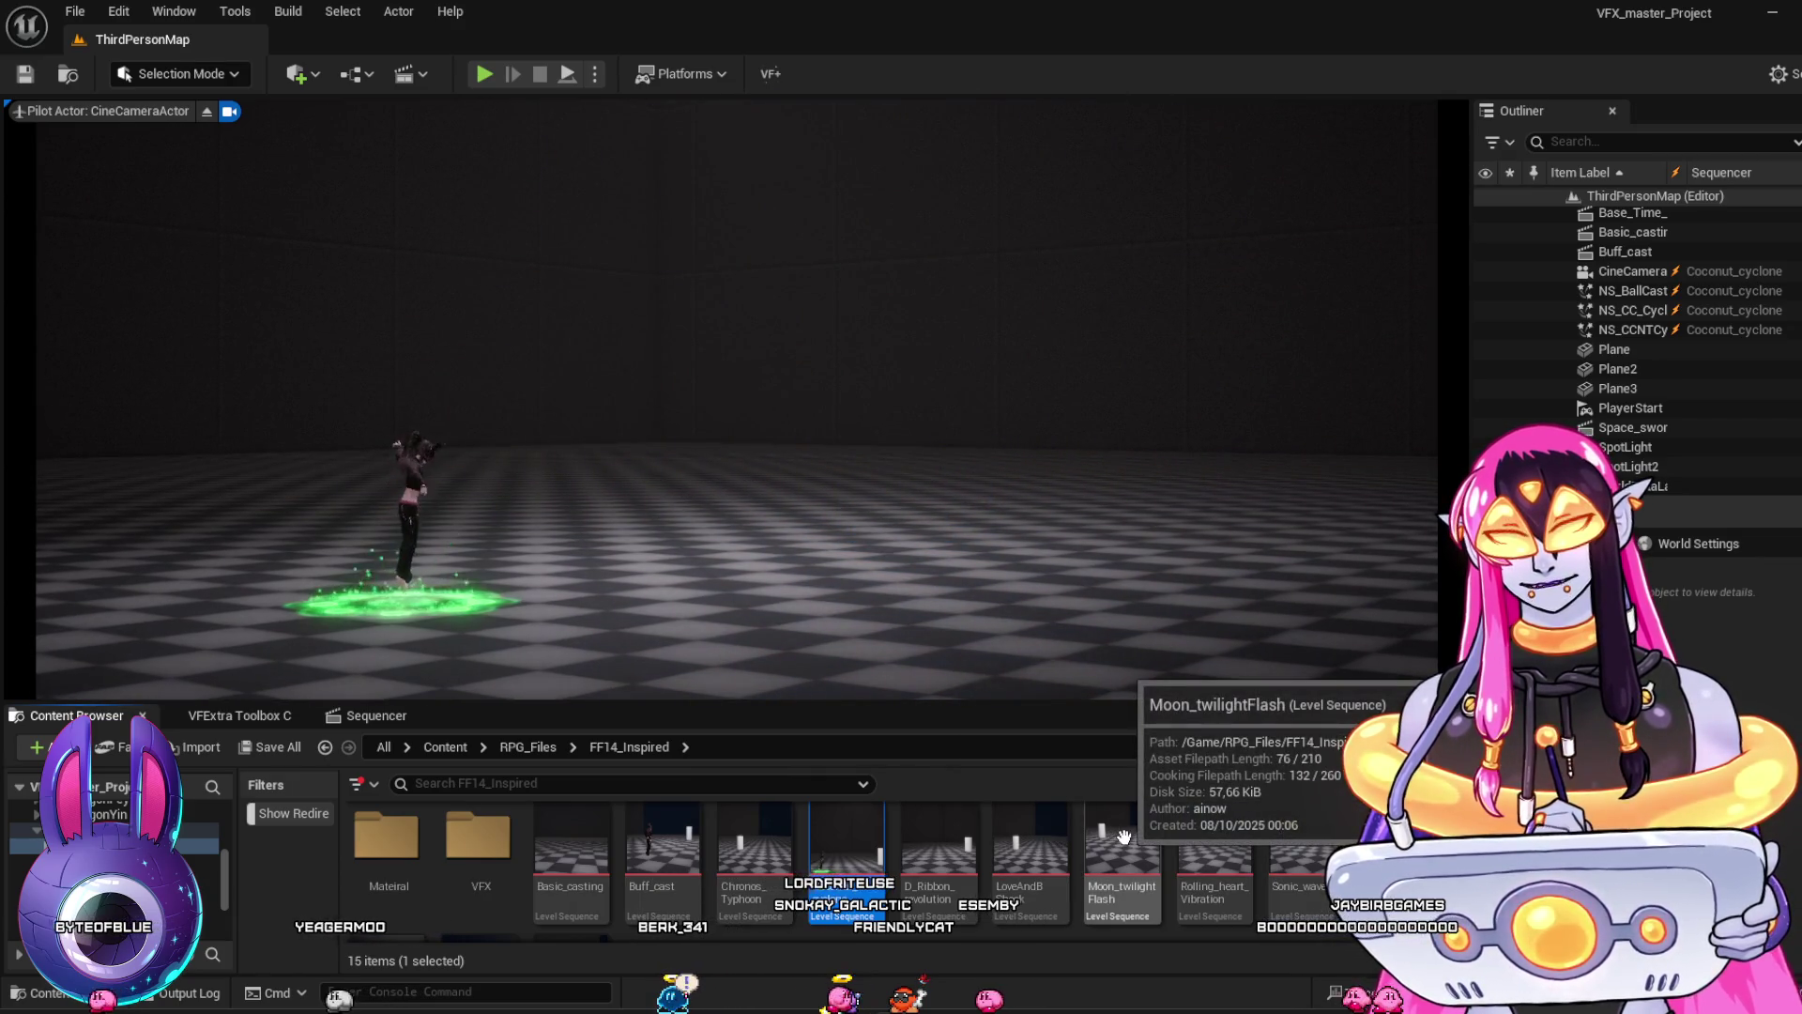
scroll(1124, 836, "down", 2)
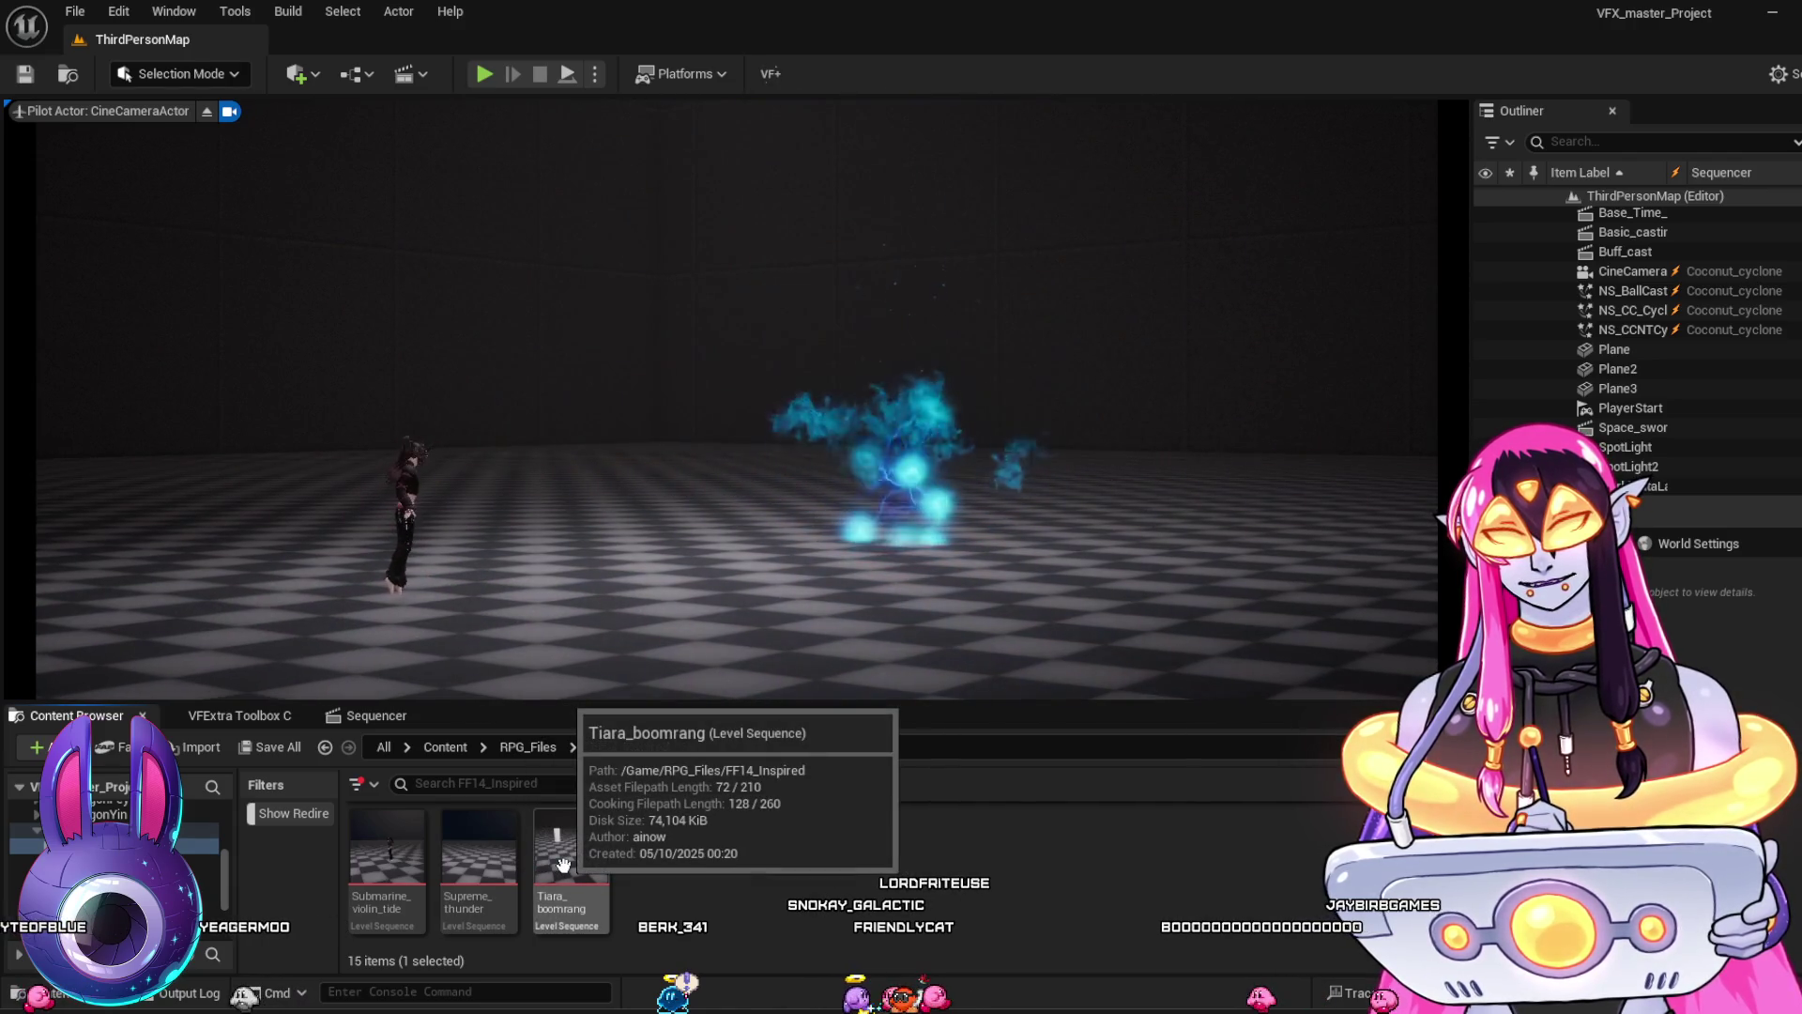
Open Submarine_violin_tide, scrub through its violin spell, then return to the FF14_Inspired list
double_click(392, 860)
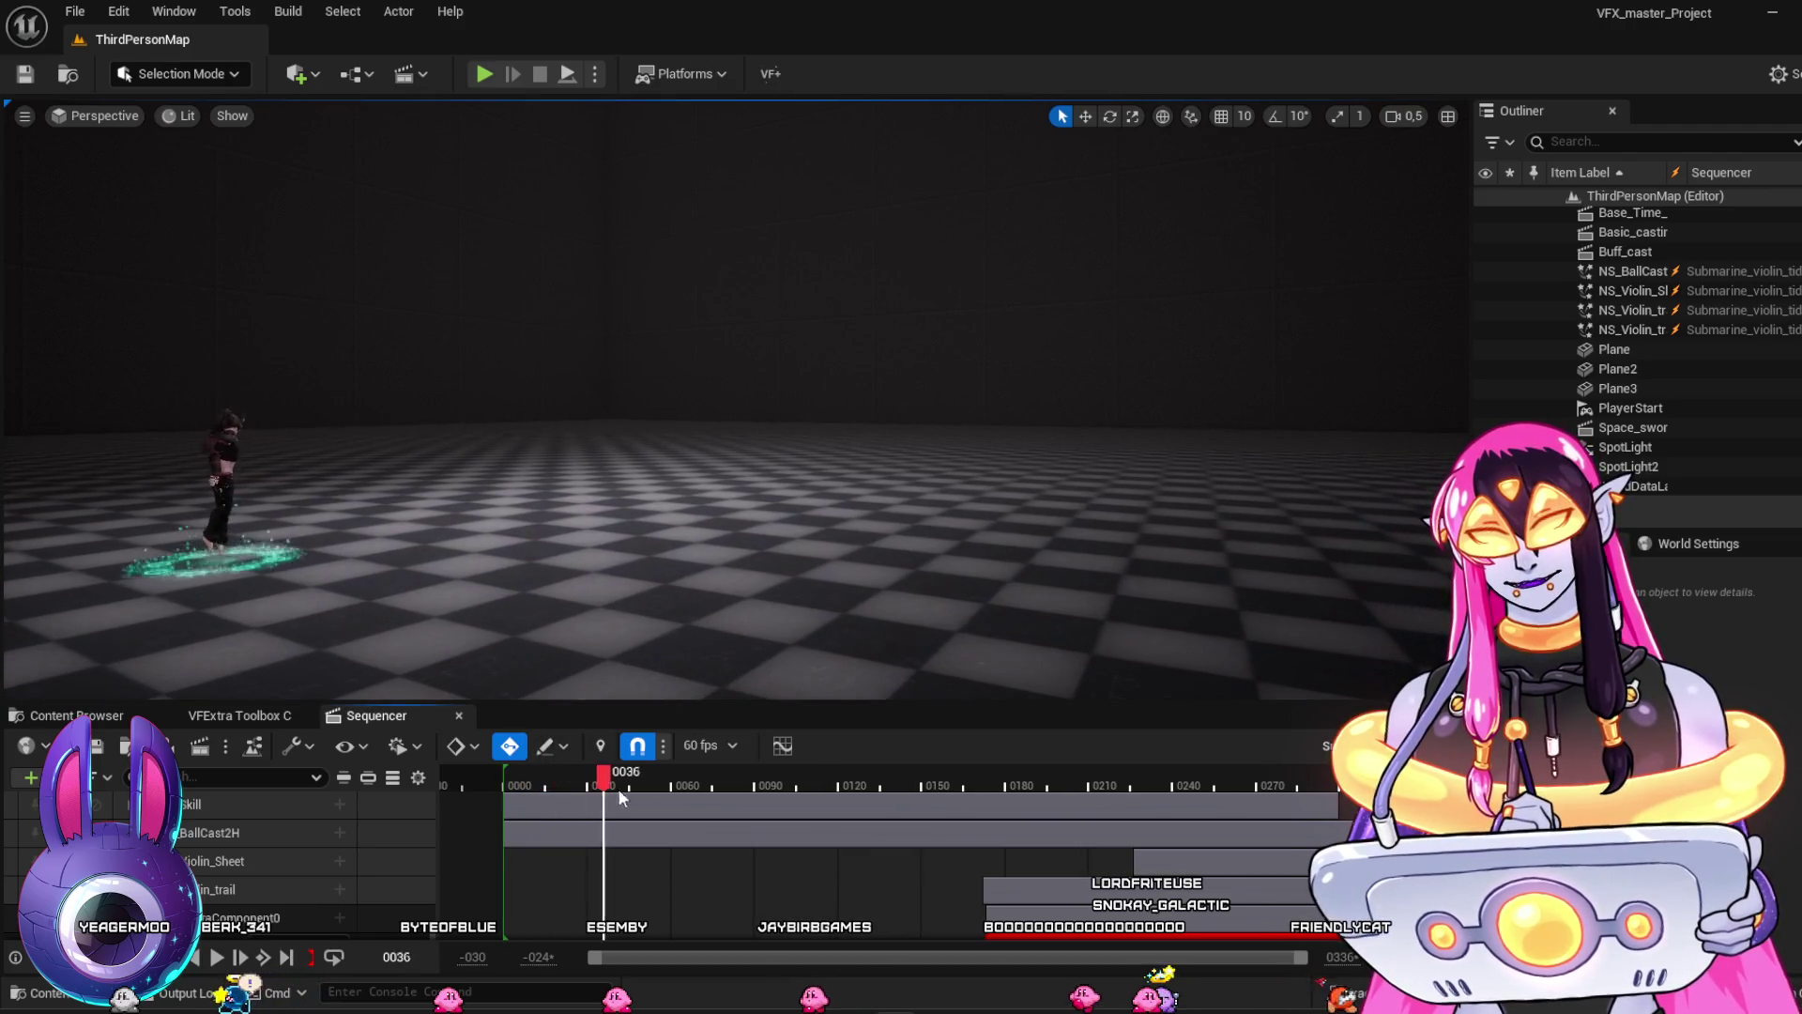
mouse_move(864, 811)
left_mouse_down()
mouse_move(1327, 819)
mouse_move(582, 790)
left_mouse_up()
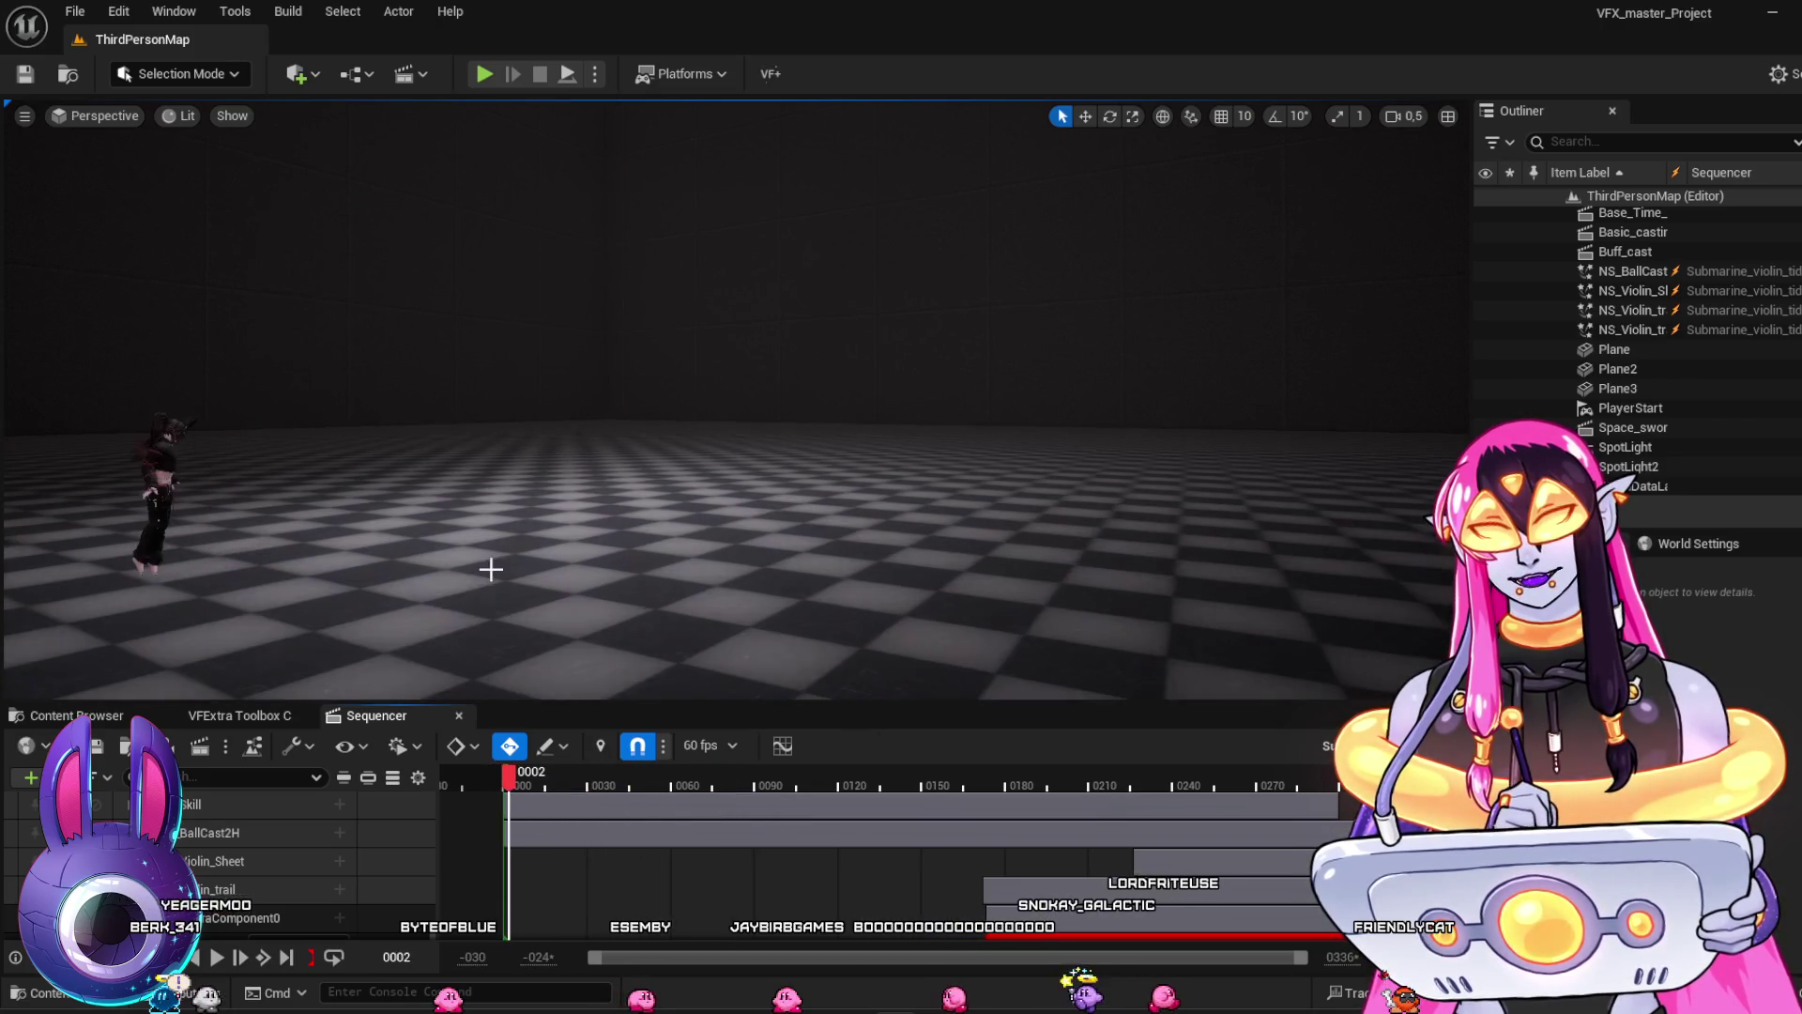
left_click_drag(511, 788, 515, 777)
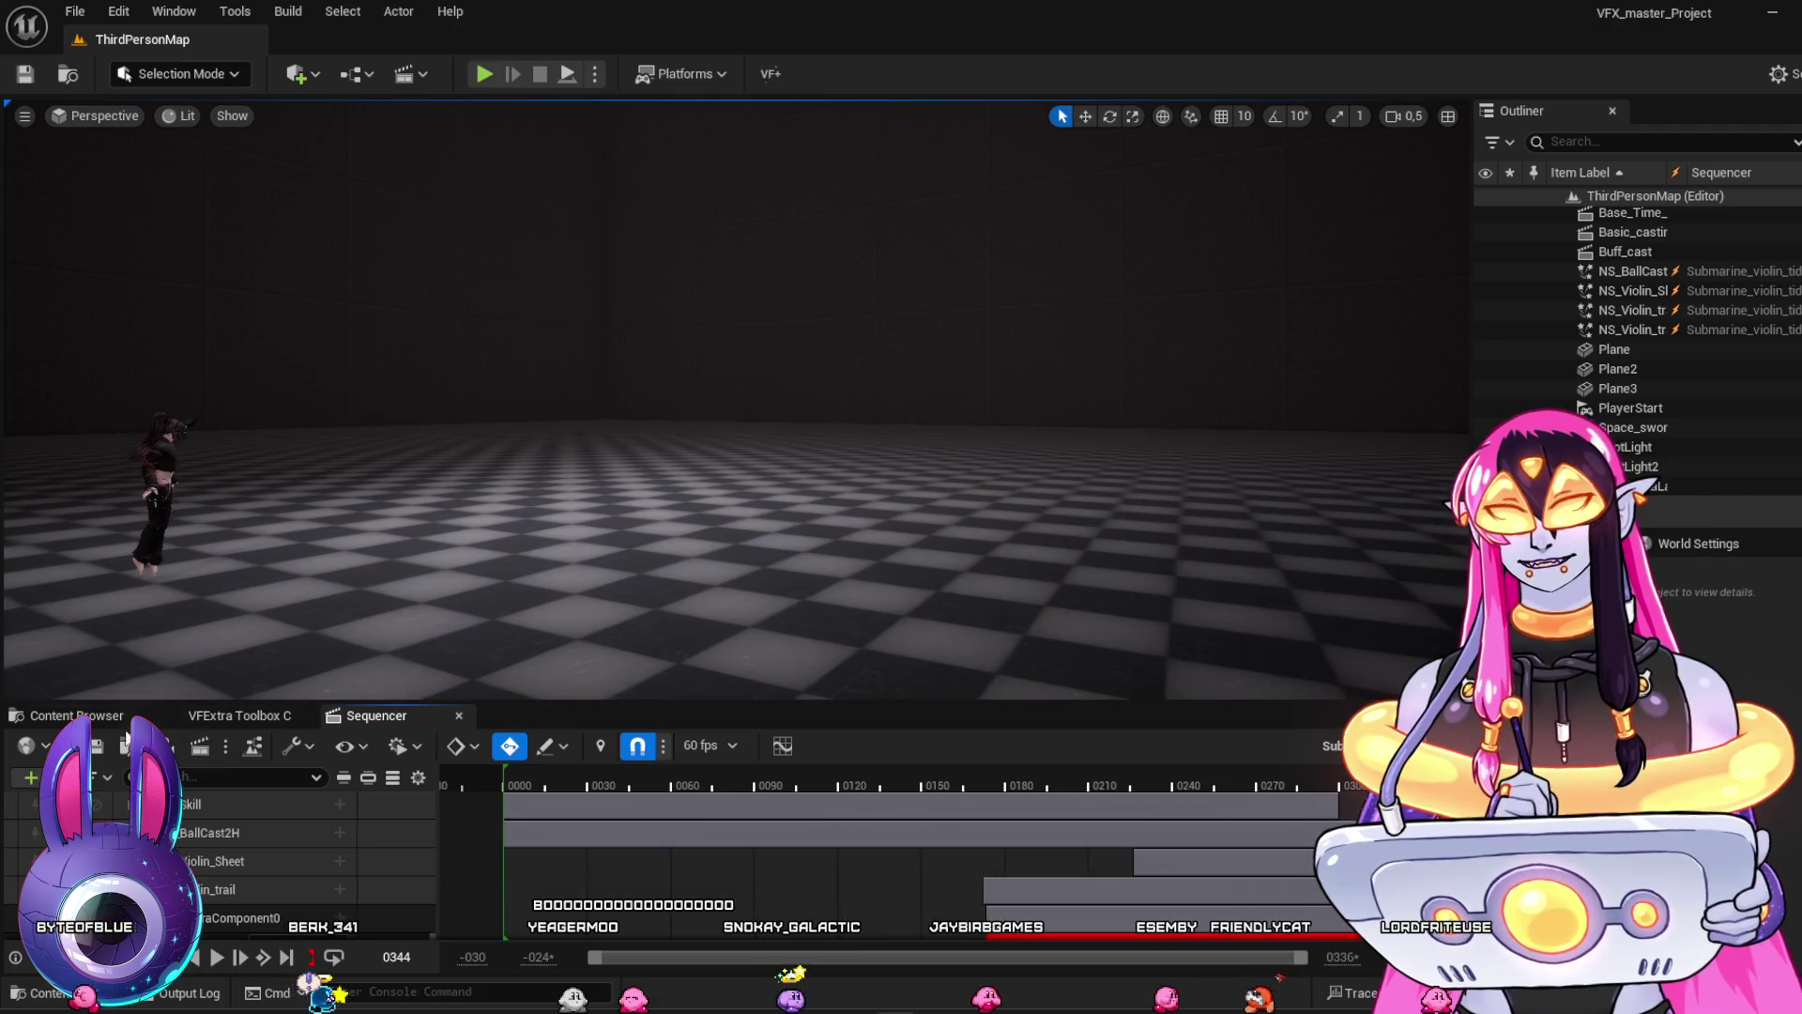
left_click(75, 715)
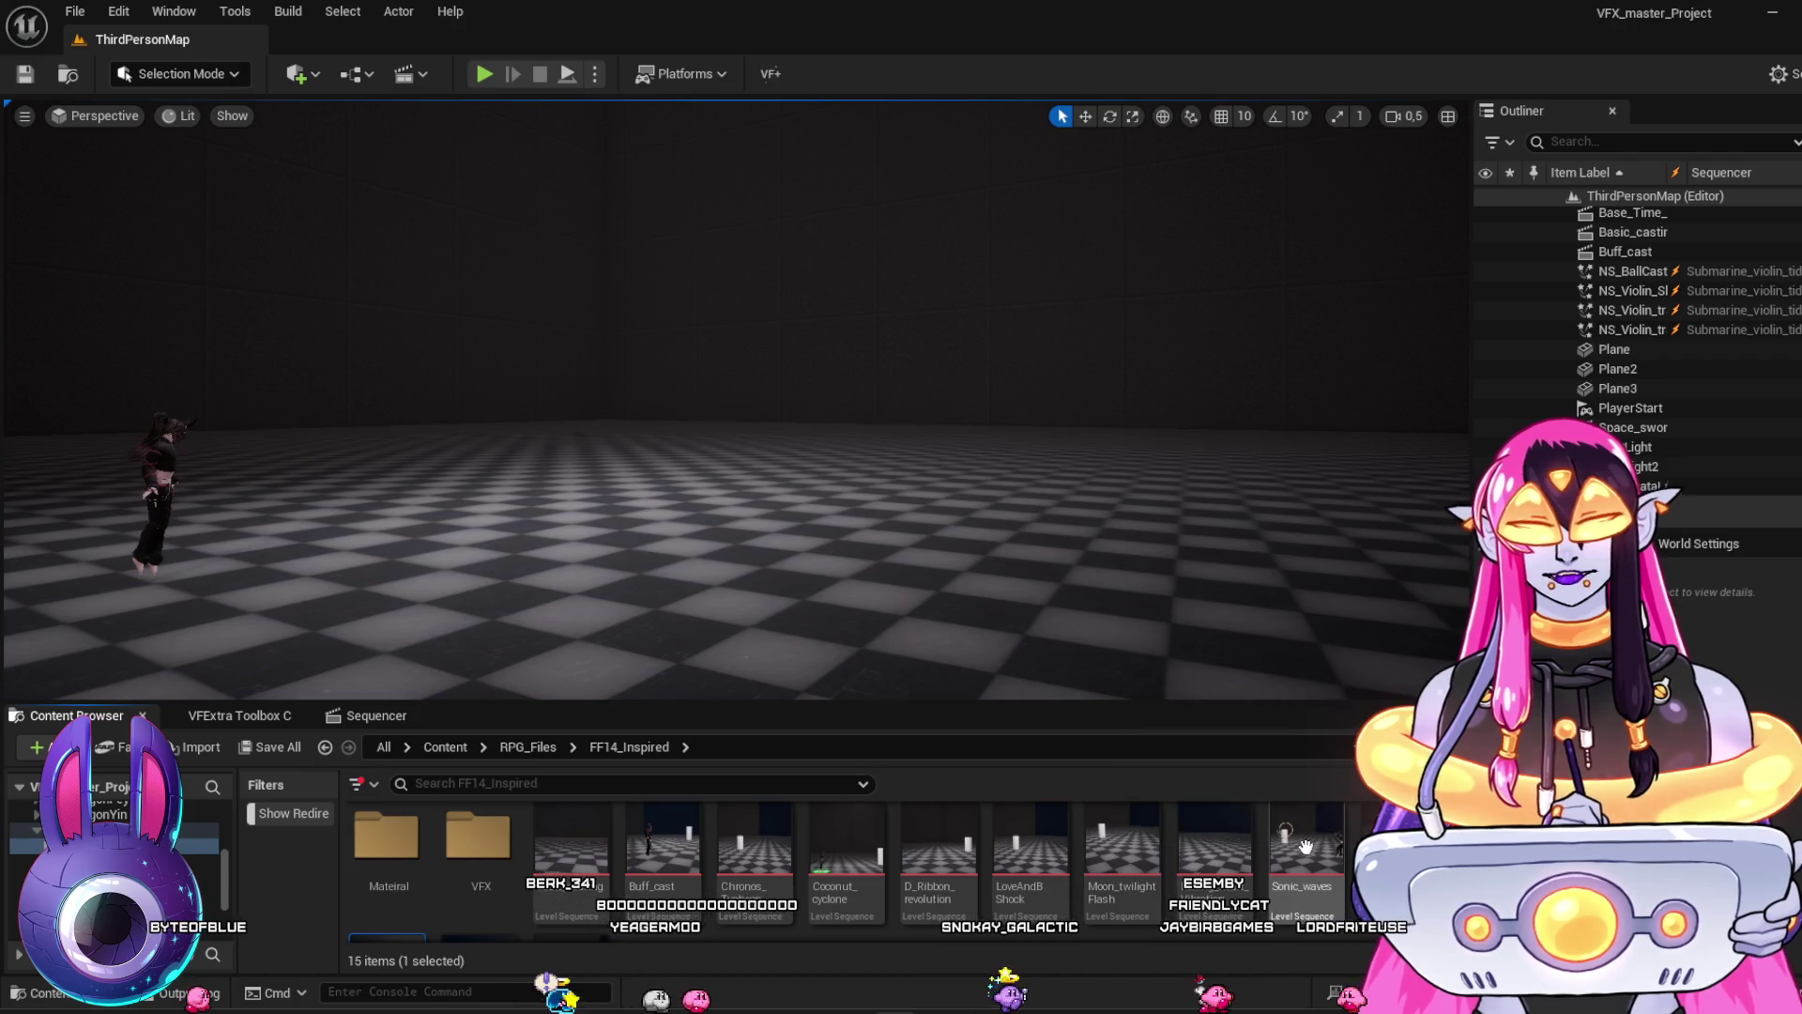
scroll(845, 864, "down", 3)
Open Tiara_boomrang, move the view behind the character, and play the boomerang spell
double_click(595, 866)
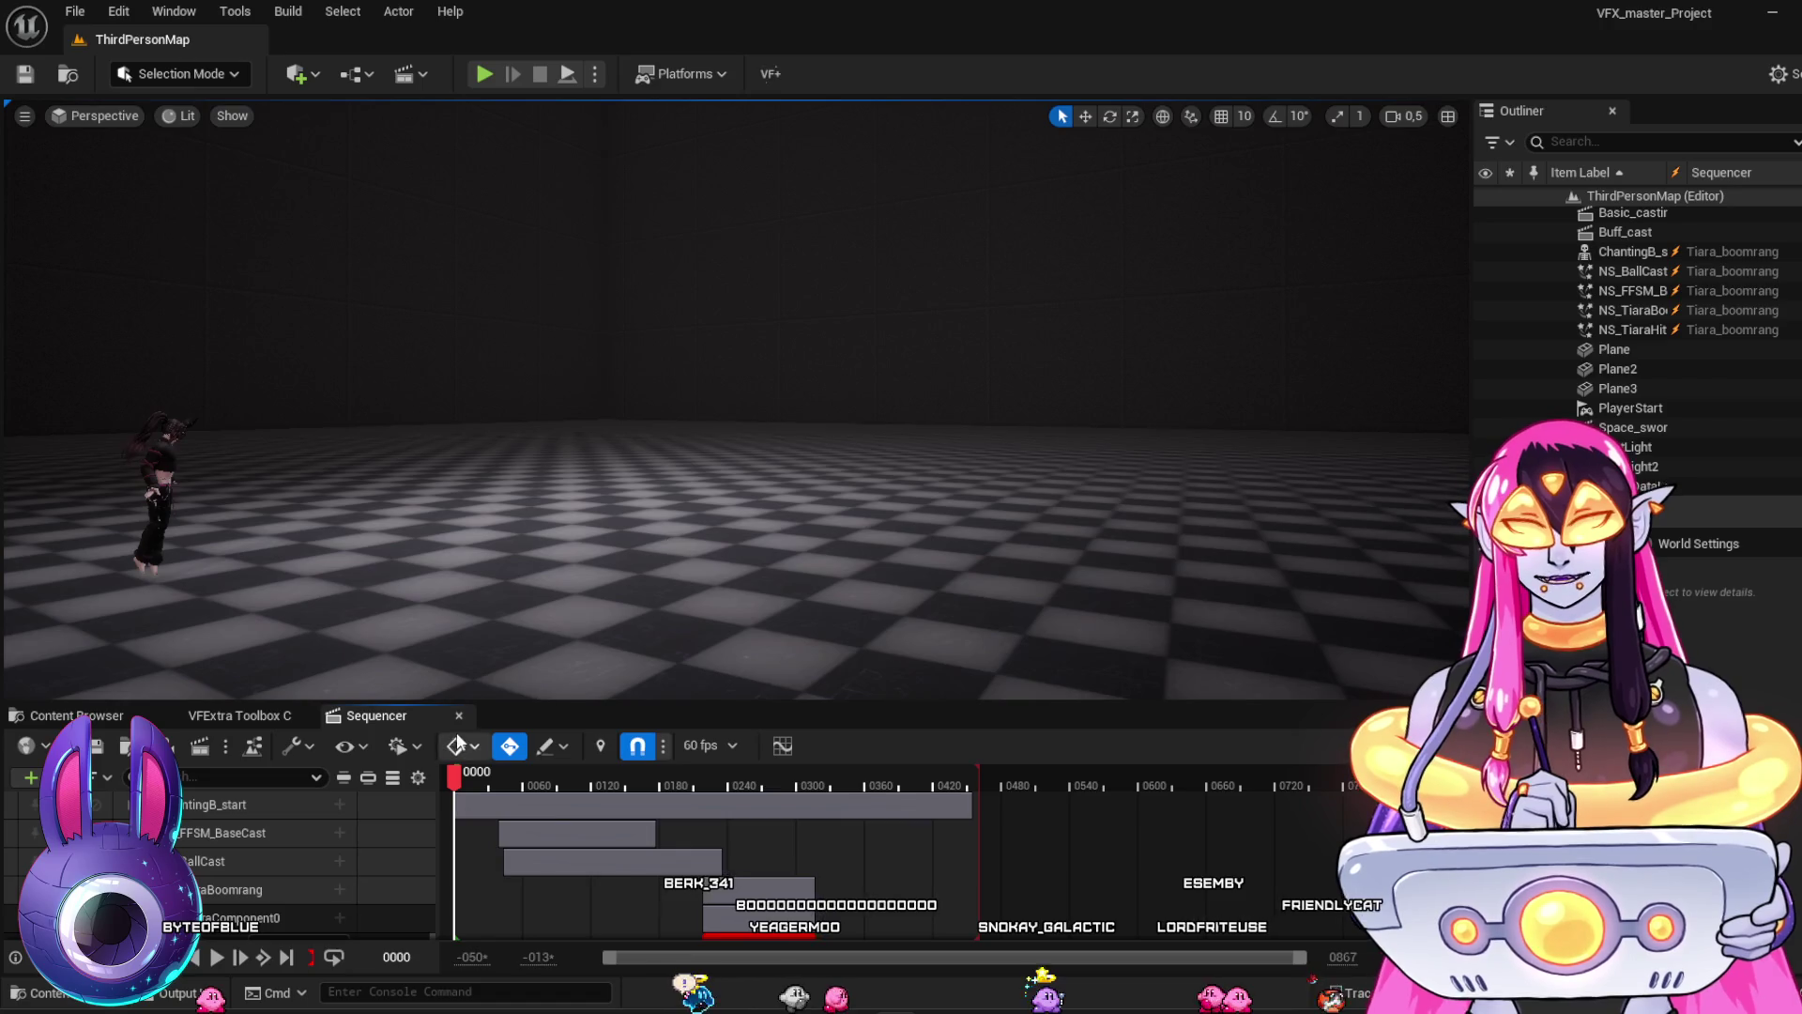
left_click_drag(464, 783, 471, 791)
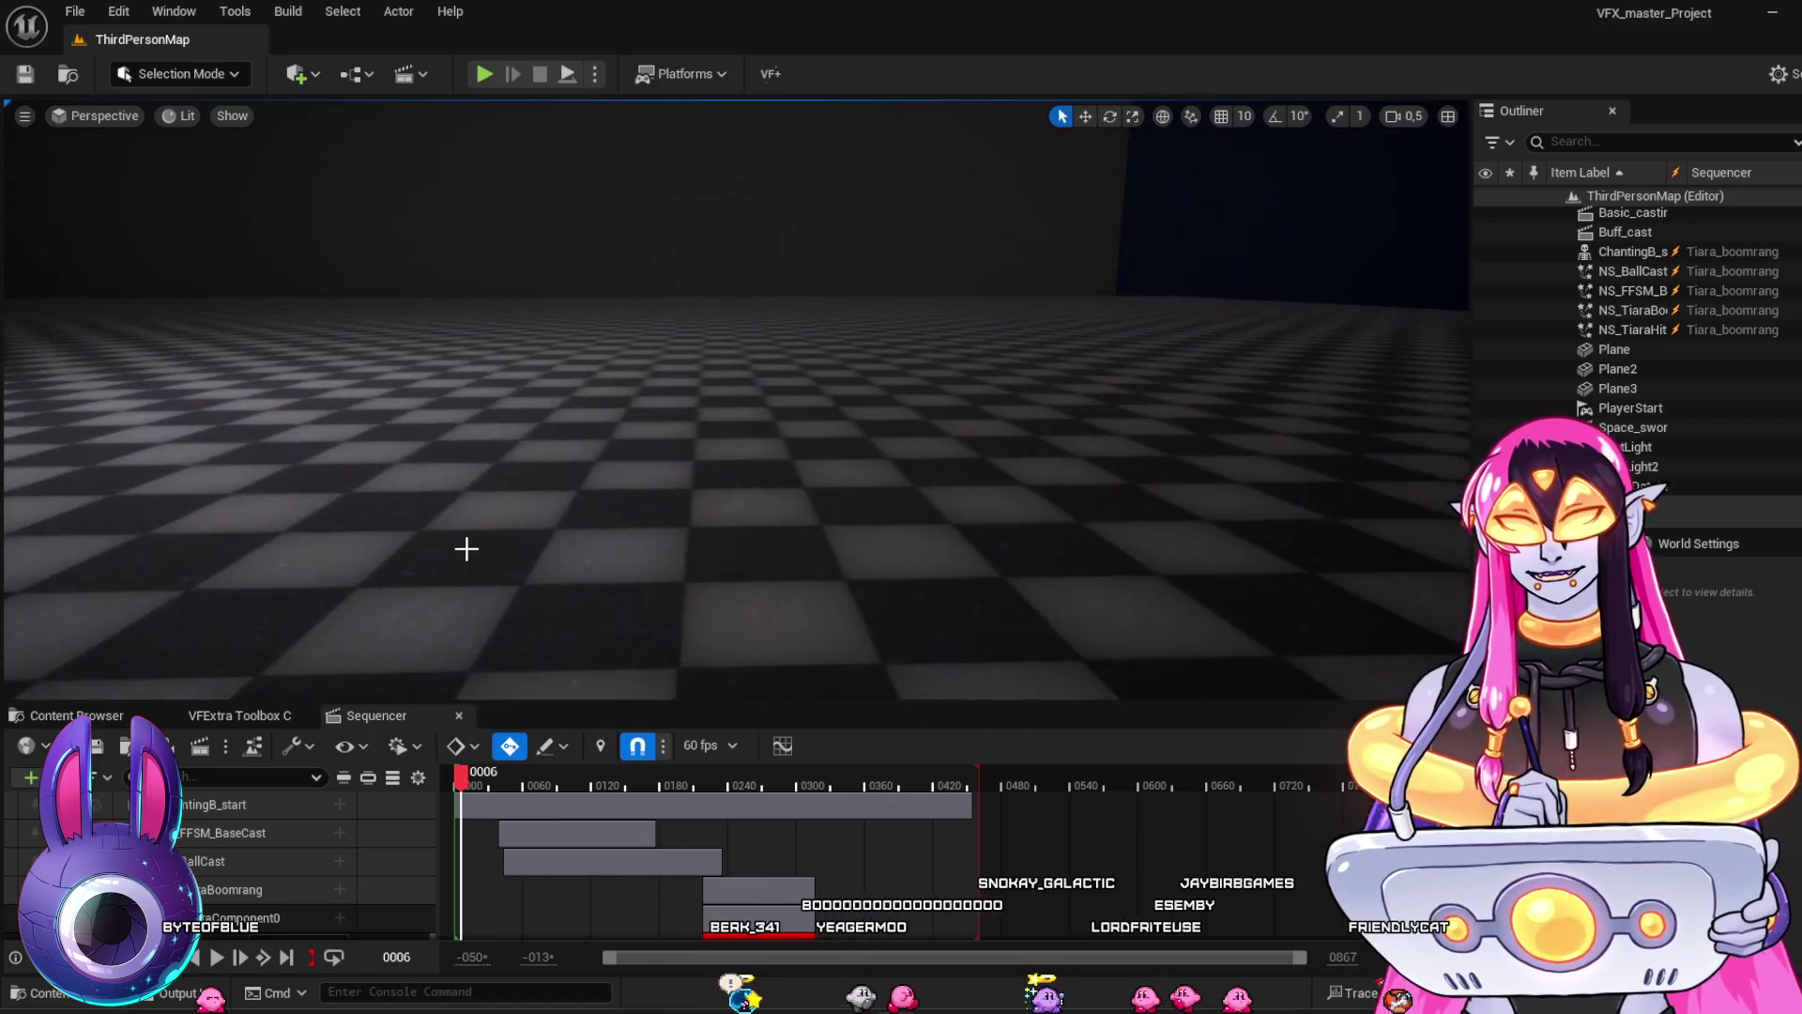
mouse_move(466, 550)
left_mouse_down()
mouse_move(466, 507)
mouse_move(466, 564)
left_mouse_up()
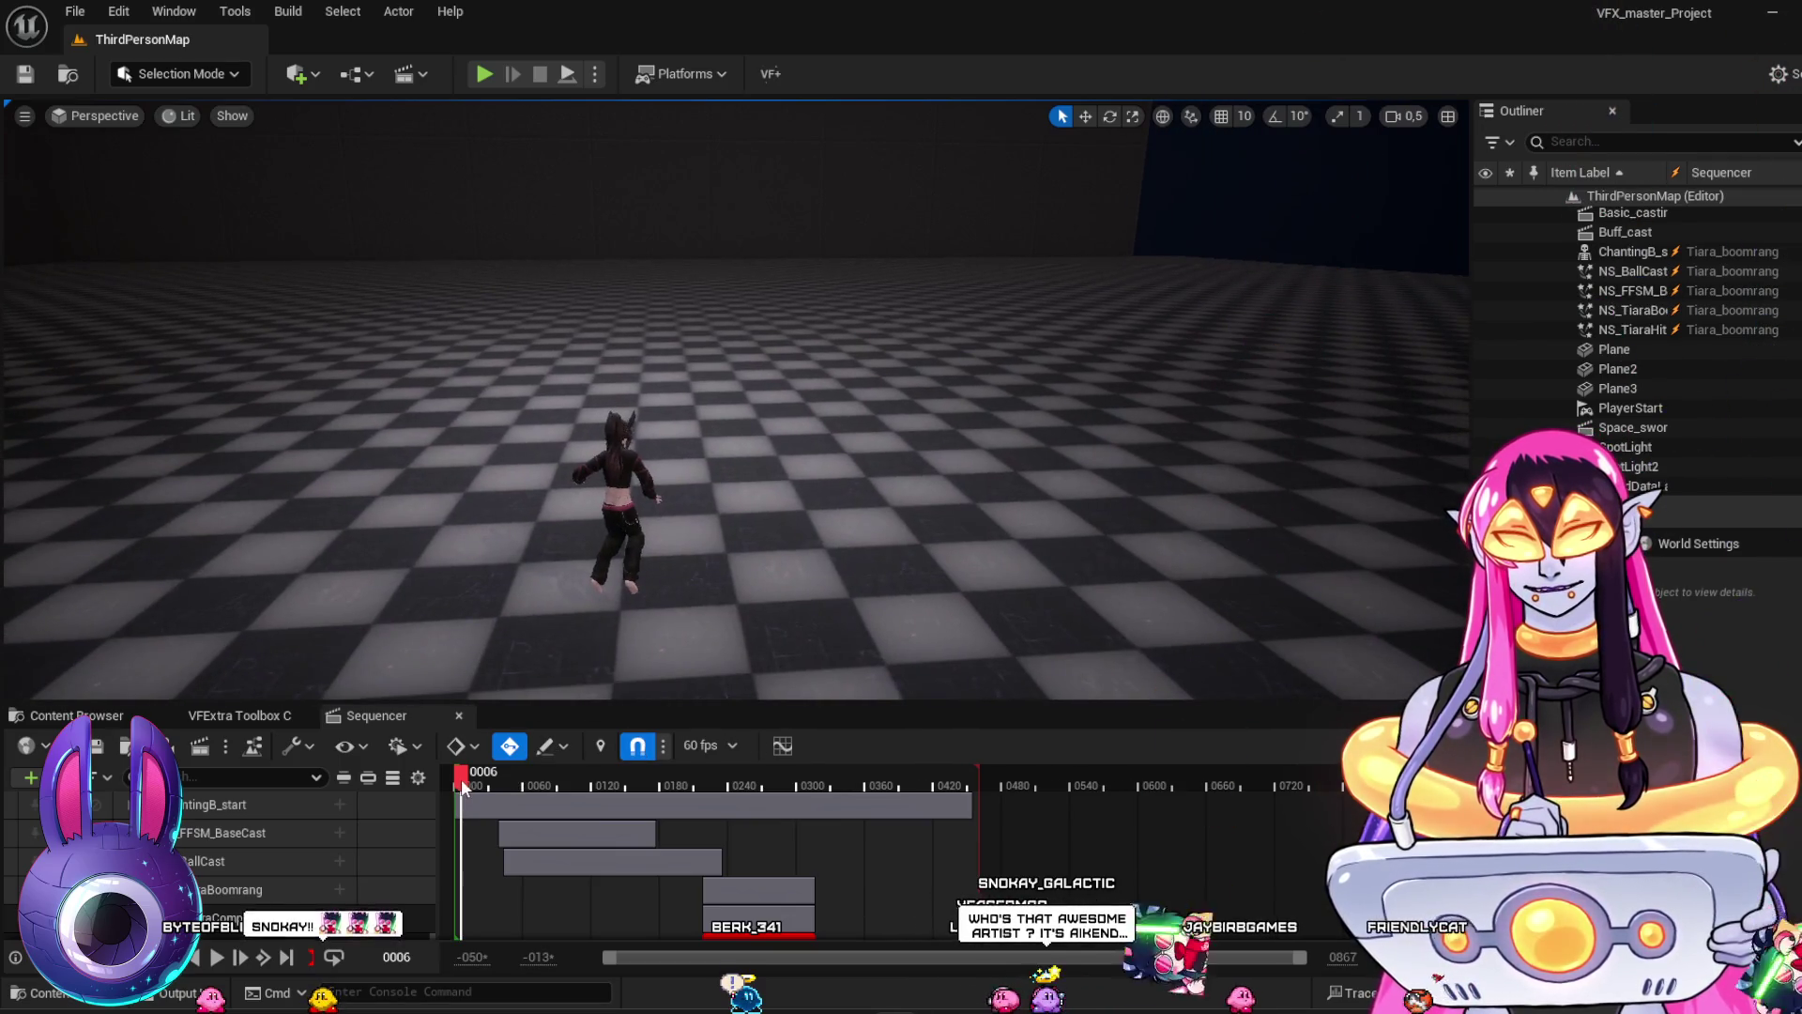
key("space")
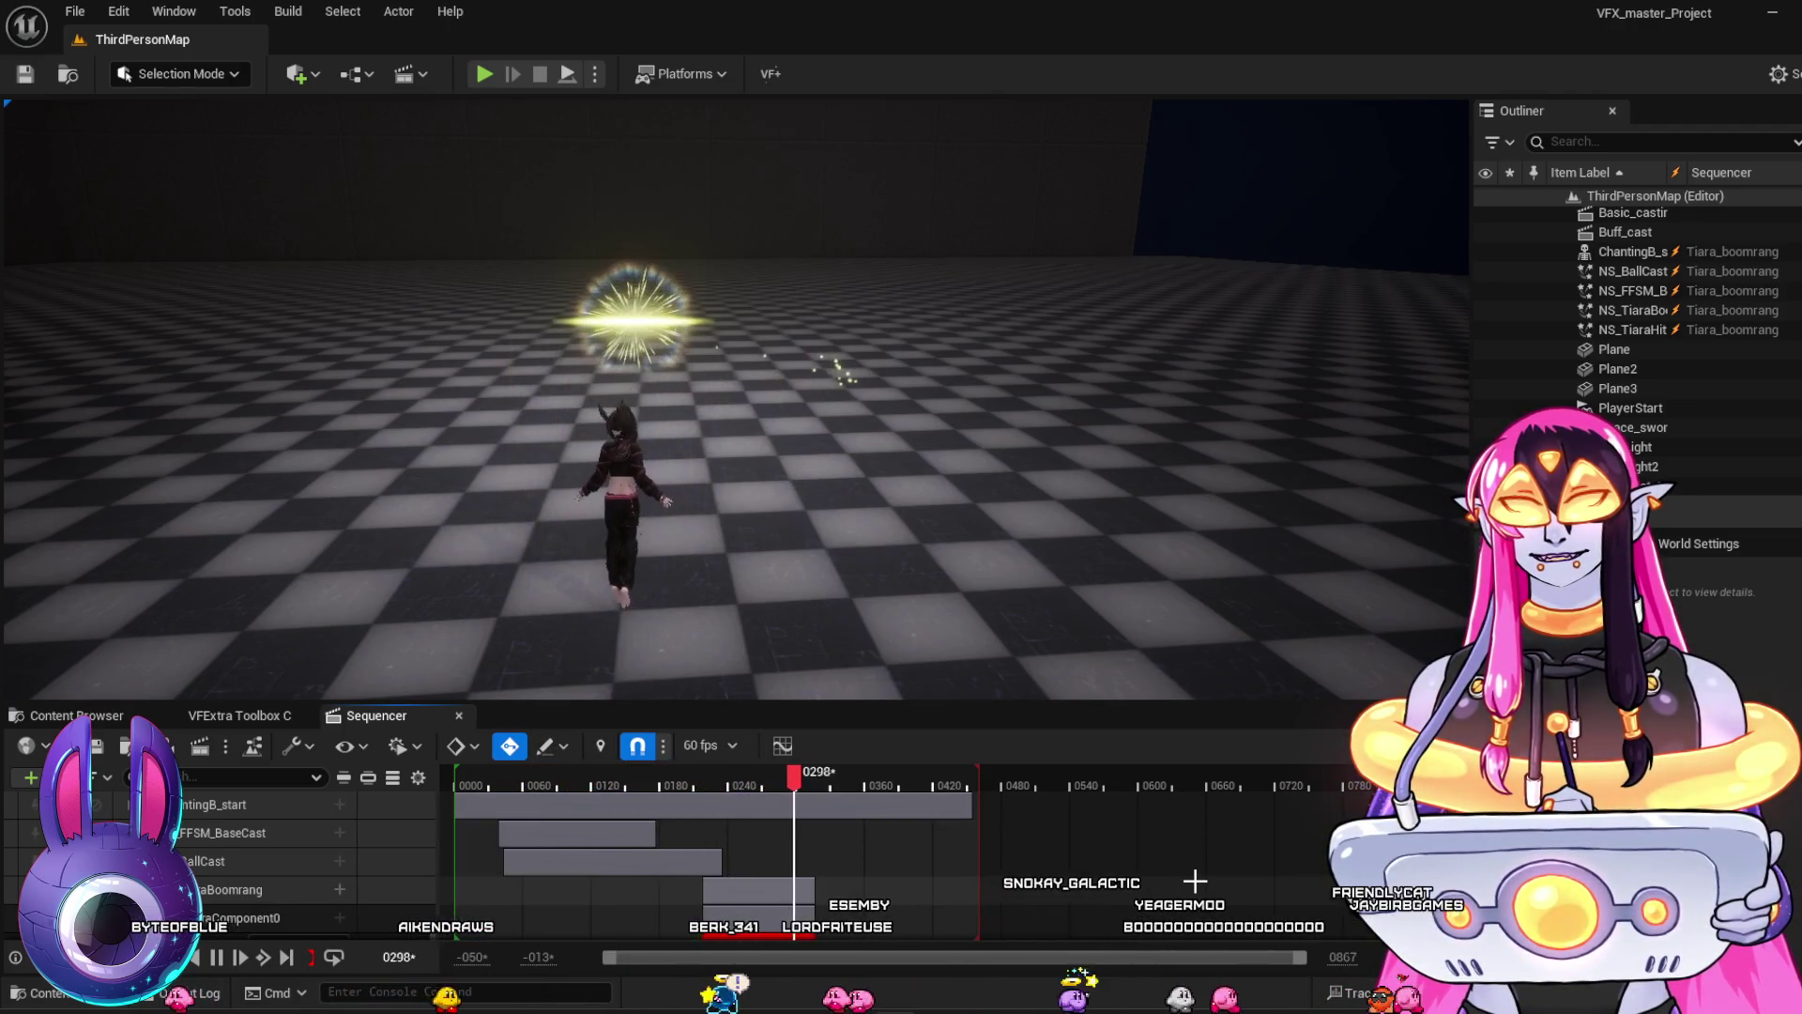
key("space")
Scrub to around frame 0245, swing the camera closer to the character, and replay
left_click_drag(641, 779, 734, 798)
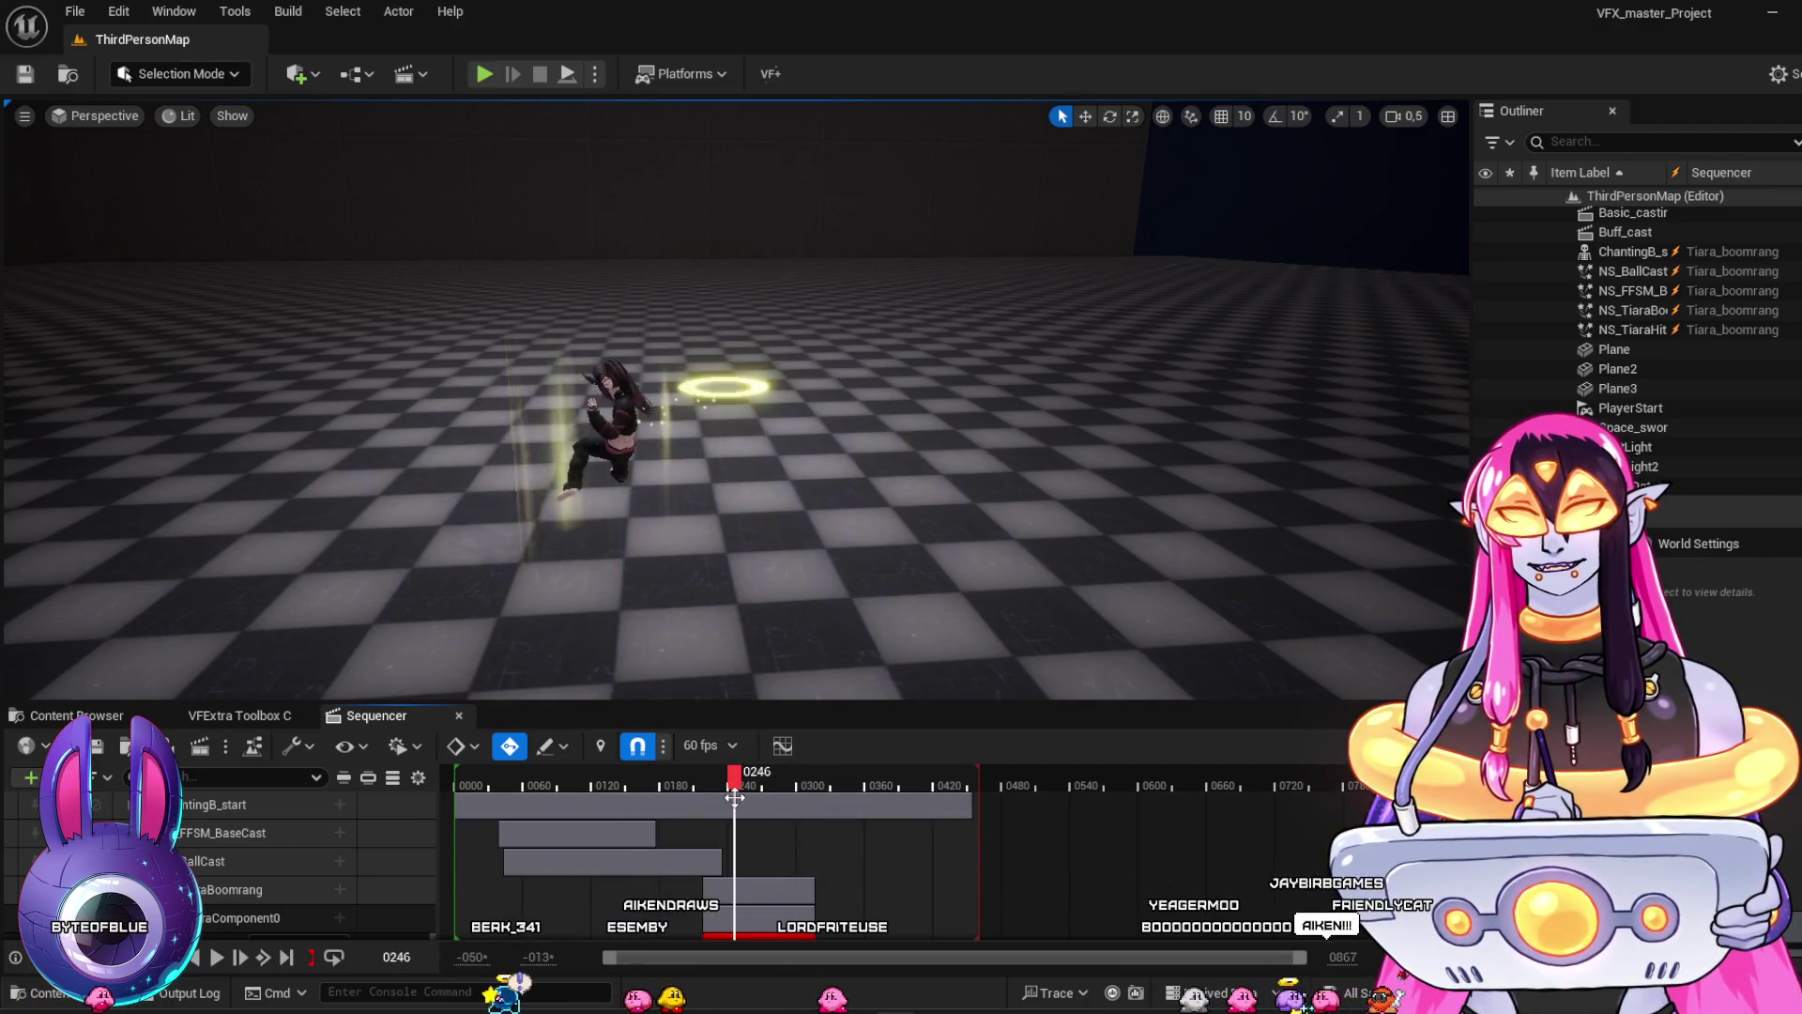
mouse_move(798, 563)
left_mouse_down()
mouse_move(657, 563)
mouse_move(797, 563)
mouse_move(713, 543)
mouse_move(732, 488)
left_mouse_up()
mouse_move(707, 552)
left_mouse_down()
mouse_move(666, 540)
mouse_move(707, 552)
left_mouse_up()
mouse_move(818, 542)
left_mouse_down()
mouse_move(779, 523)
mouse_move(799, 537)
left_mouse_up()
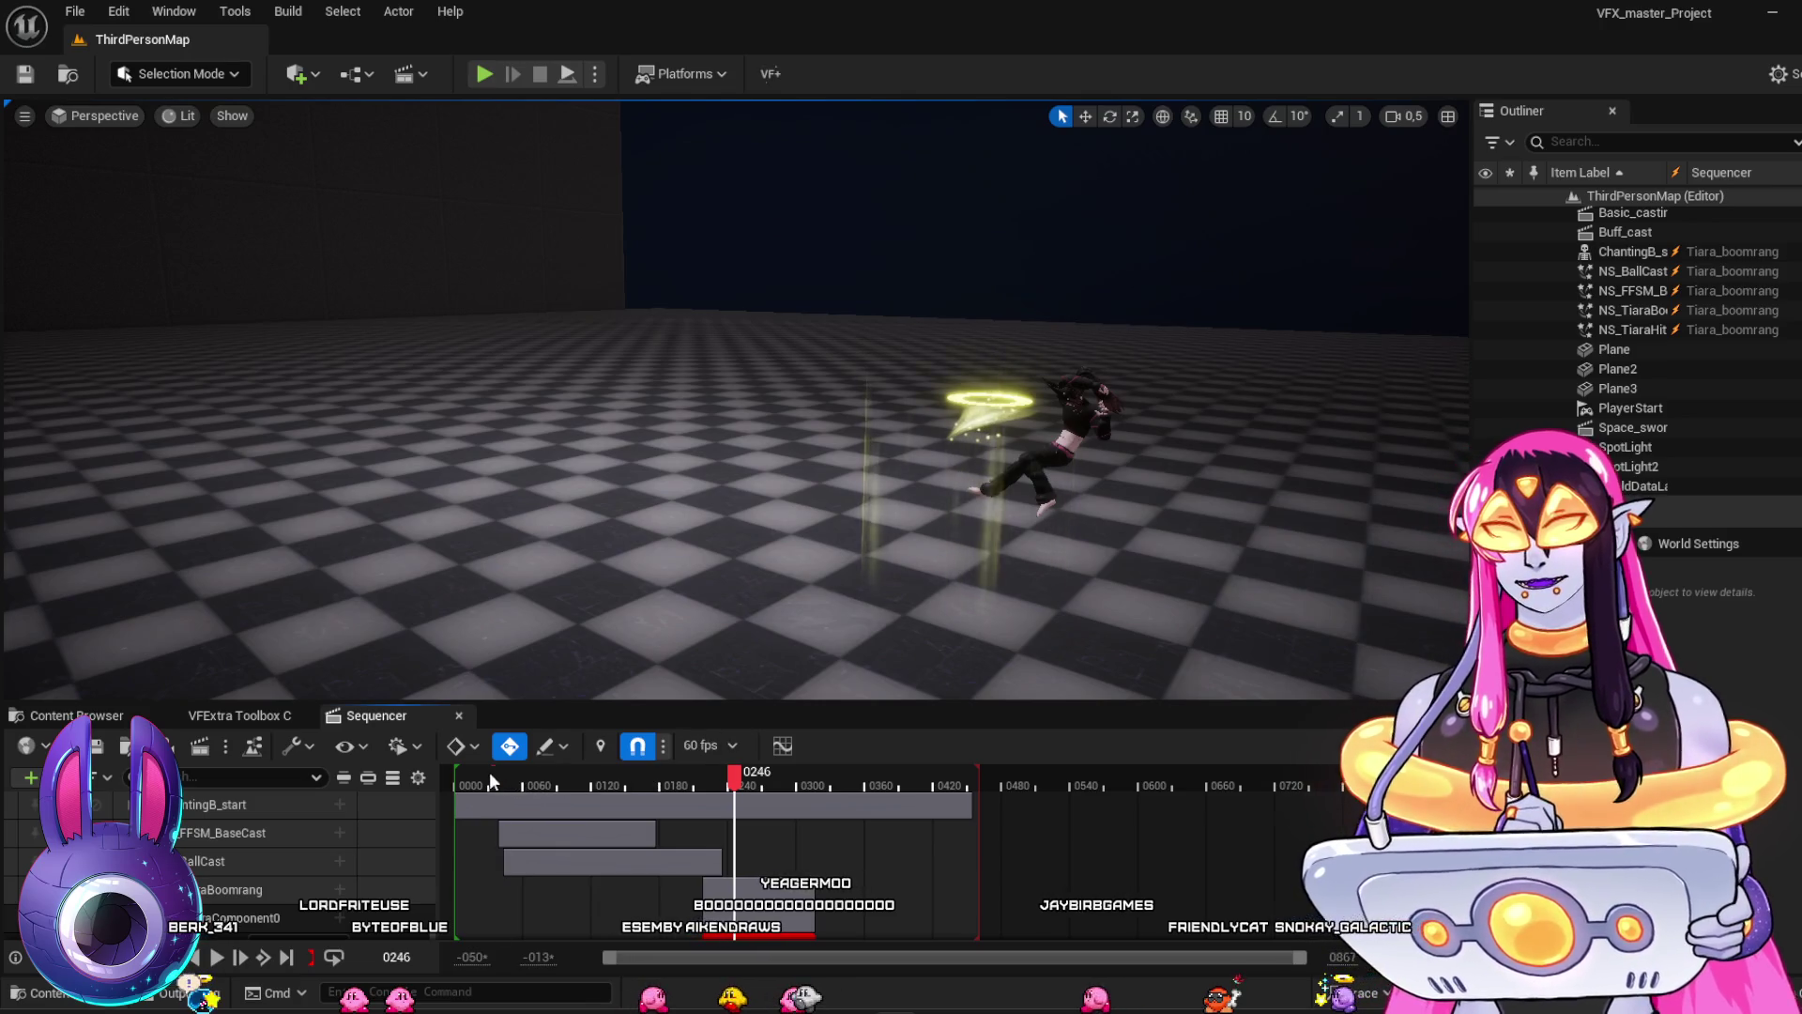
key("space")
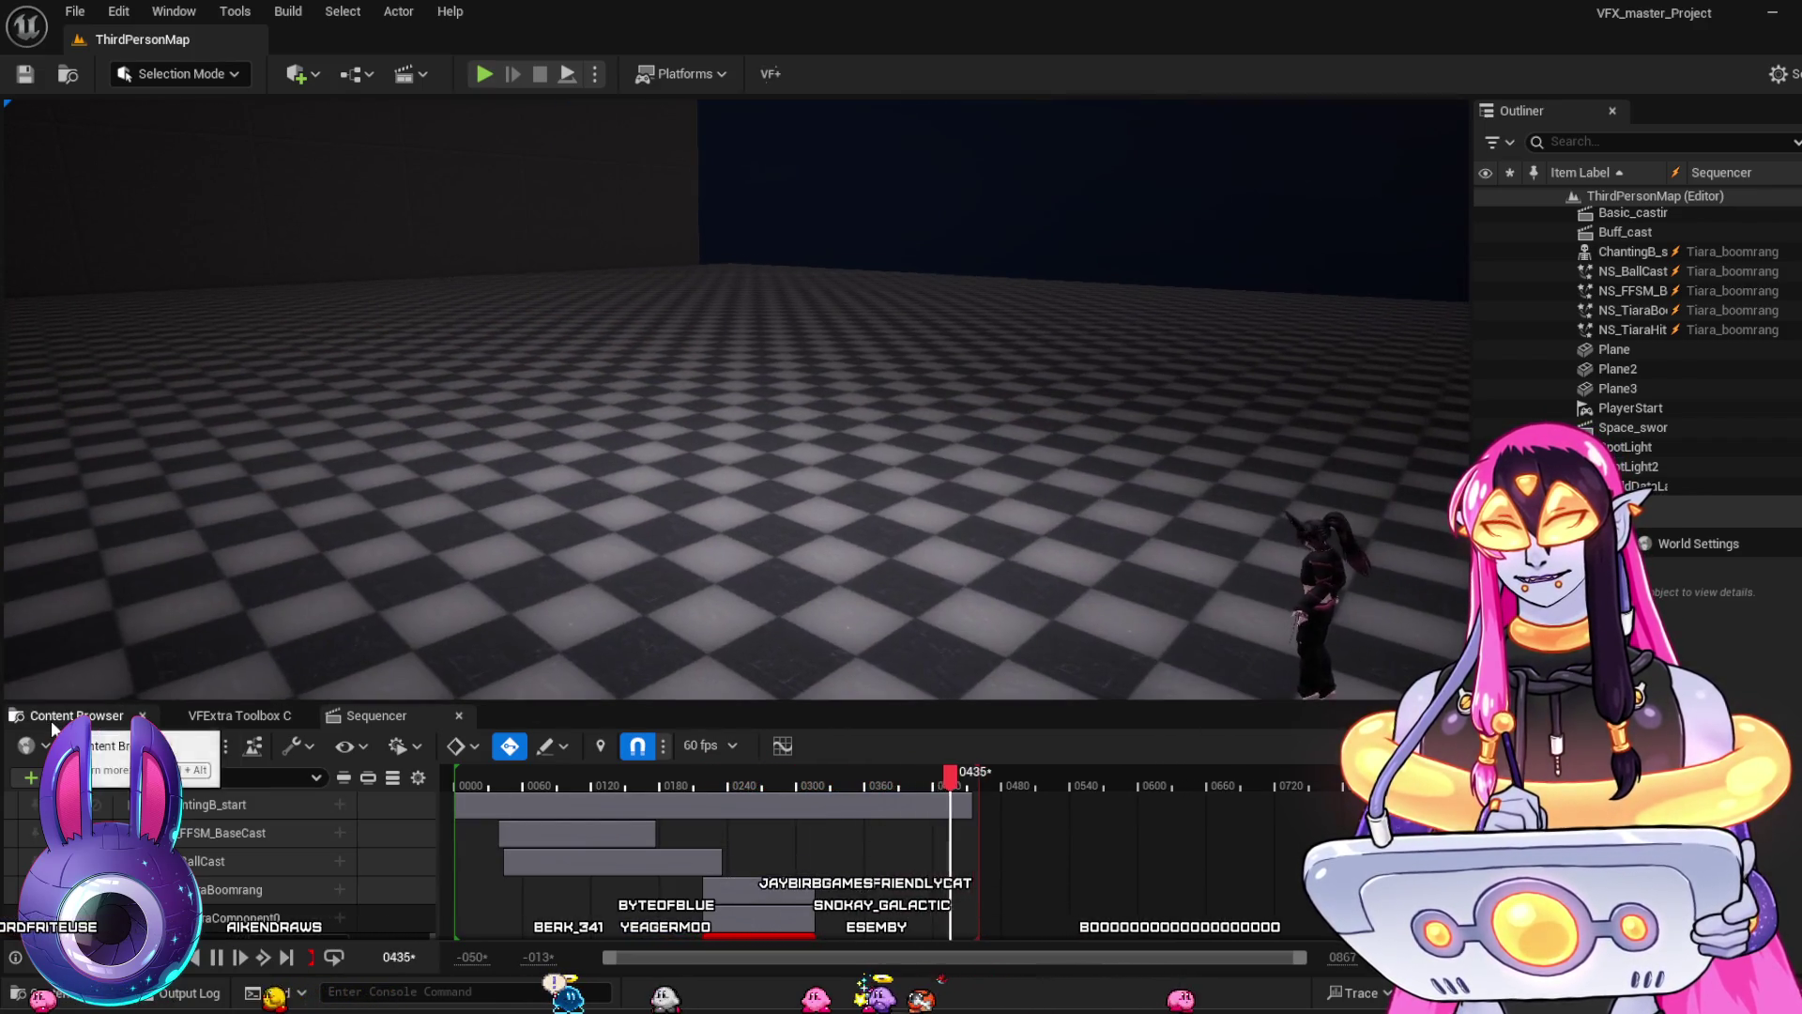
Open Moon_twilightFlash, centre the character, scrub to frame 0163, and play the laser beam
left_click(56, 717)
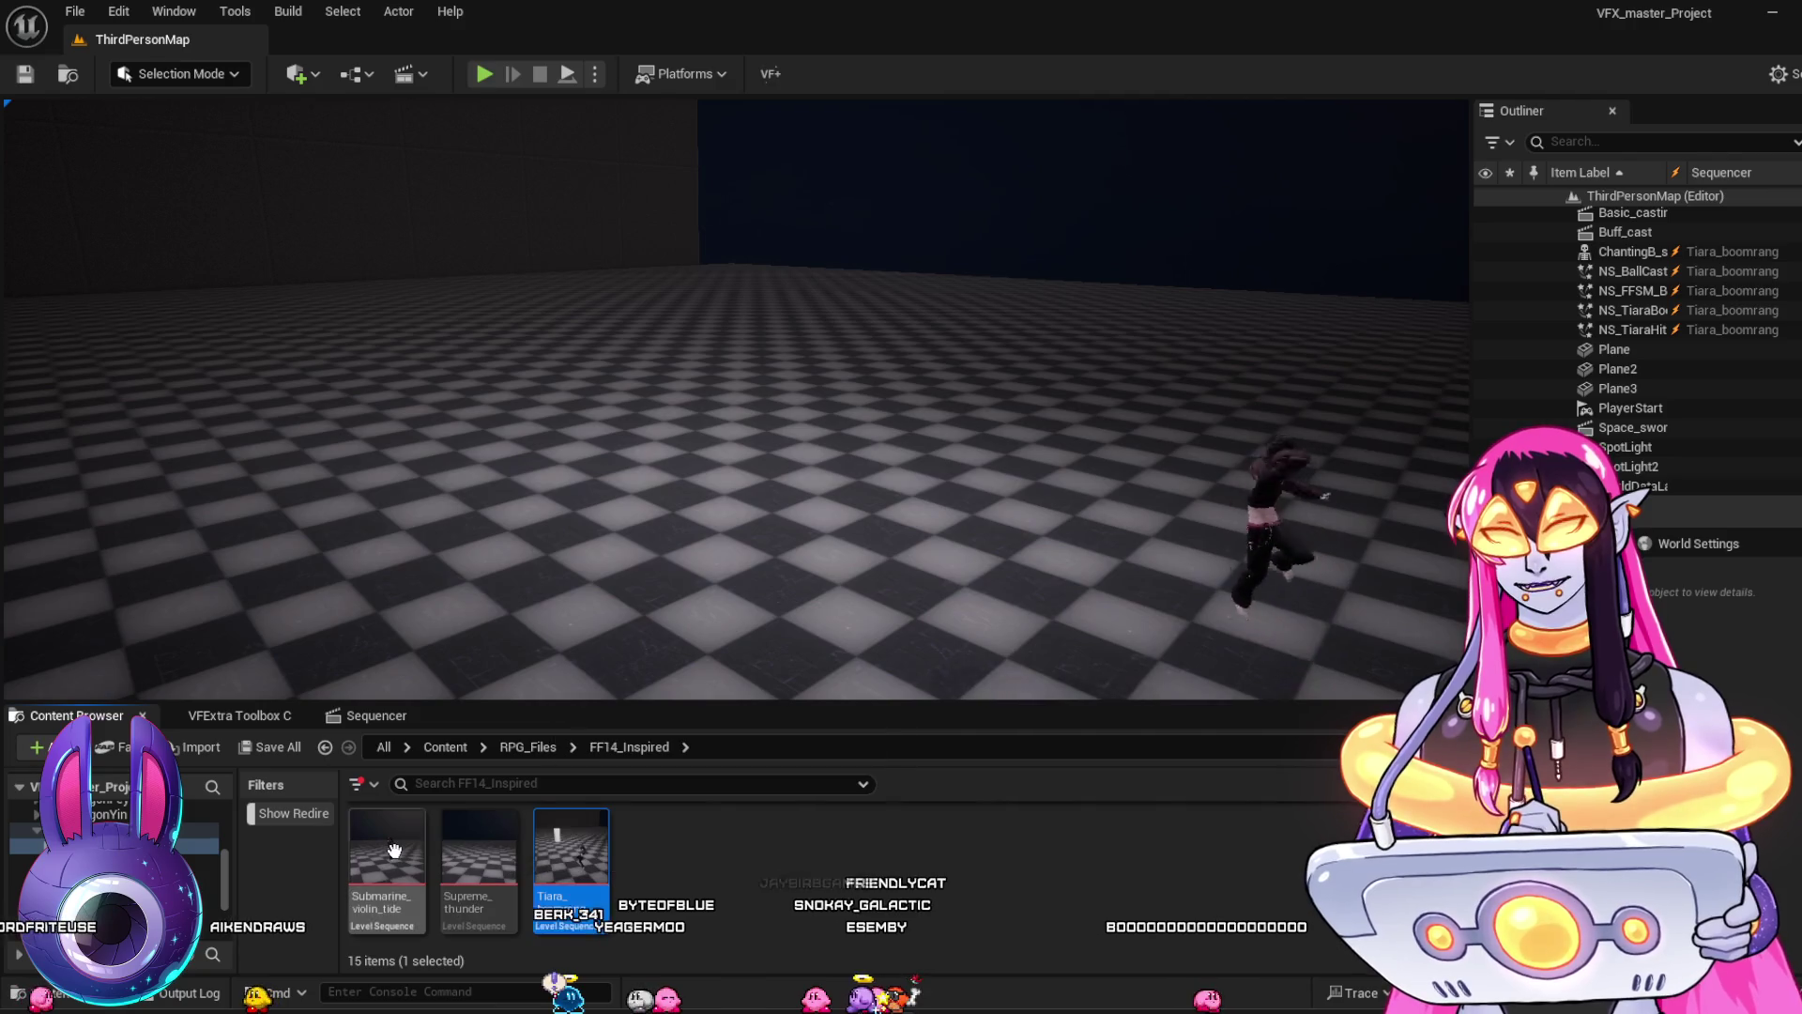
scroll(976, 932, "up", 3)
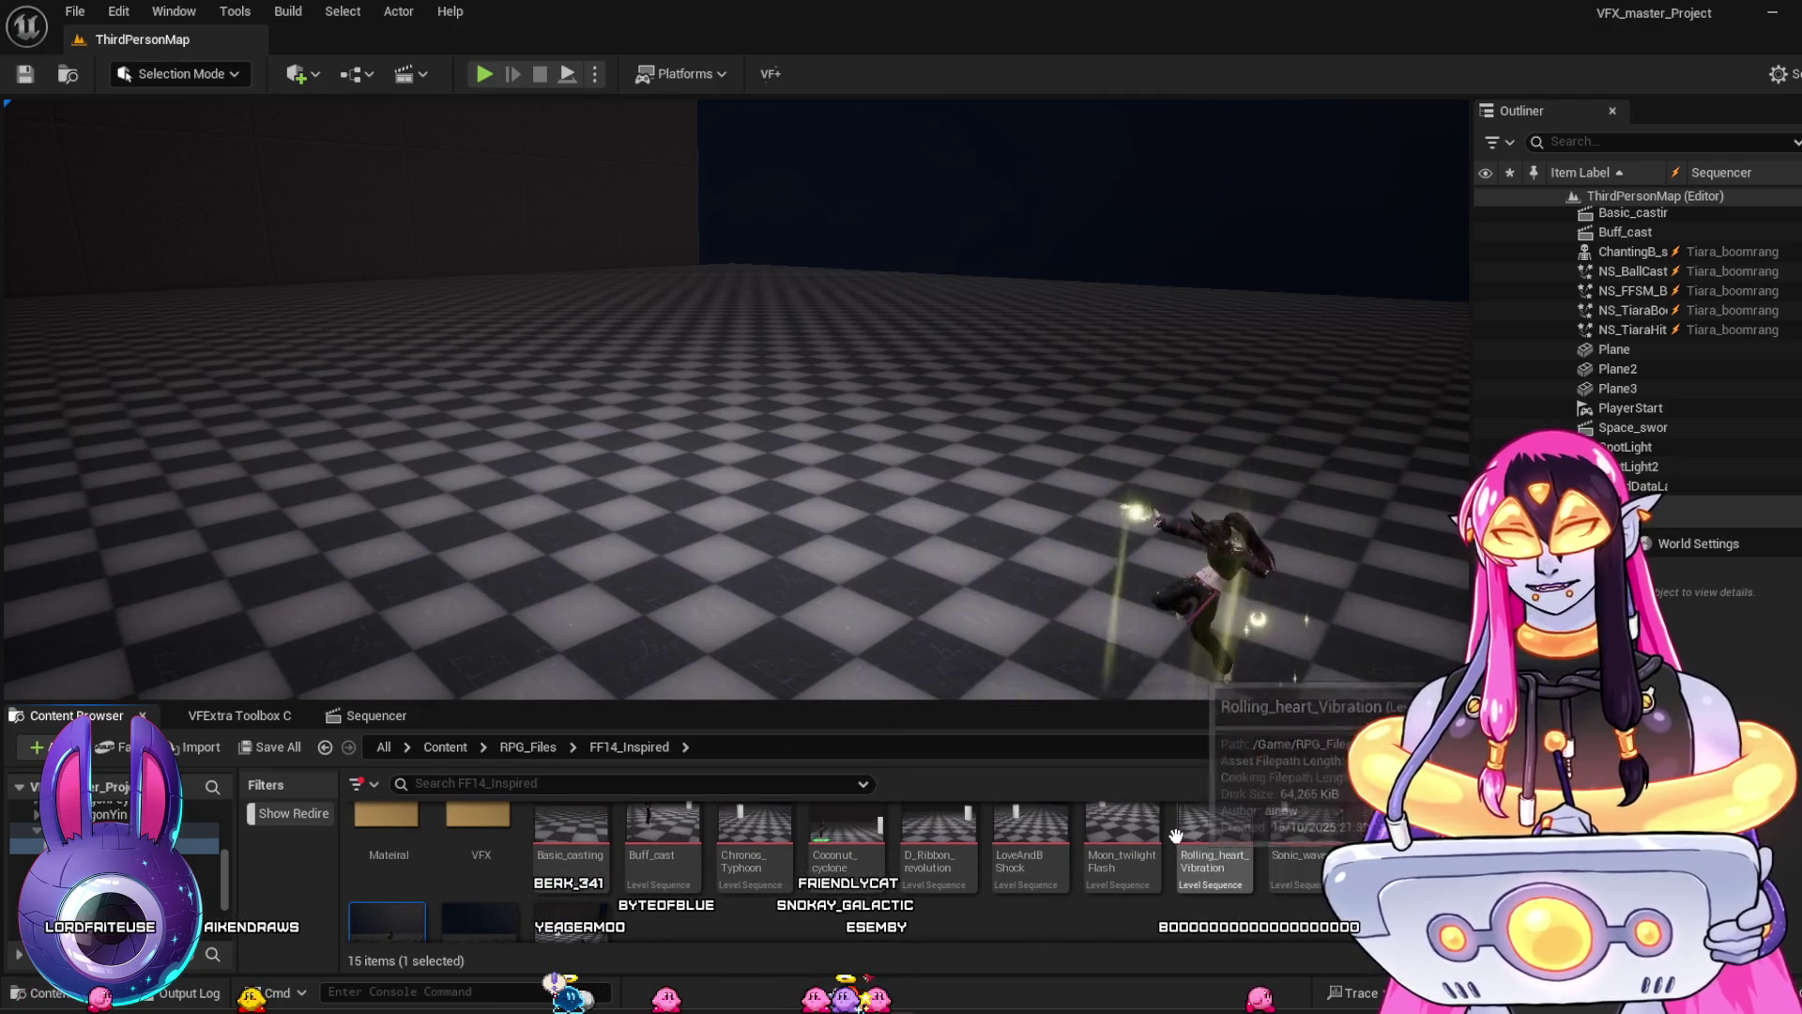
double_click(1121, 849)
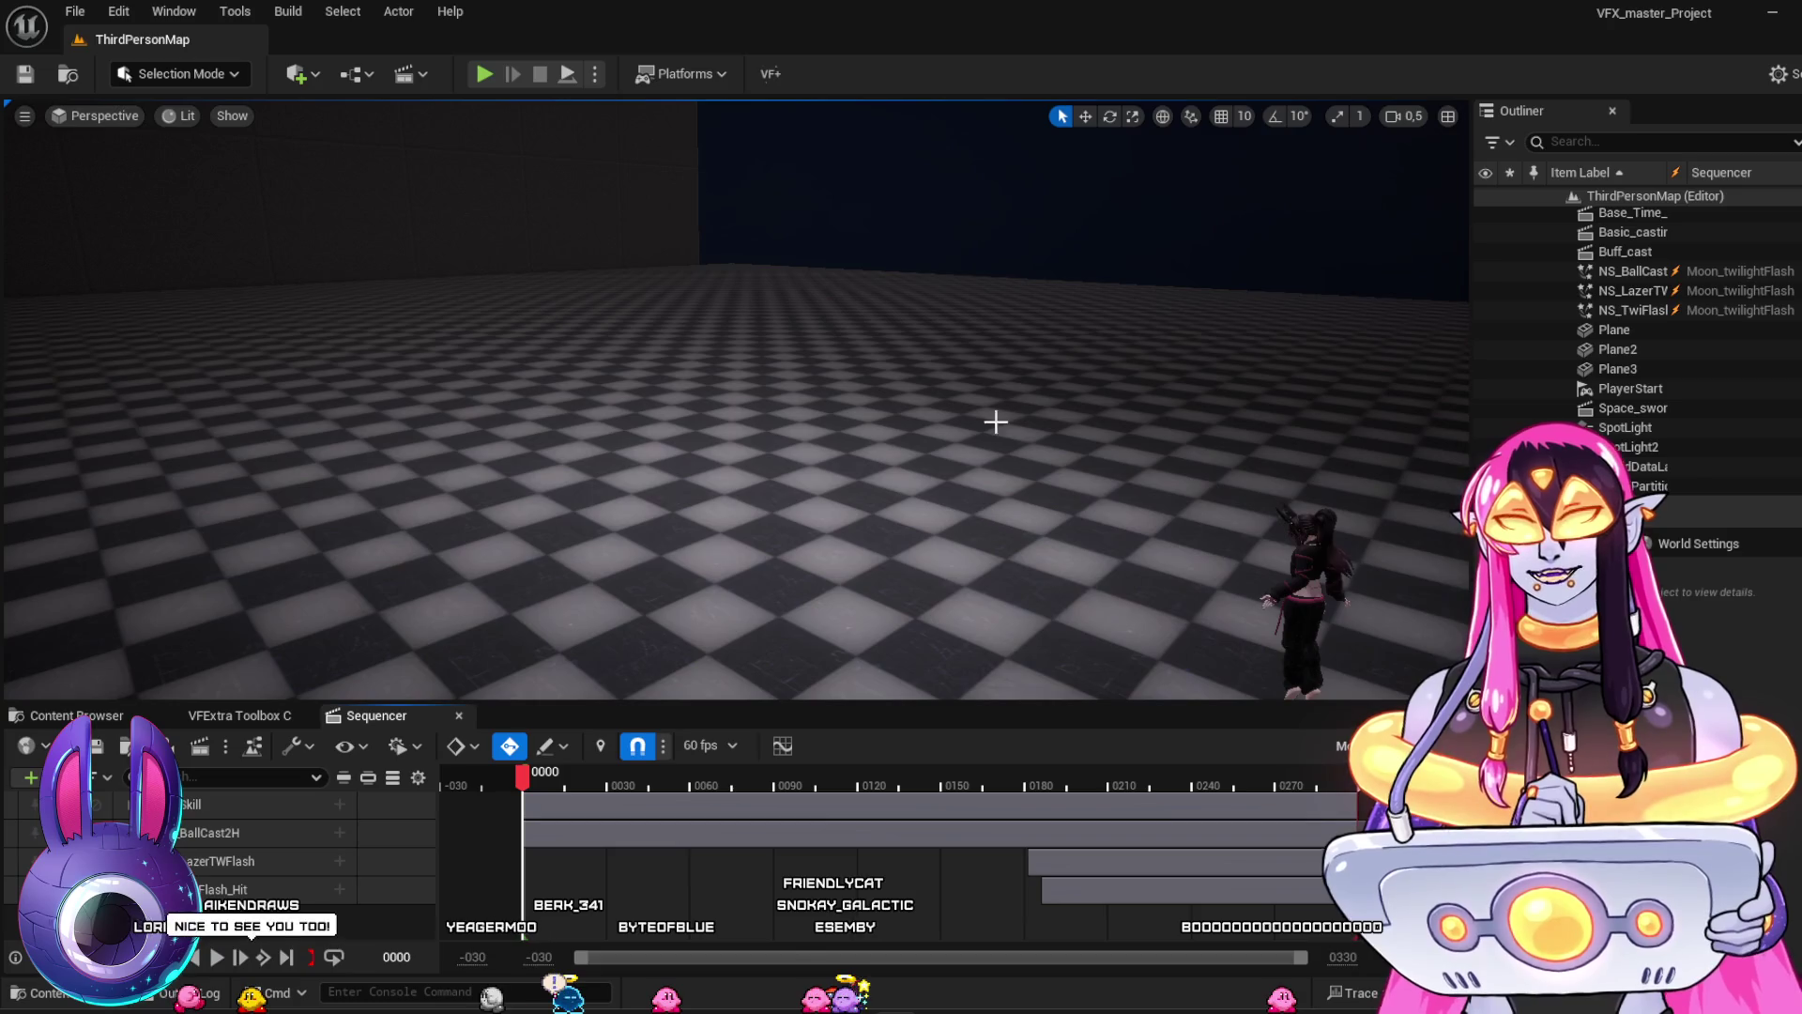
left_click_drag(1075, 381, 1074, 374)
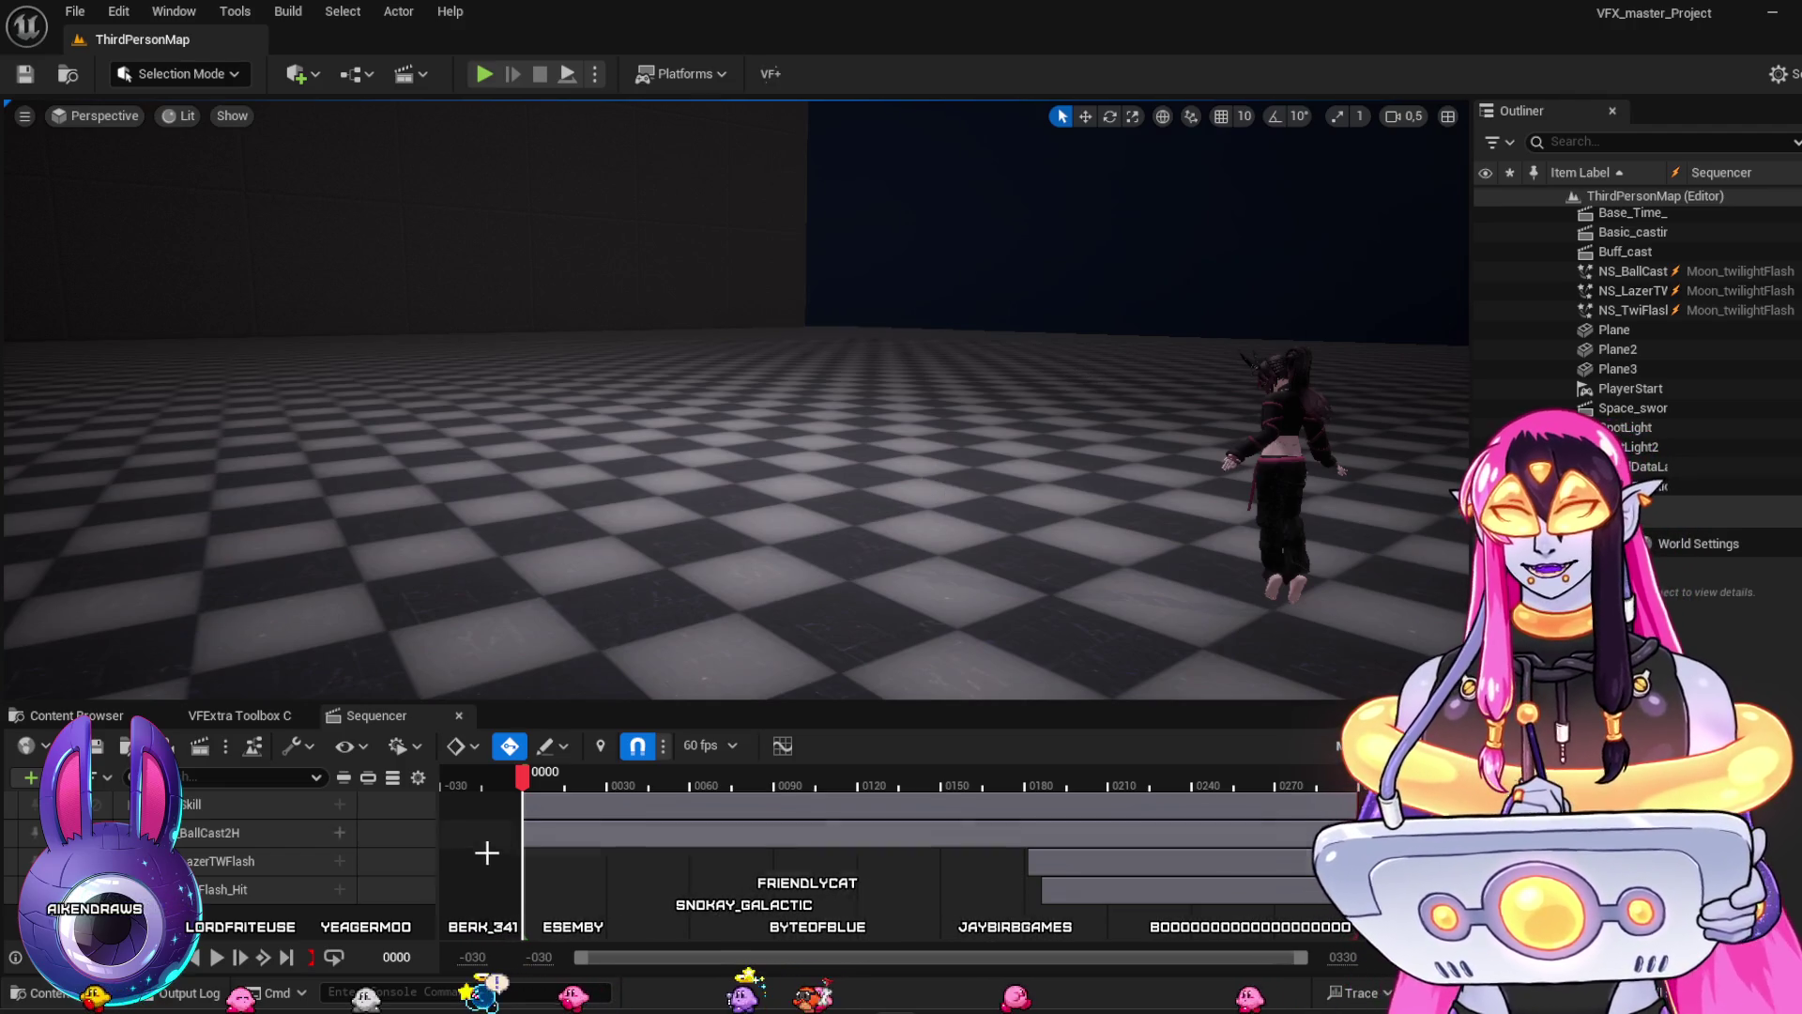
mouse_move(538, 787)
left_mouse_down()
mouse_move(780, 811)
mouse_move(985, 796)
left_mouse_up()
key("space")
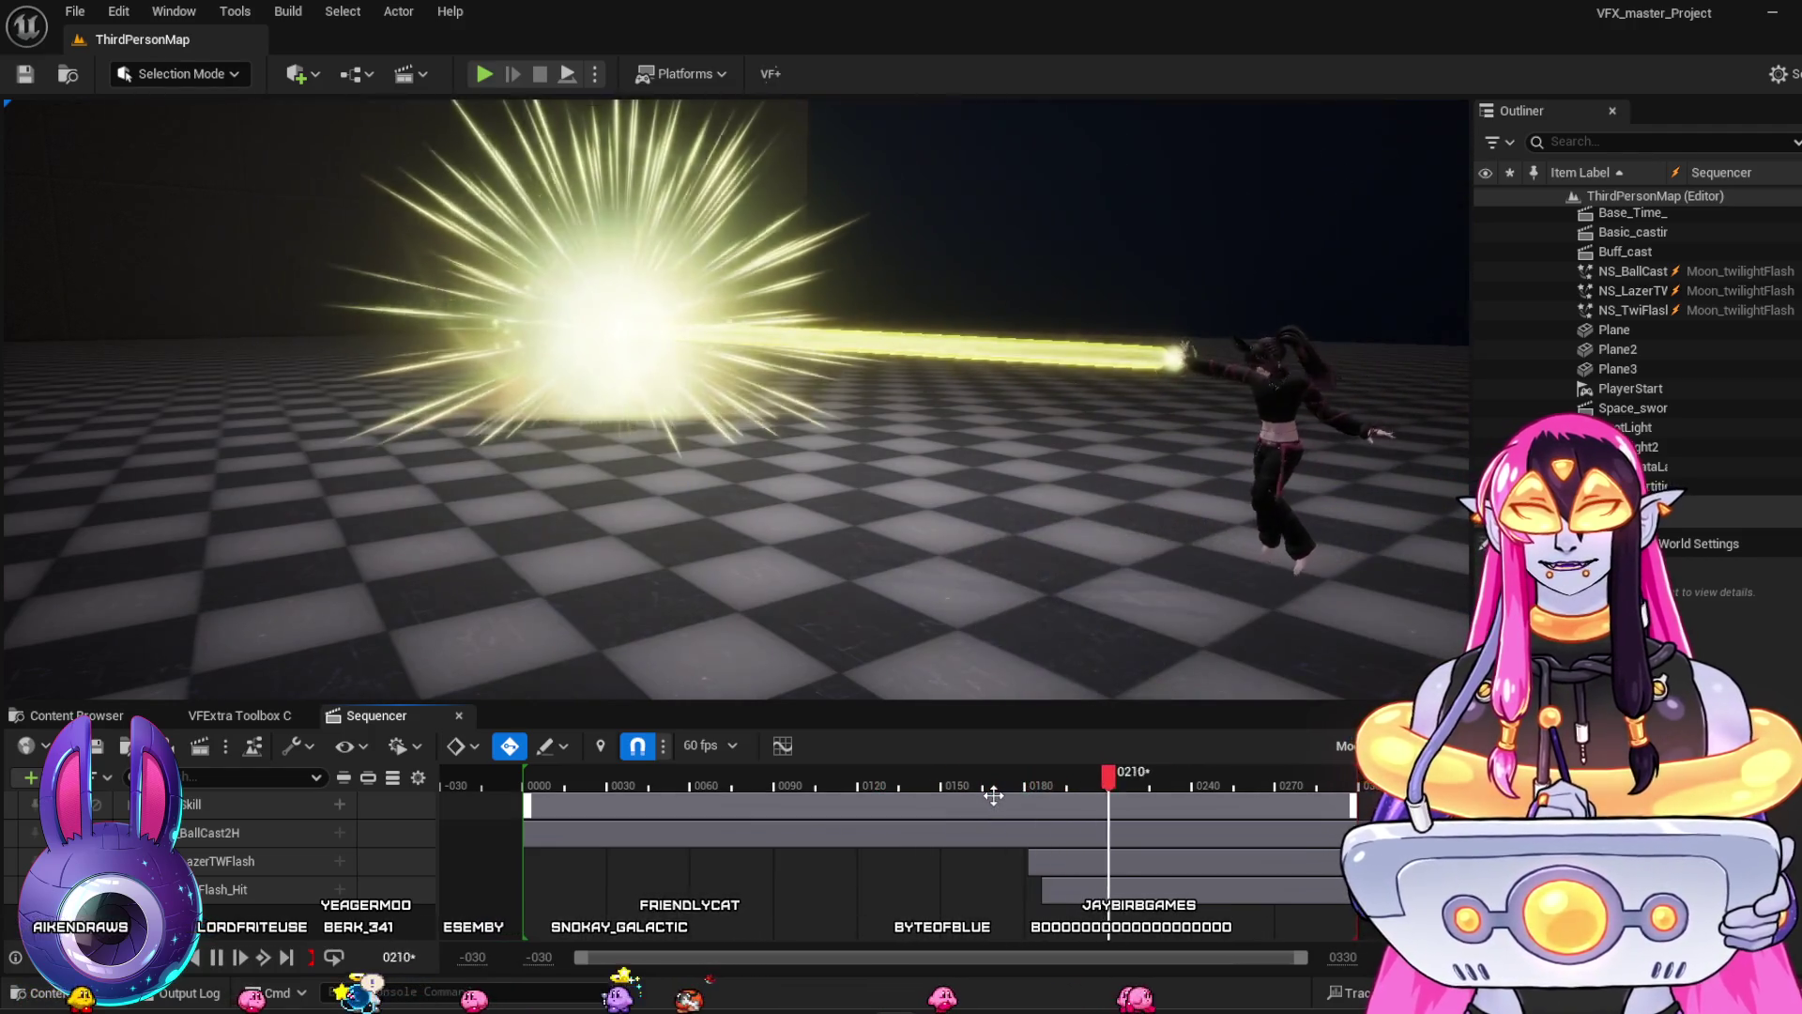
key("space")
Replay from frame 0233, then from frame 0131, stopping around frames 0165 and 0256
left_click(980, 764)
key("space")
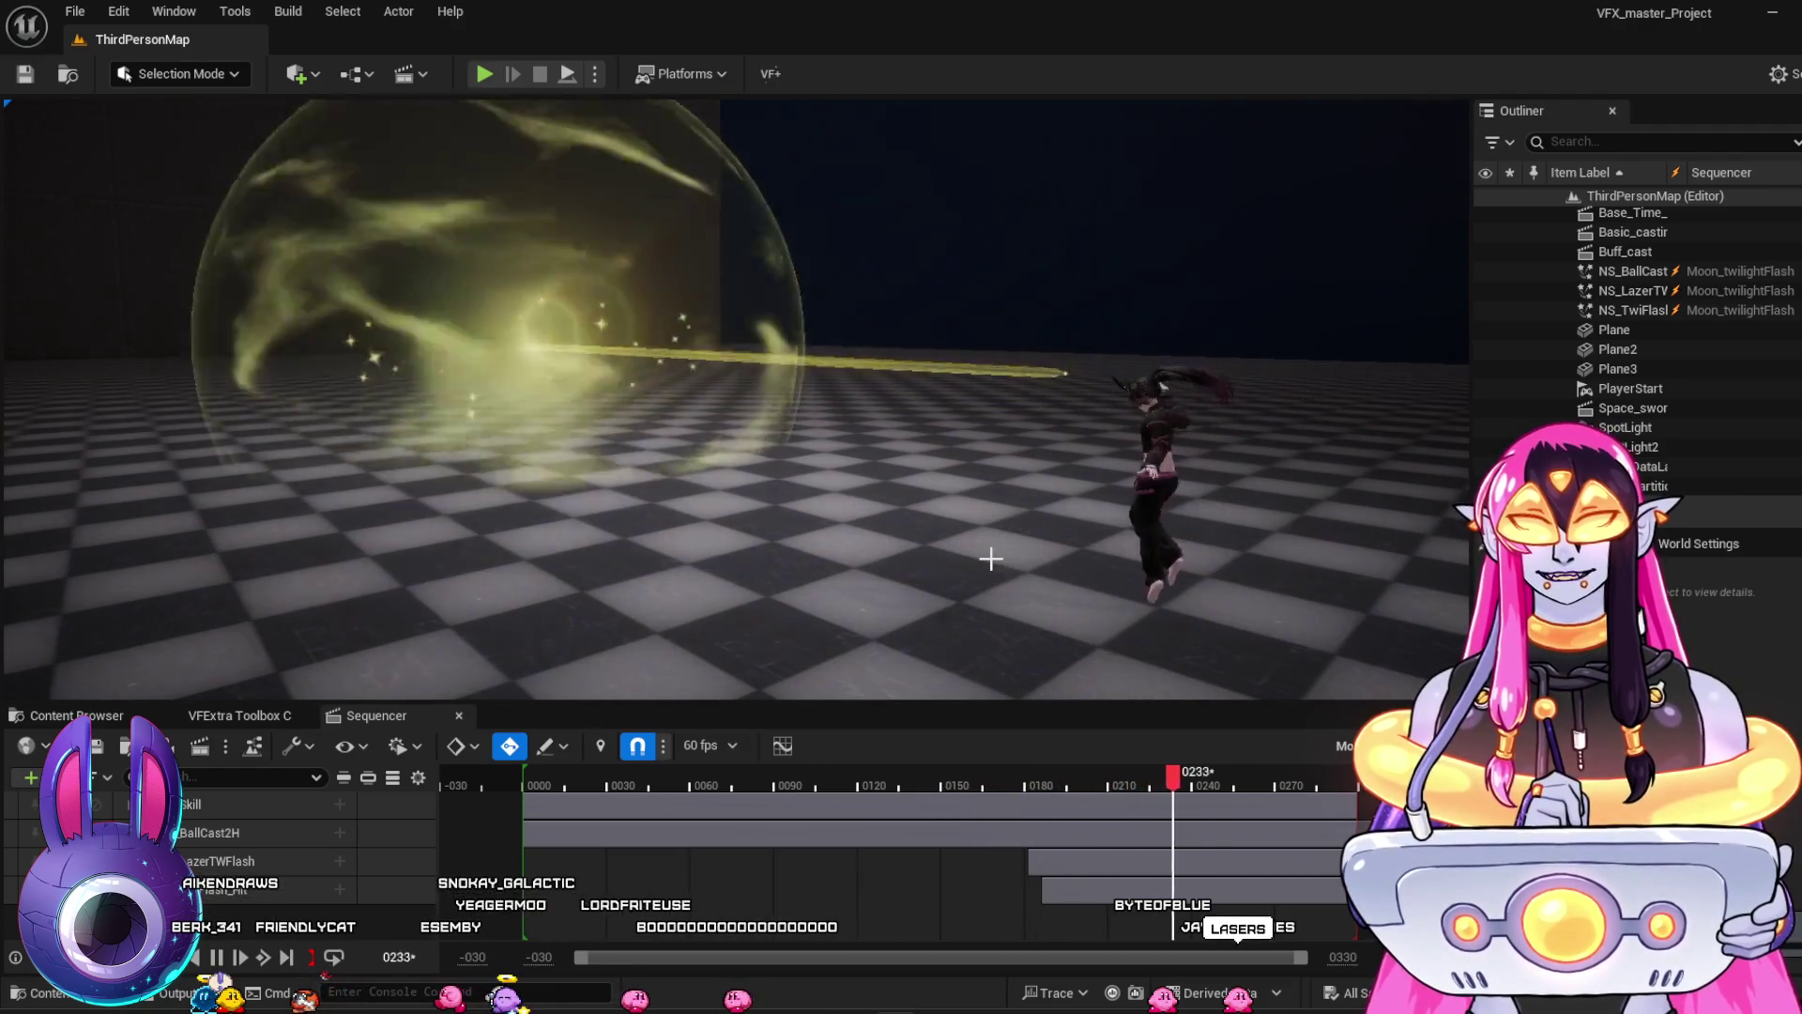
left_click(984, 779)
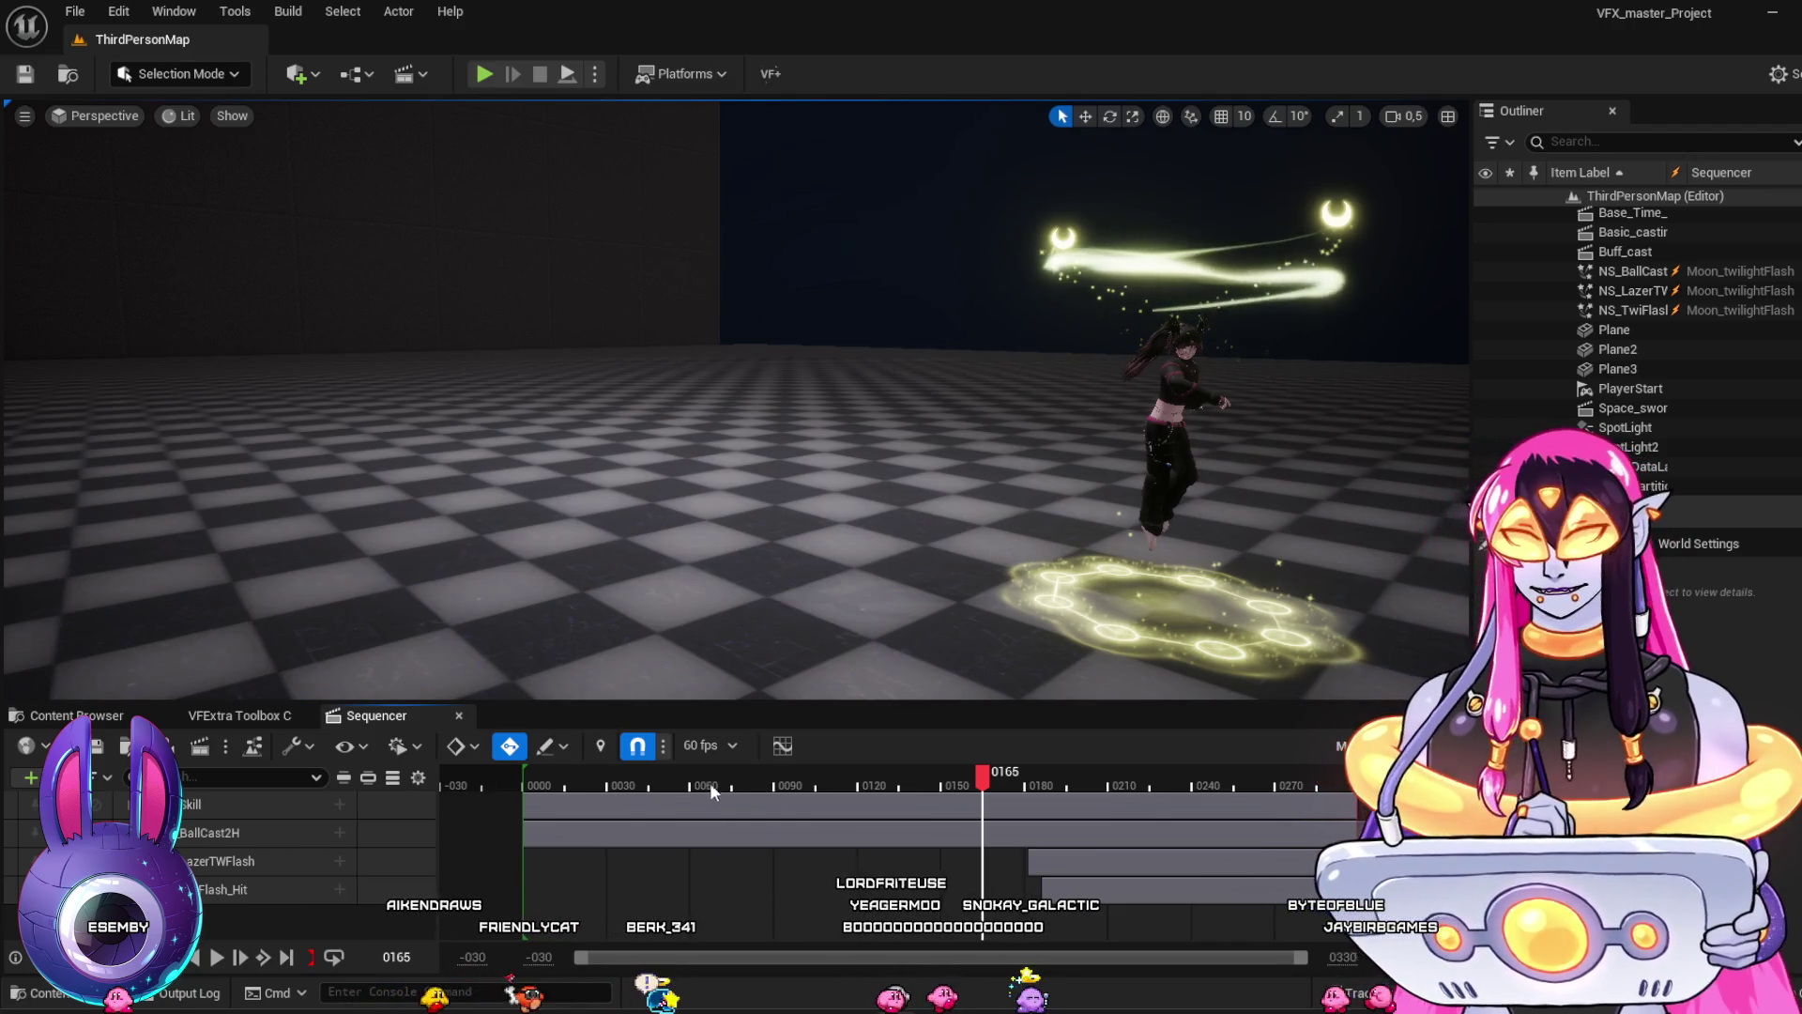
left_click(916, 786)
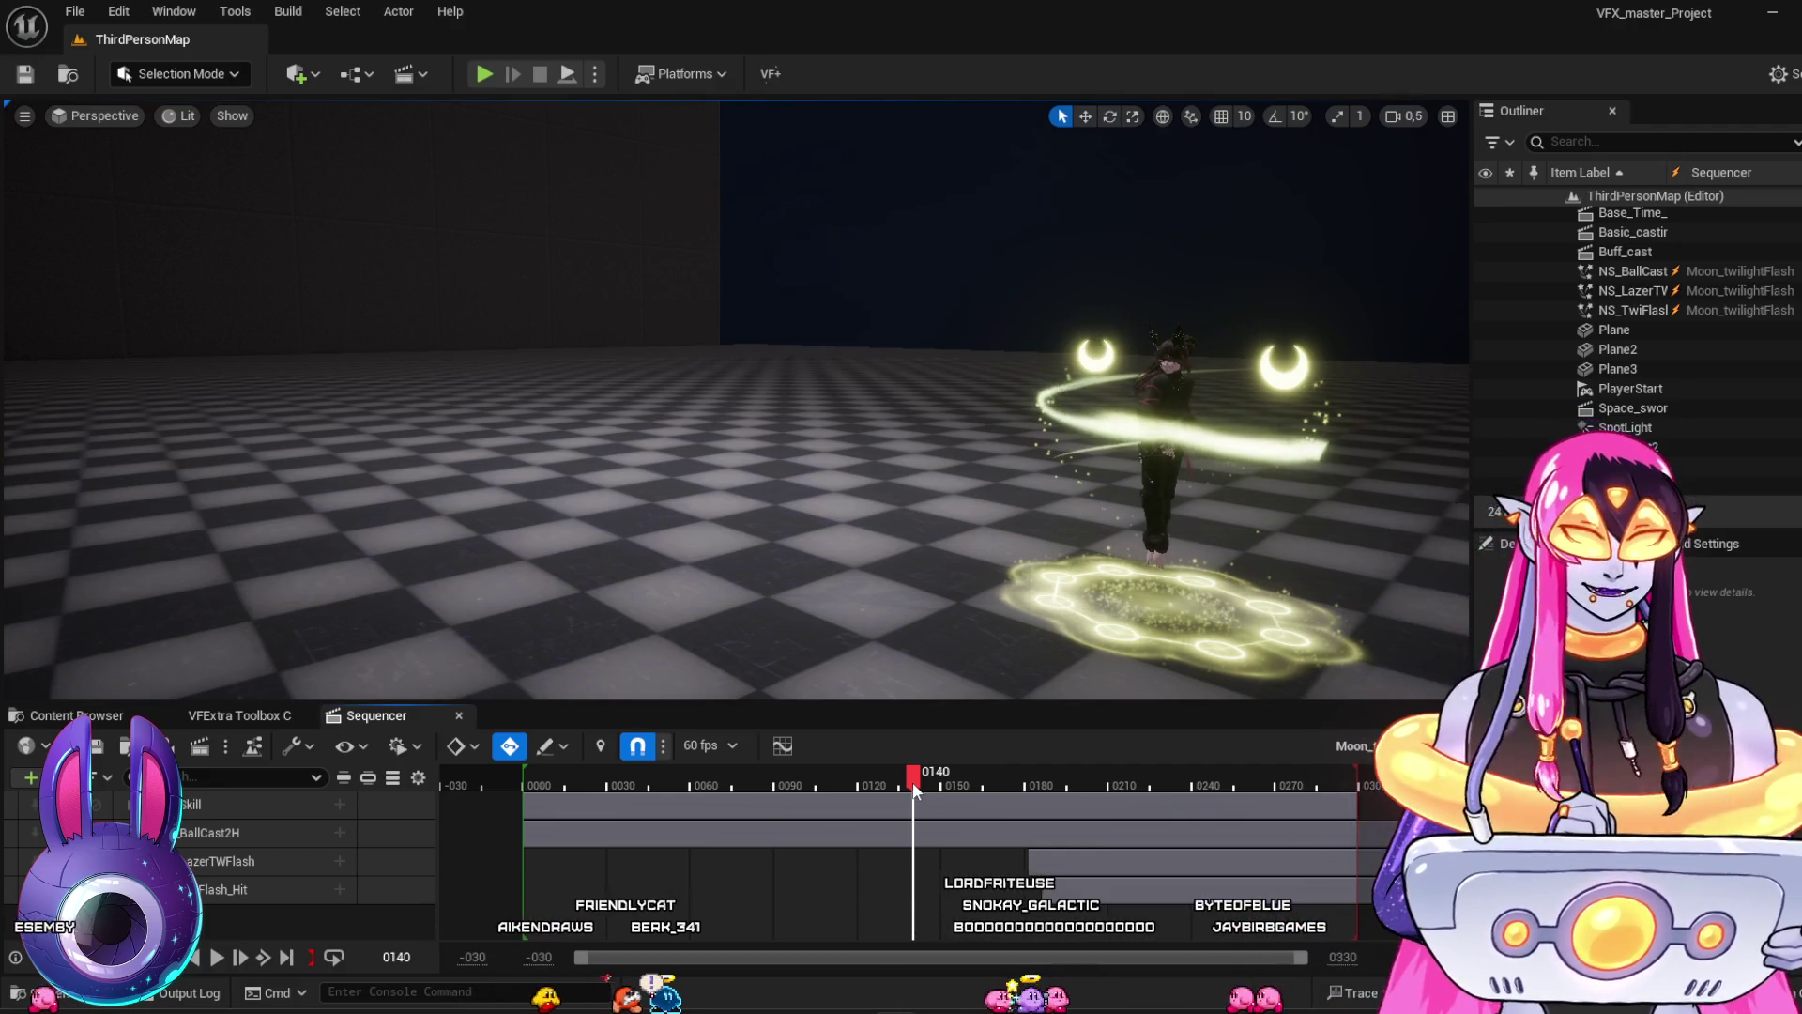
left_click_drag(913, 781, 890, 779)
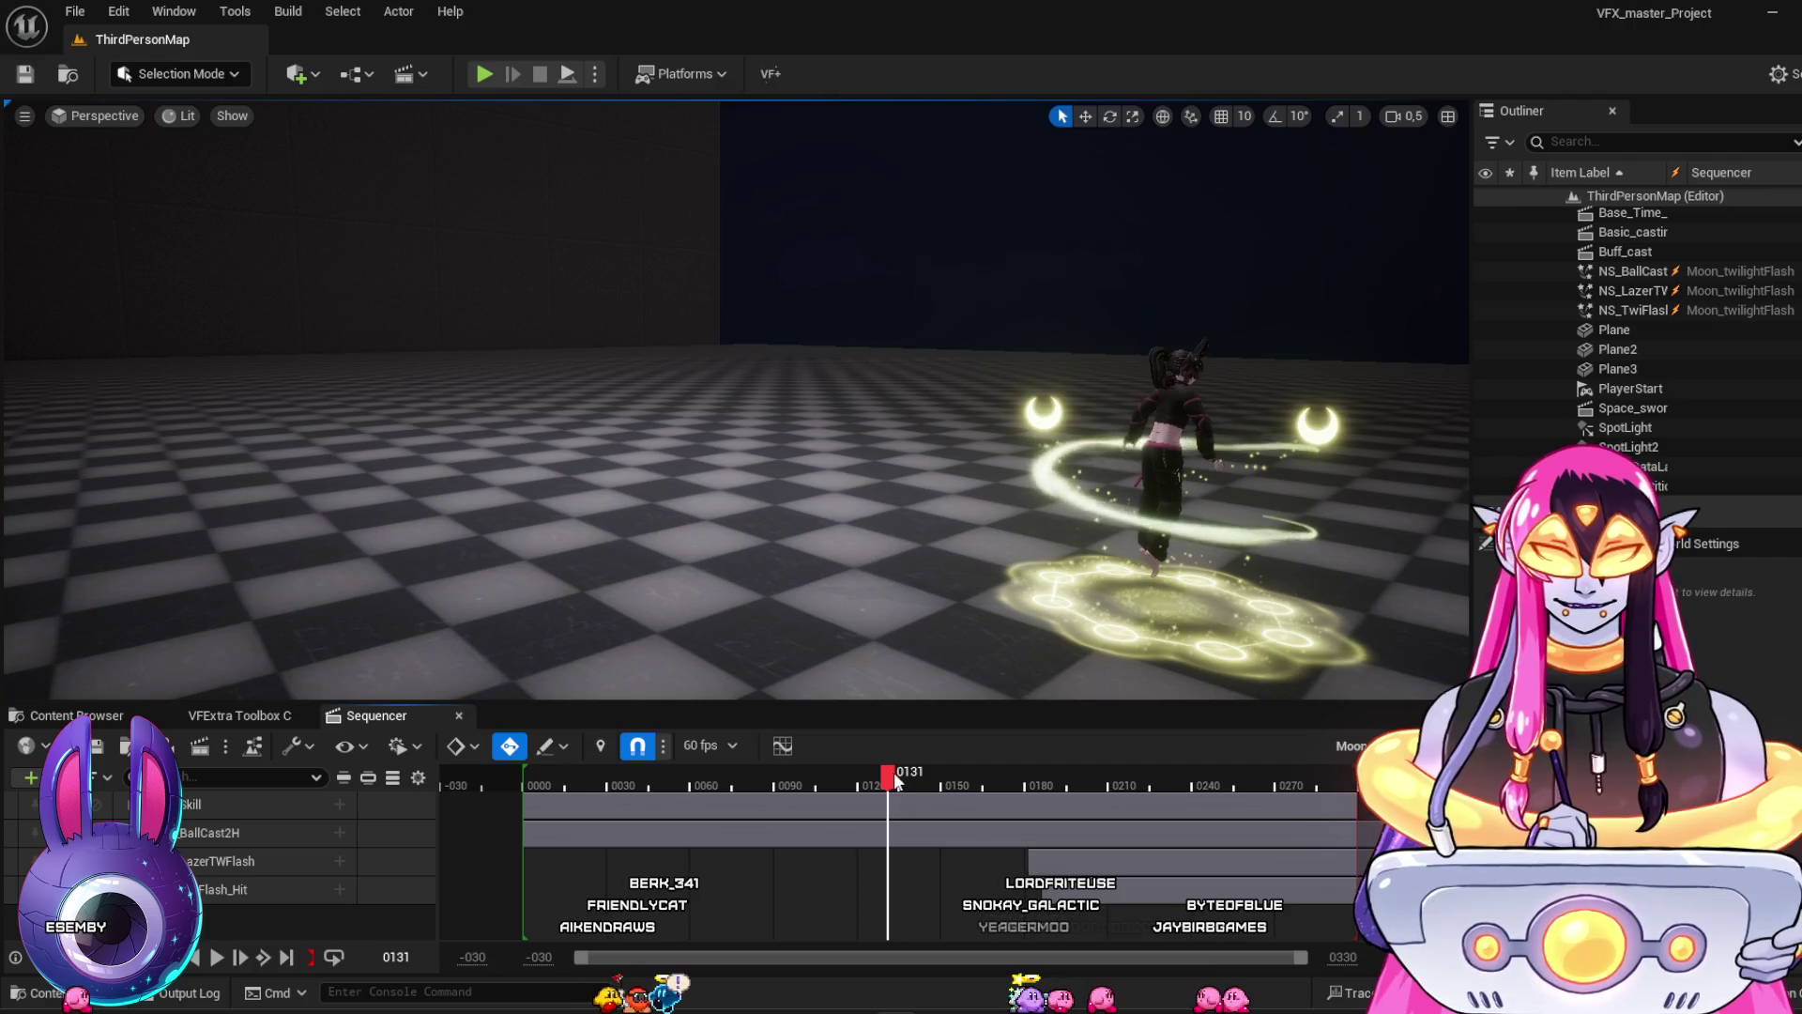
key("space")
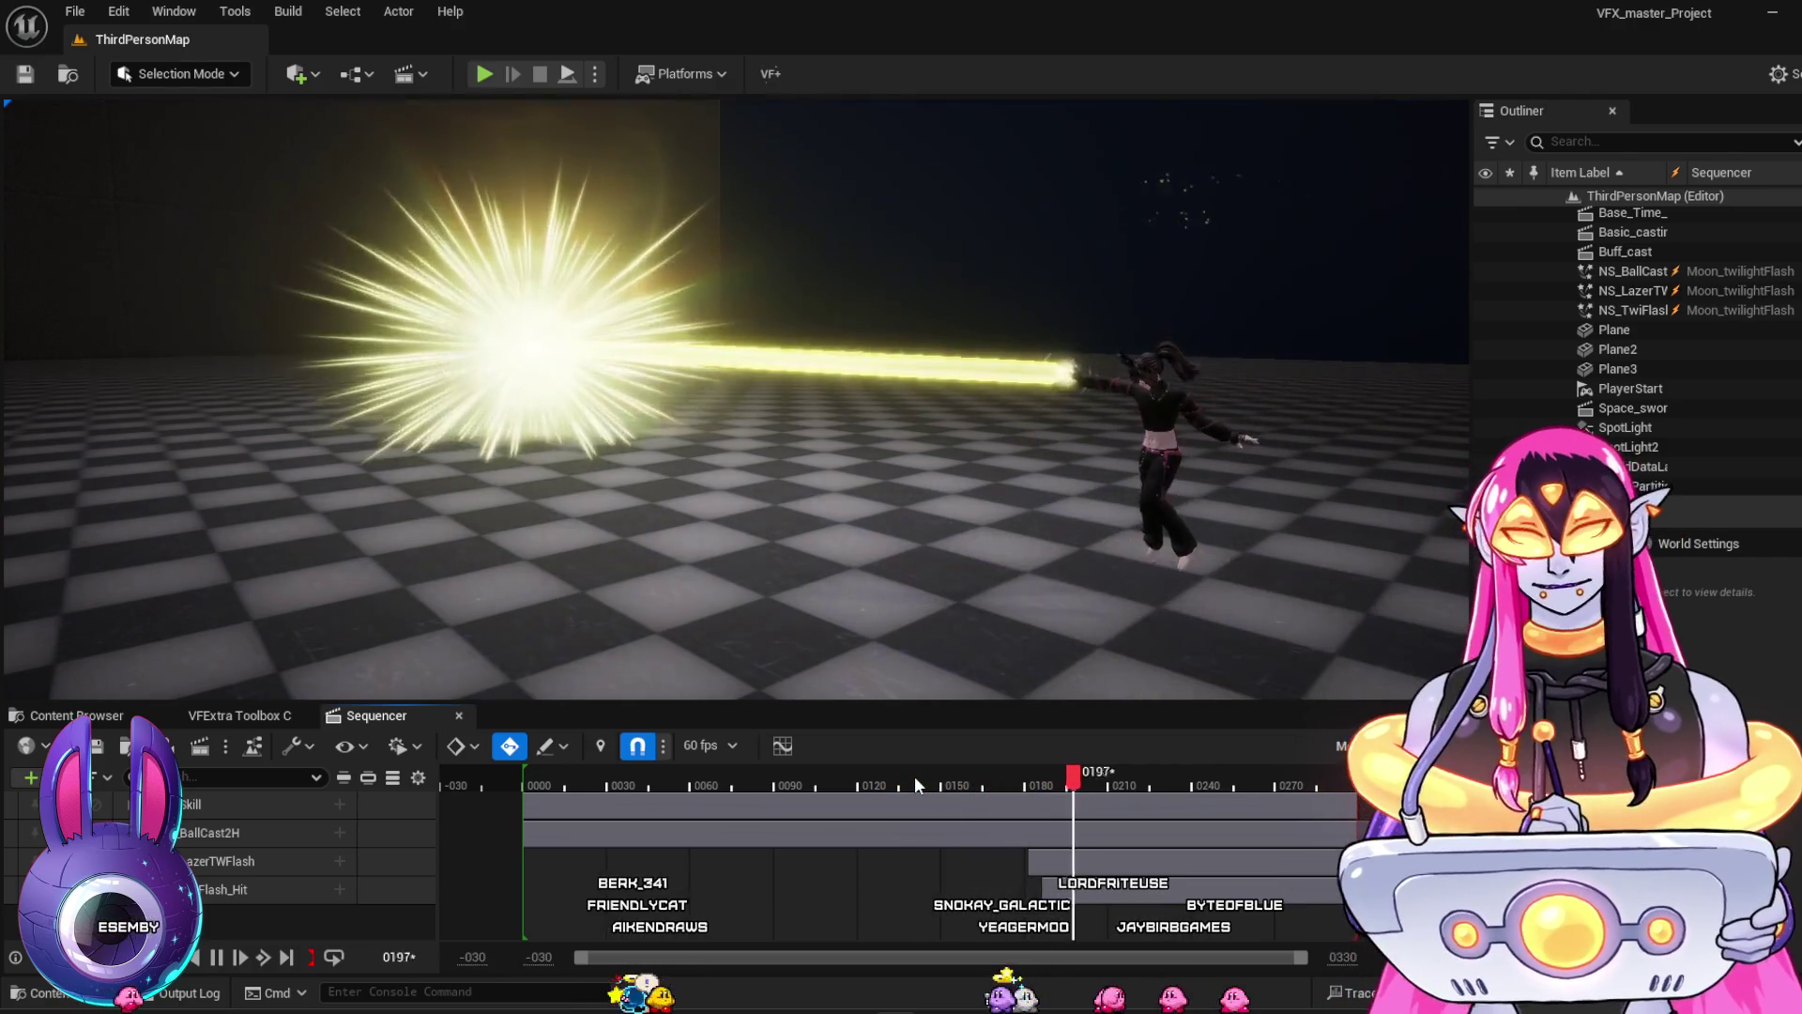
left_click(925, 778)
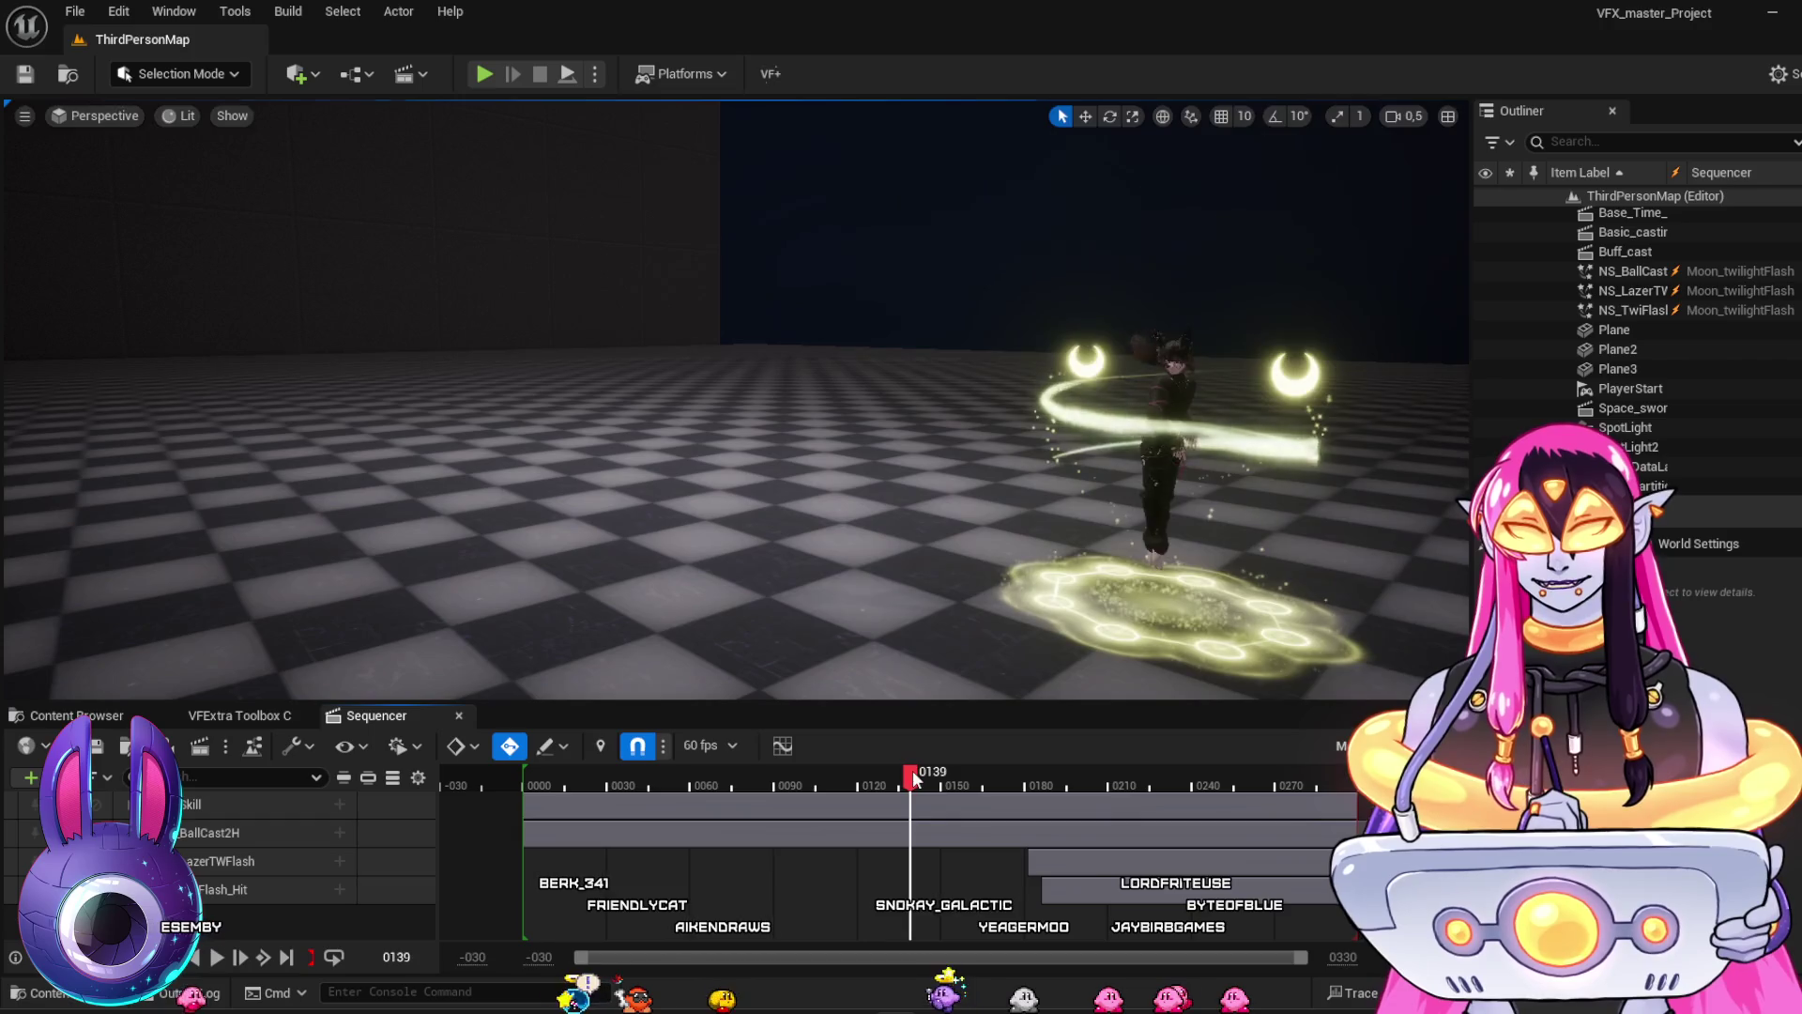
key("space")
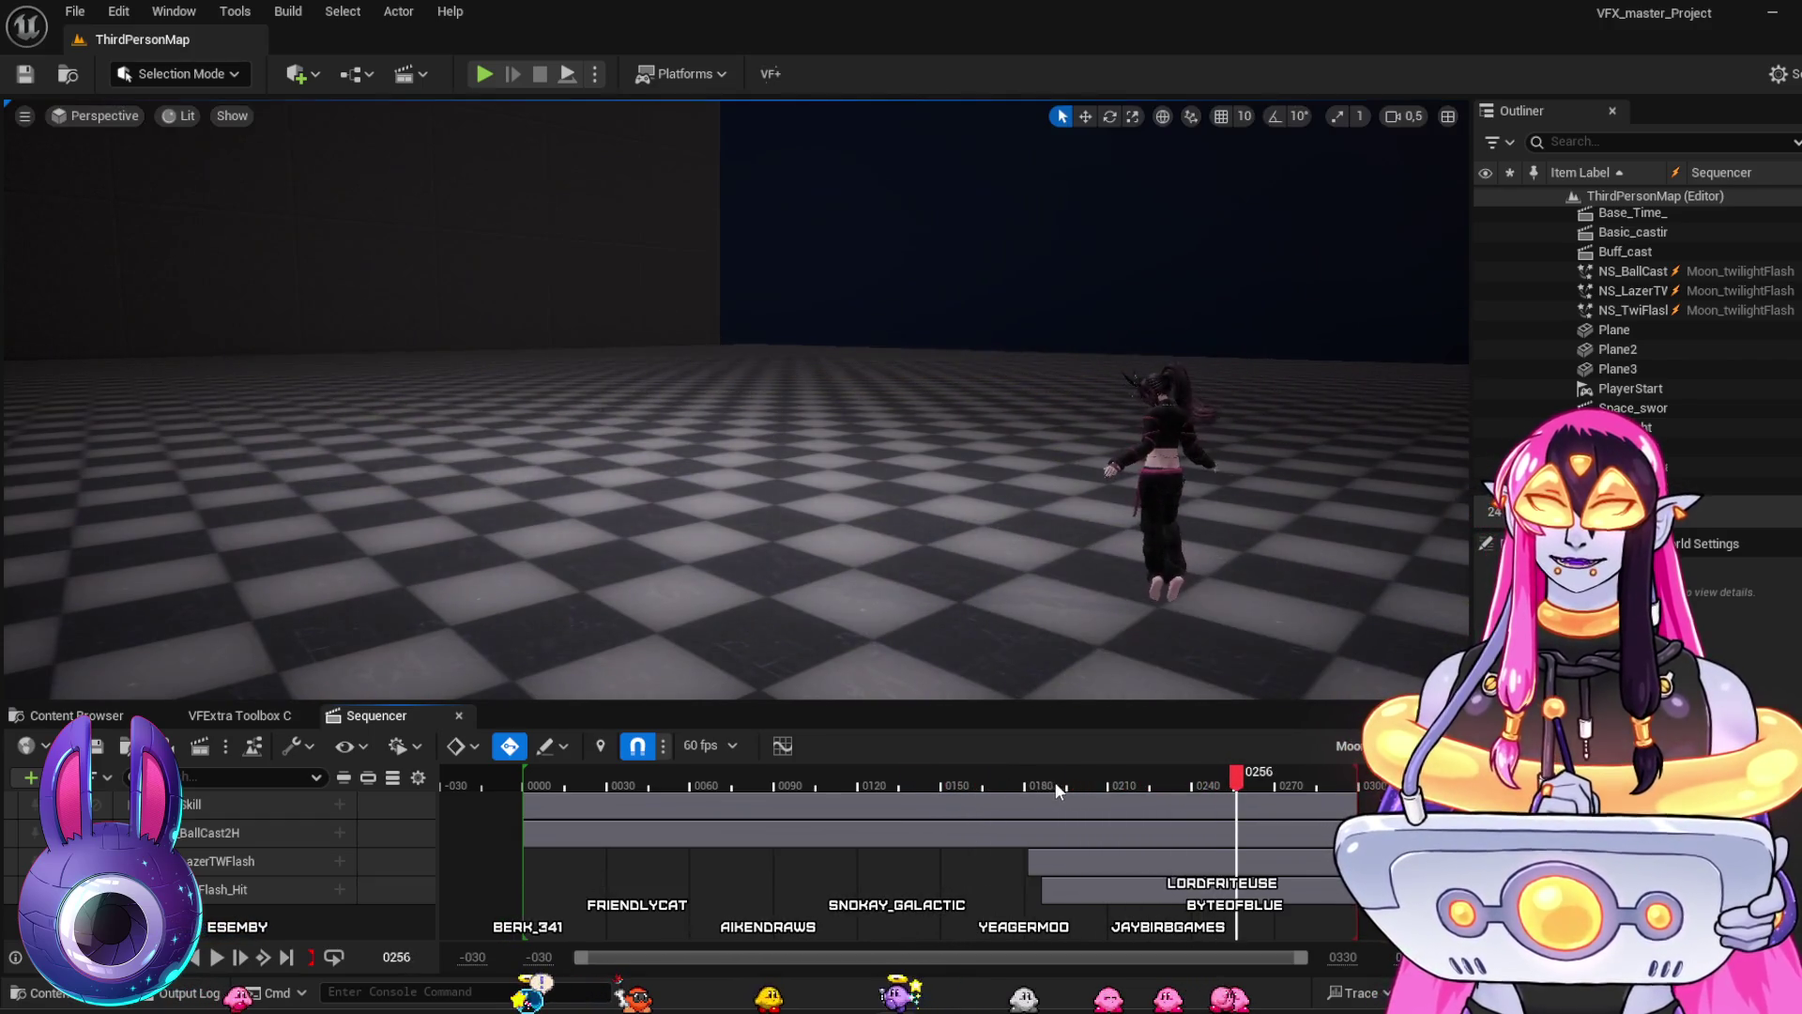
Replay the beam from frames 0150 and 0157, pausing at frame 0289
left_click(969, 781)
key("space")
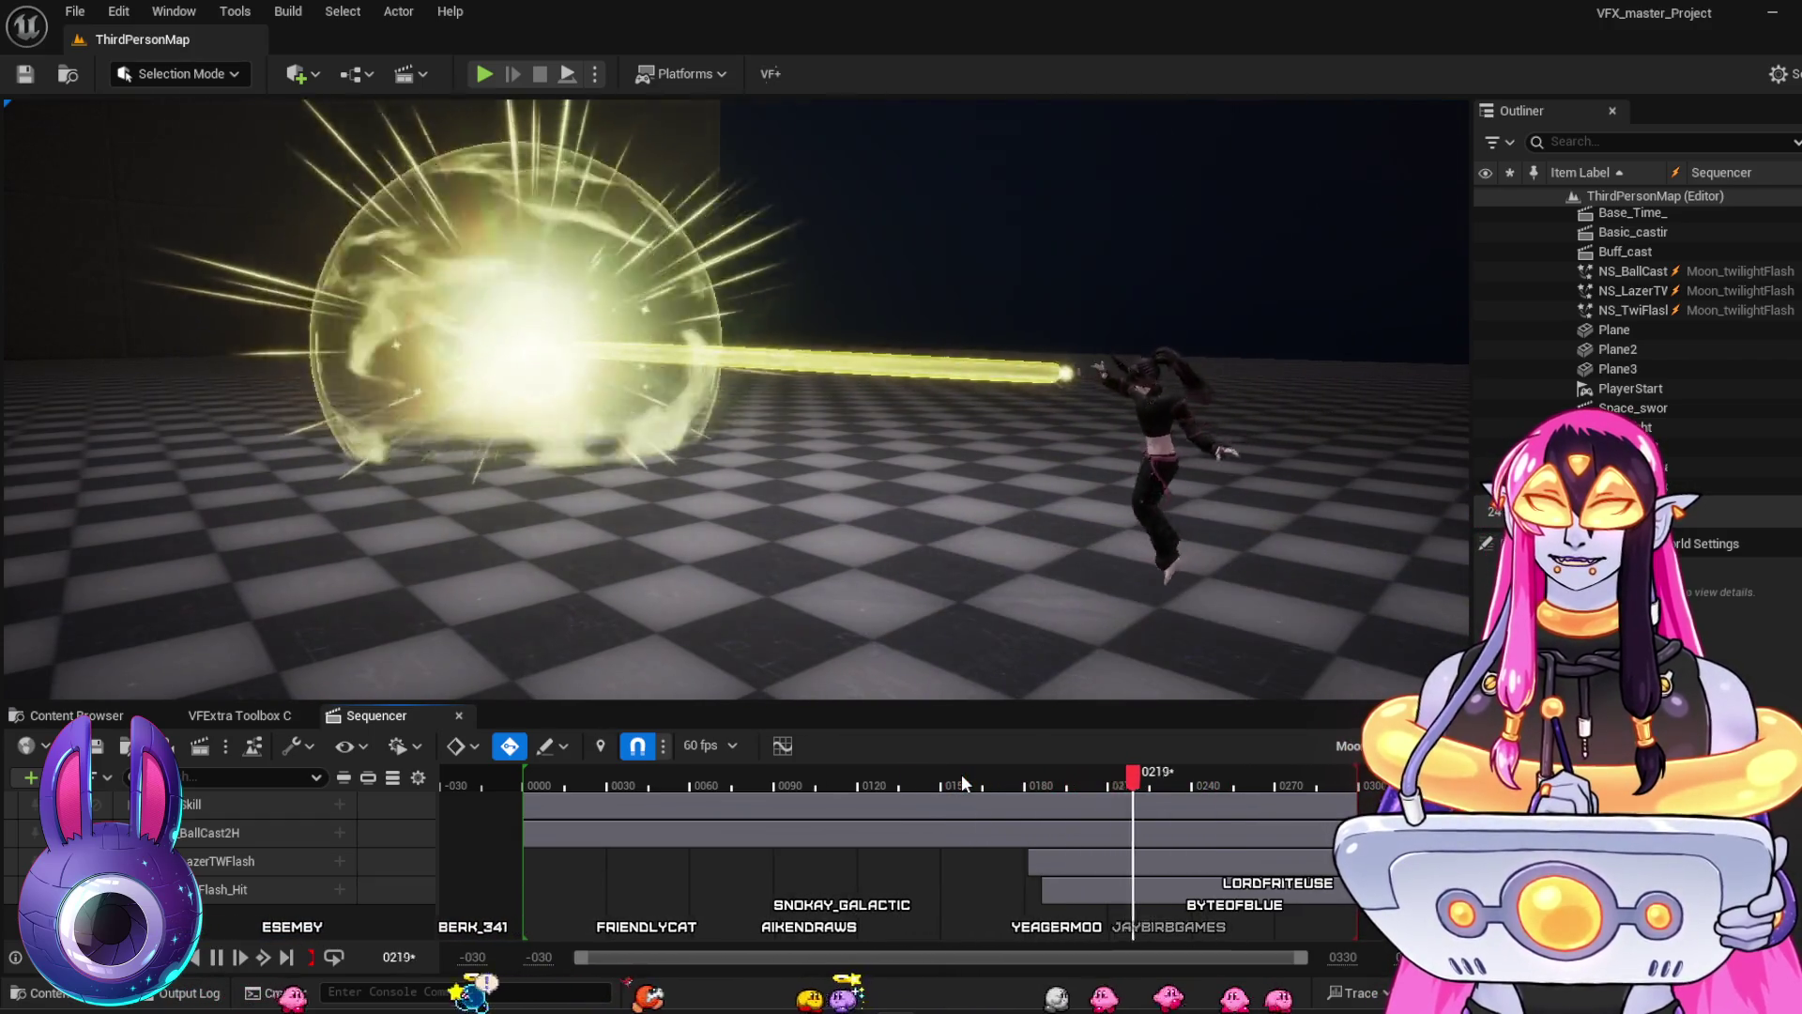
left_click(968, 781)
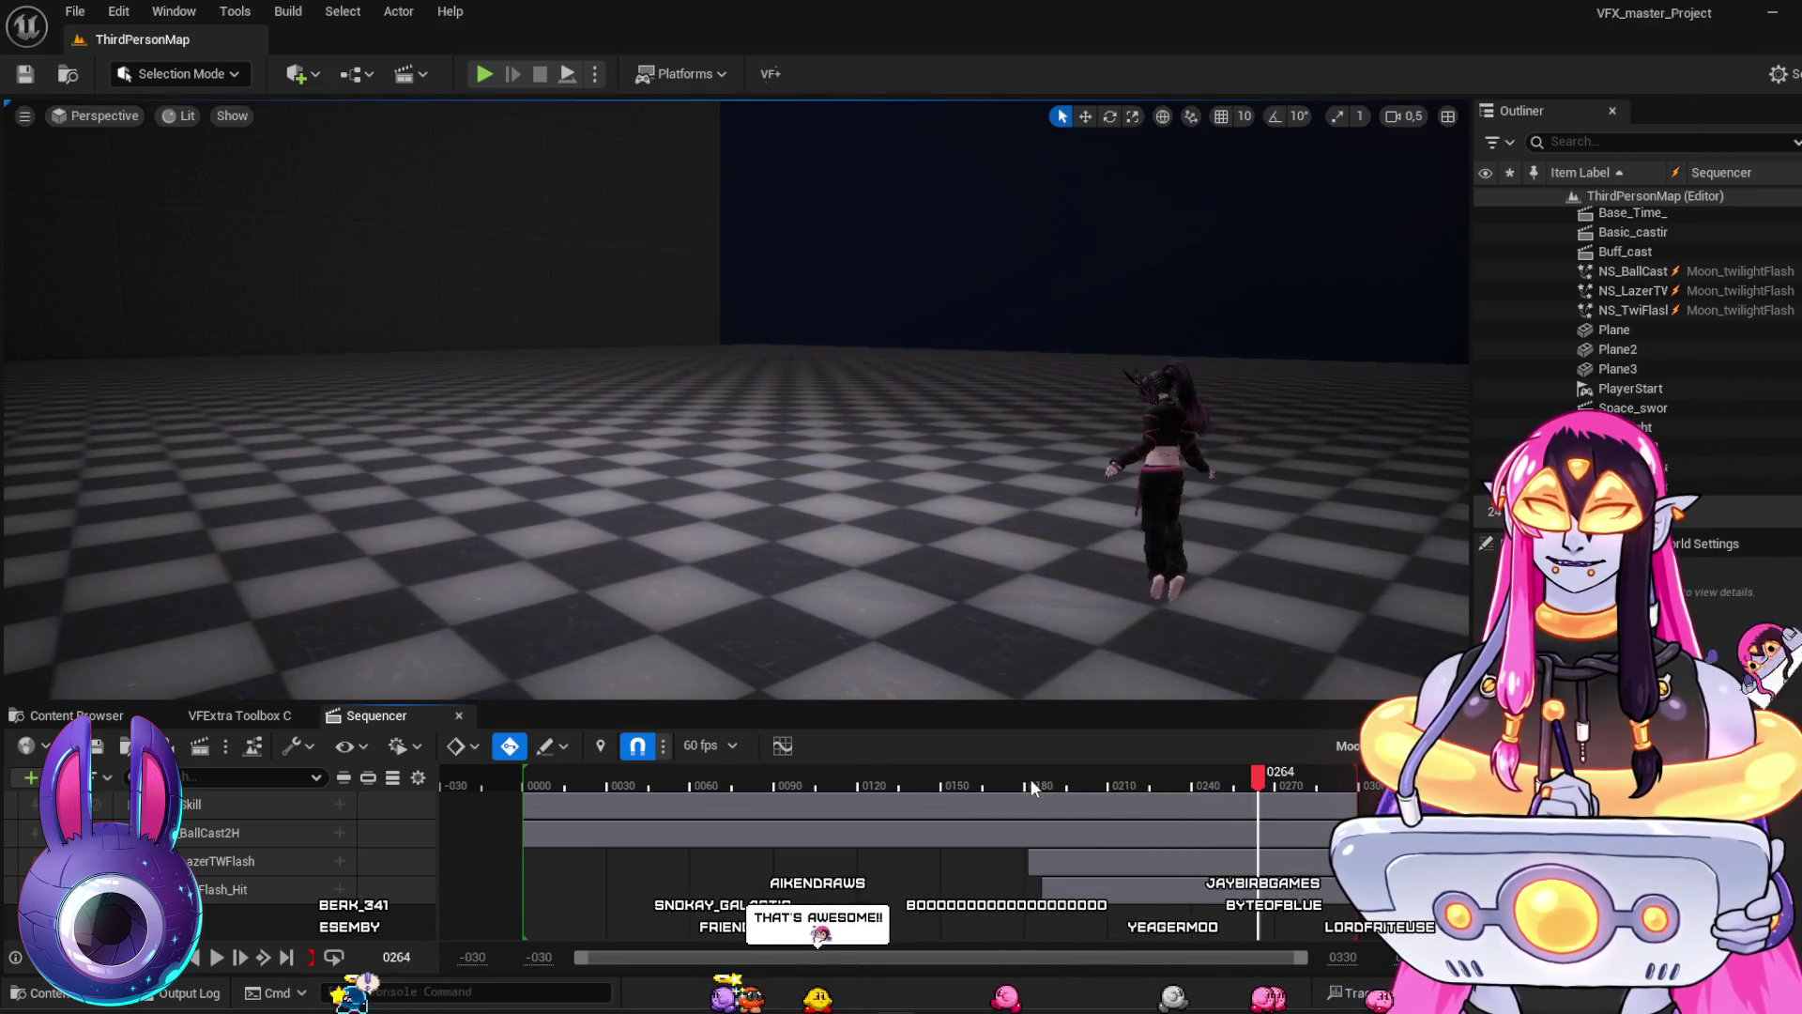
left_click(950, 792)
key("space")
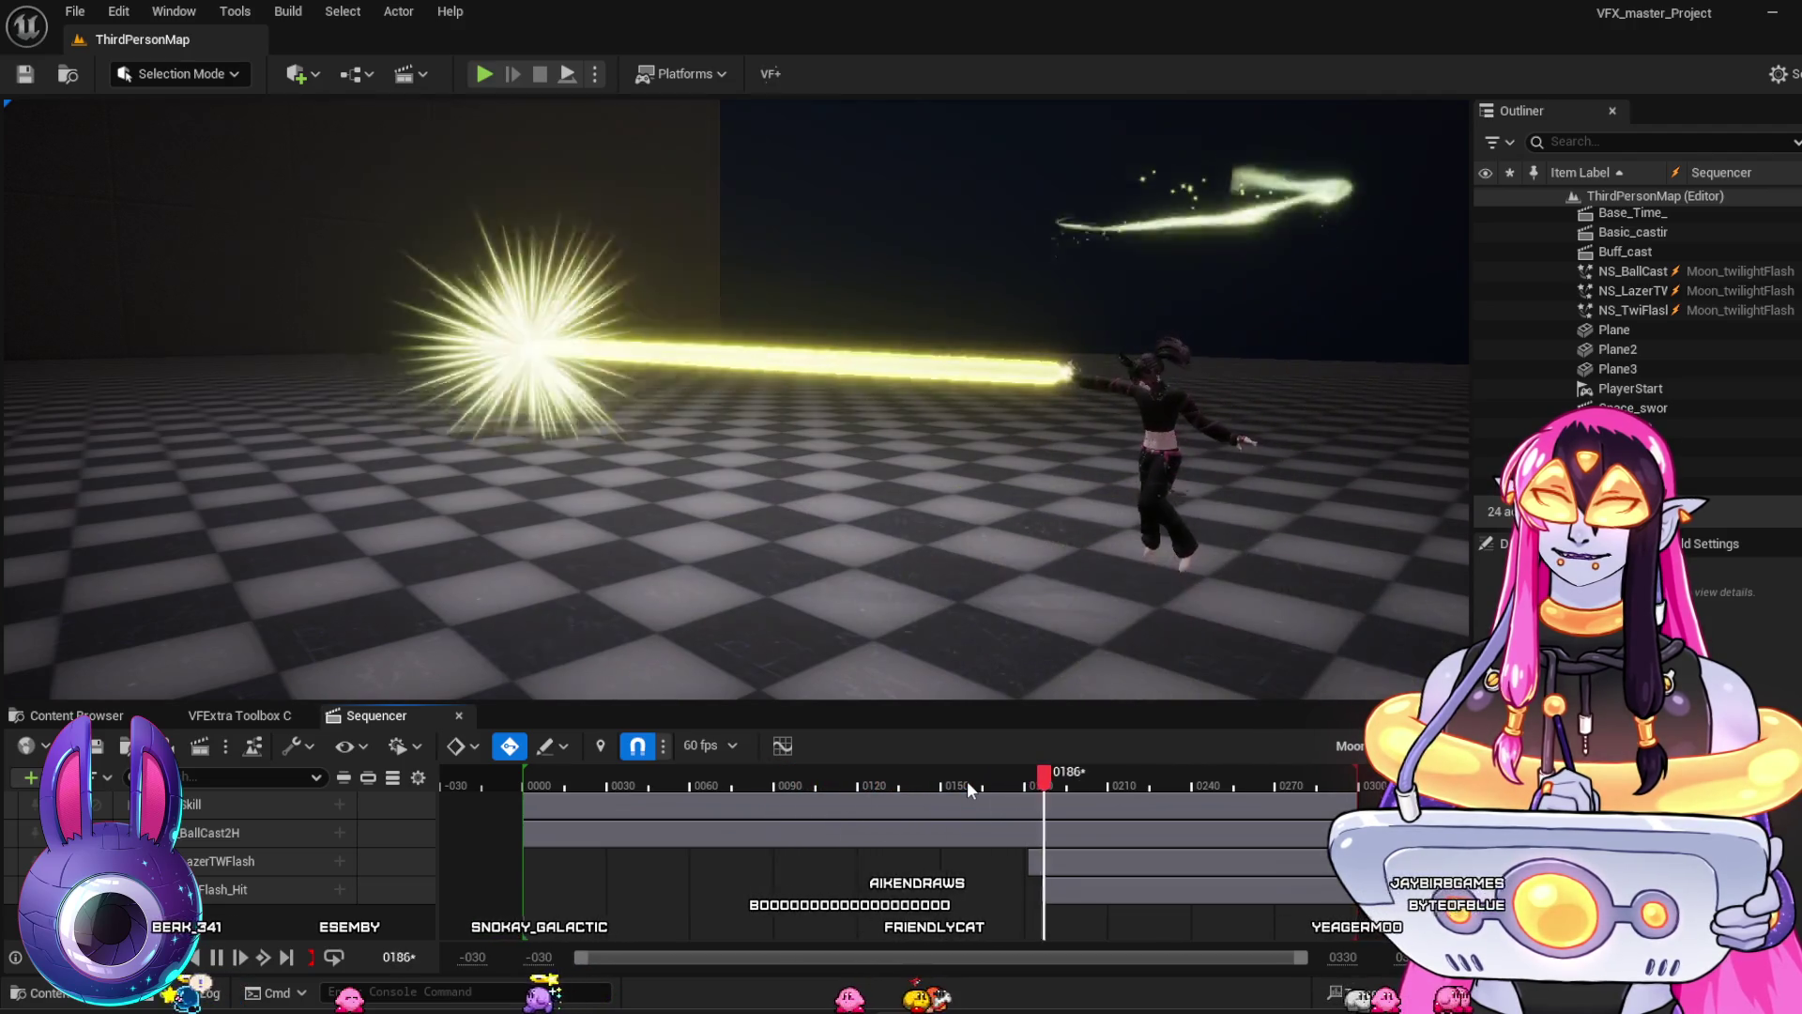
key("space")
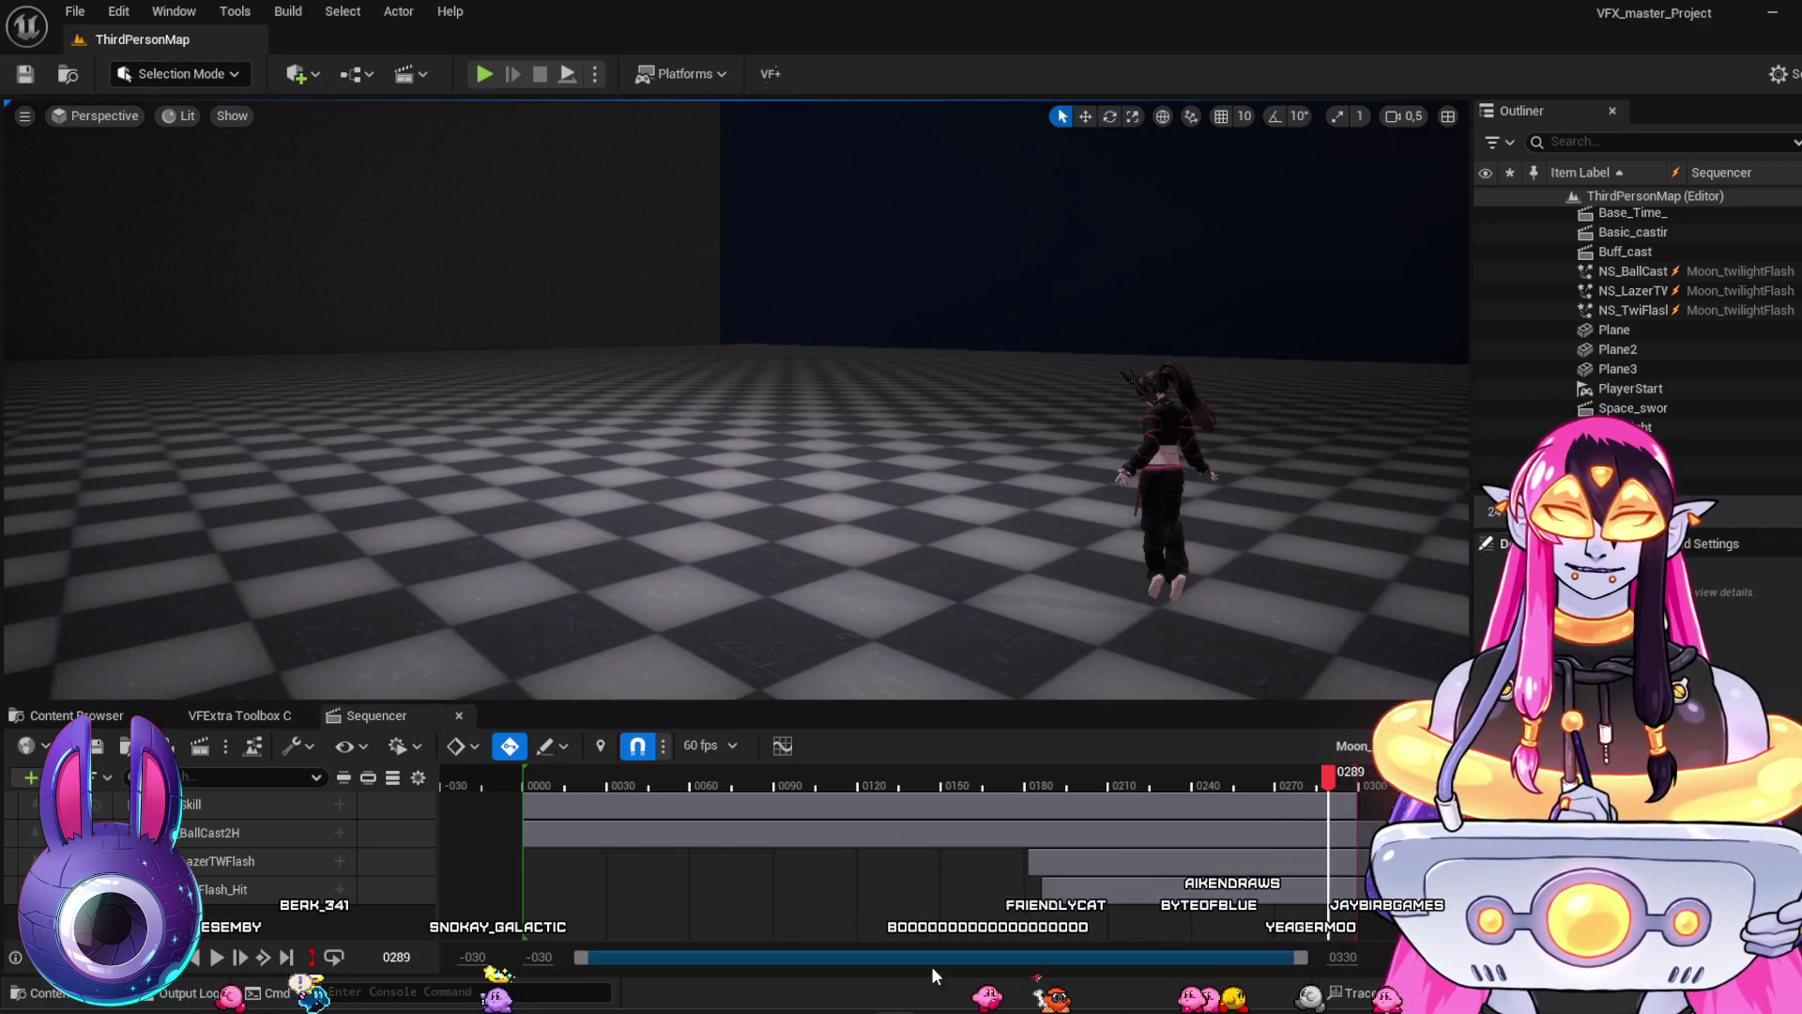
mouse_move(895, 1012)
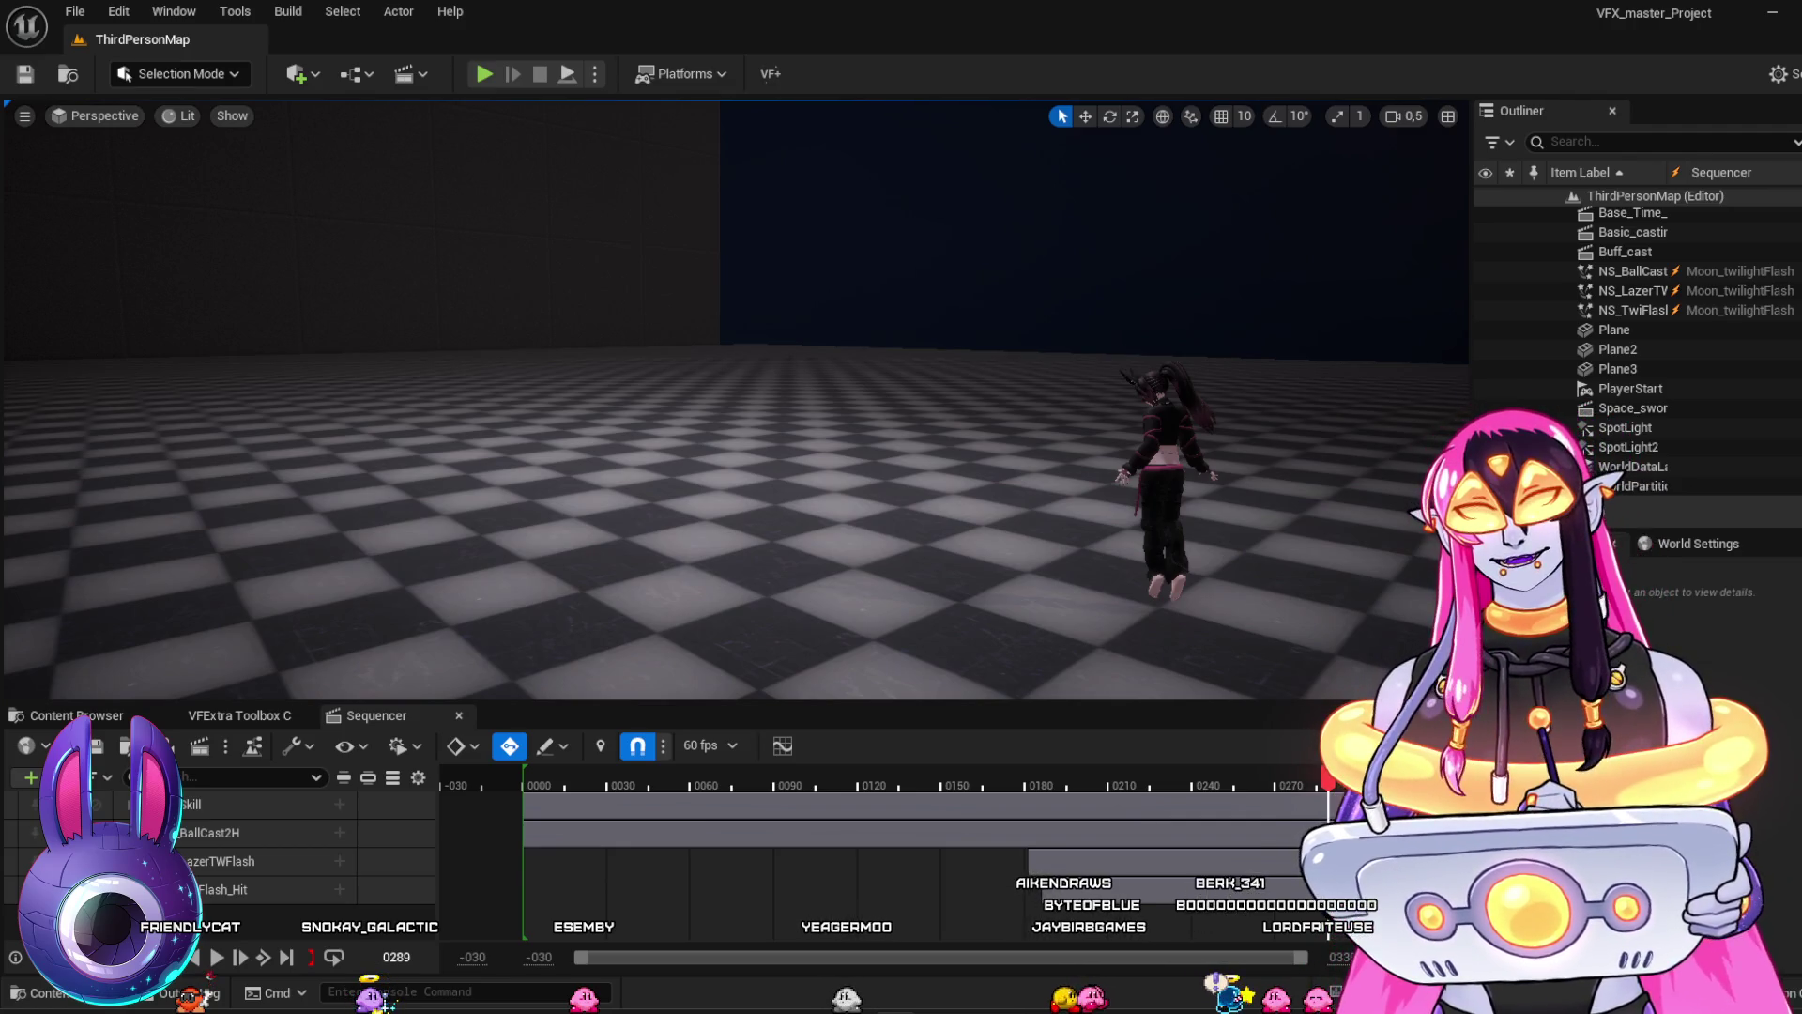
left_click(56, 715)
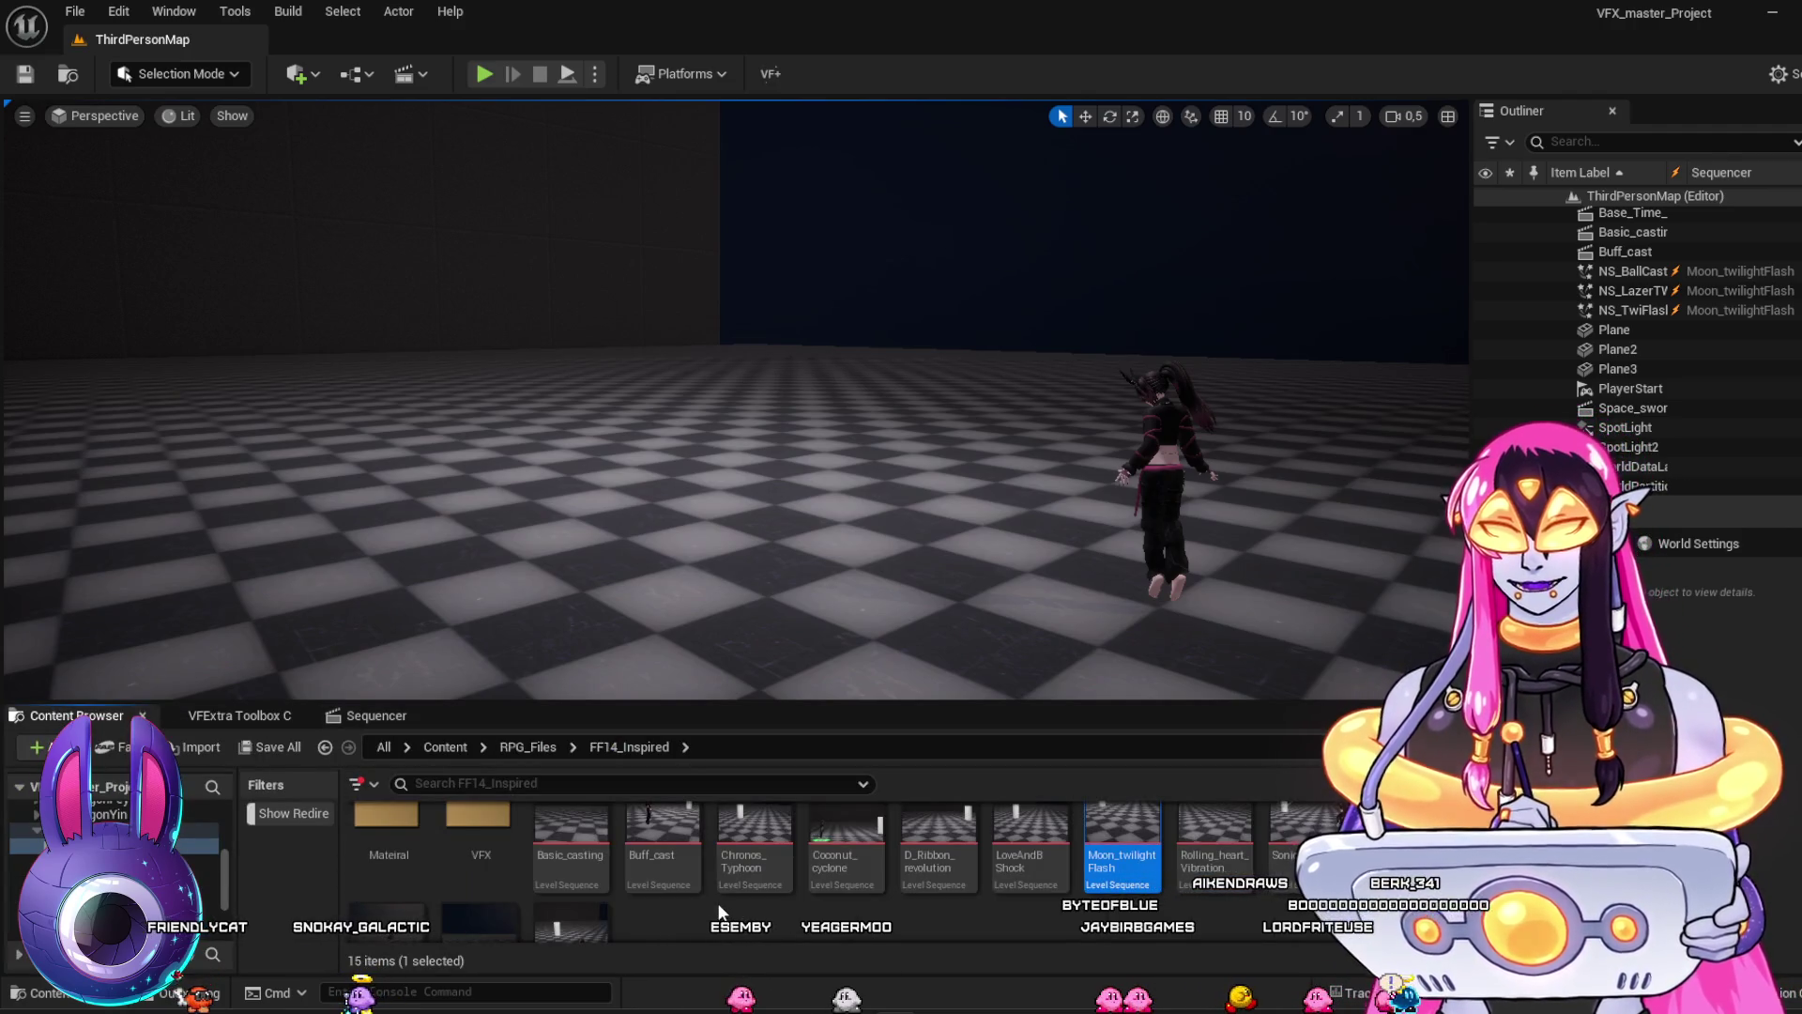
Open the Space_sword sequence, scrub to frame 0135, and play its orb effect
scroll(1050, 879, "down", 1)
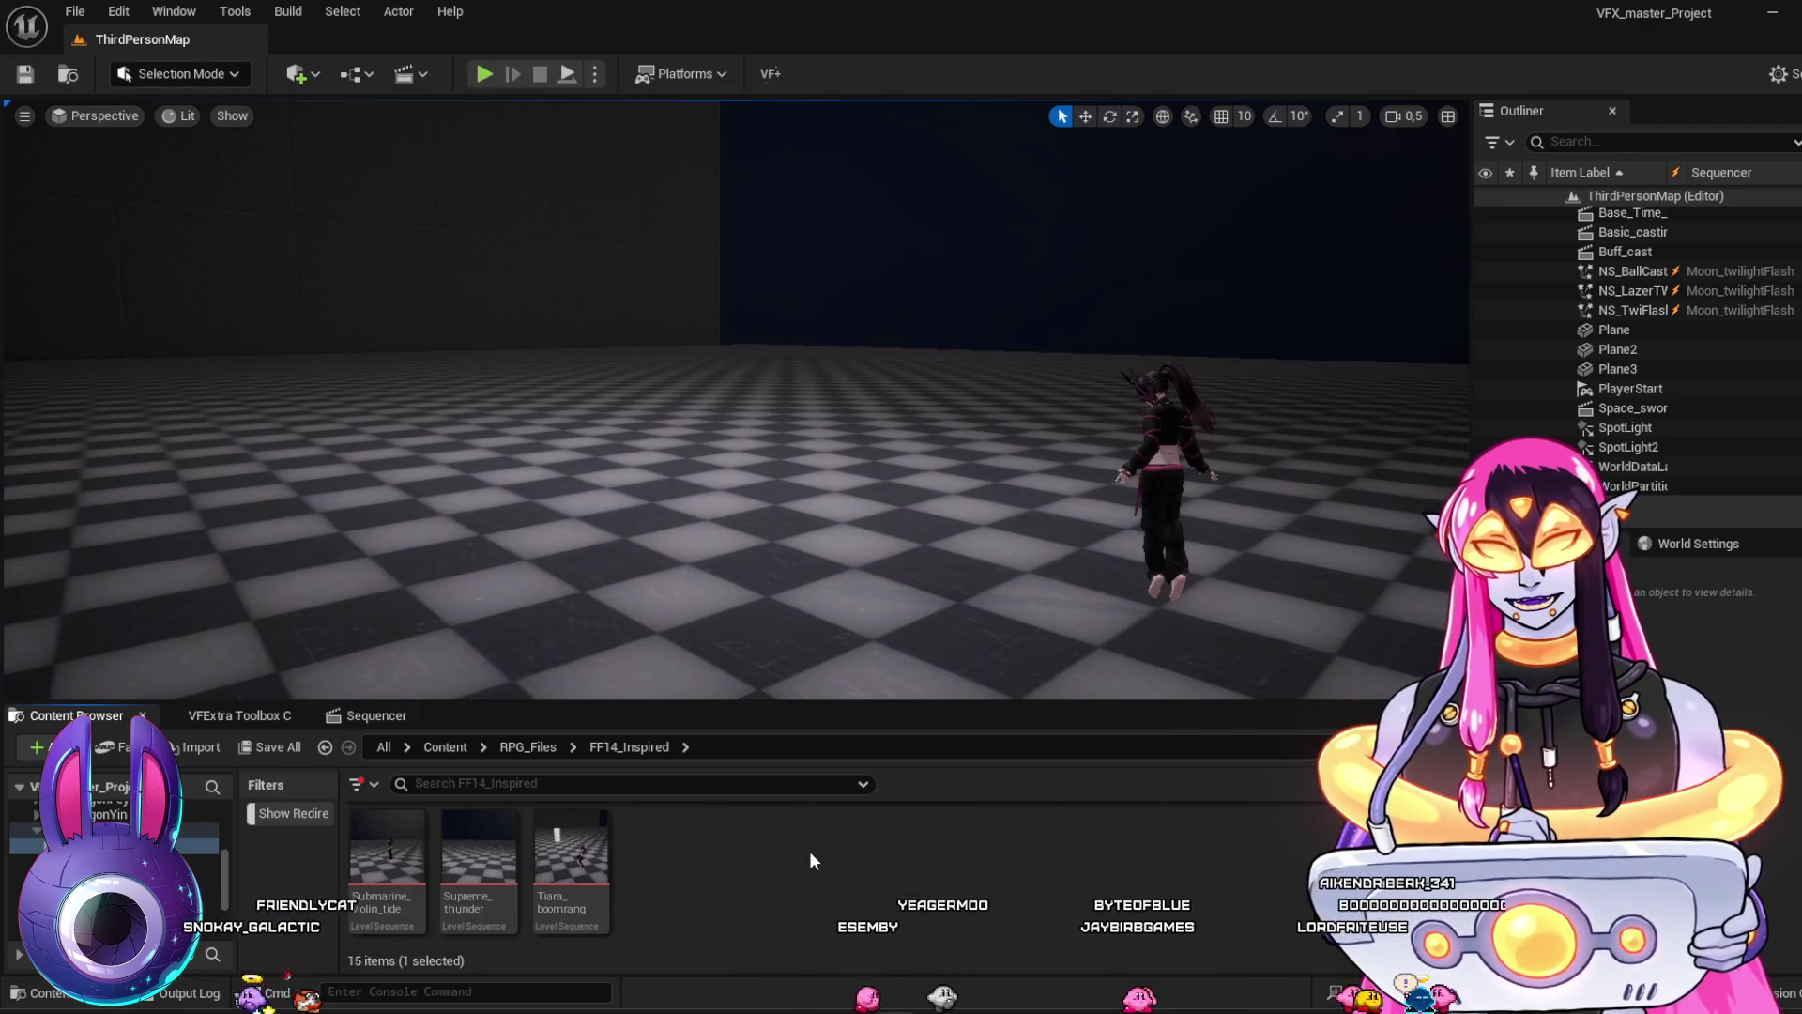
scroll(809, 851, "up", 1)
double_click(1399, 859)
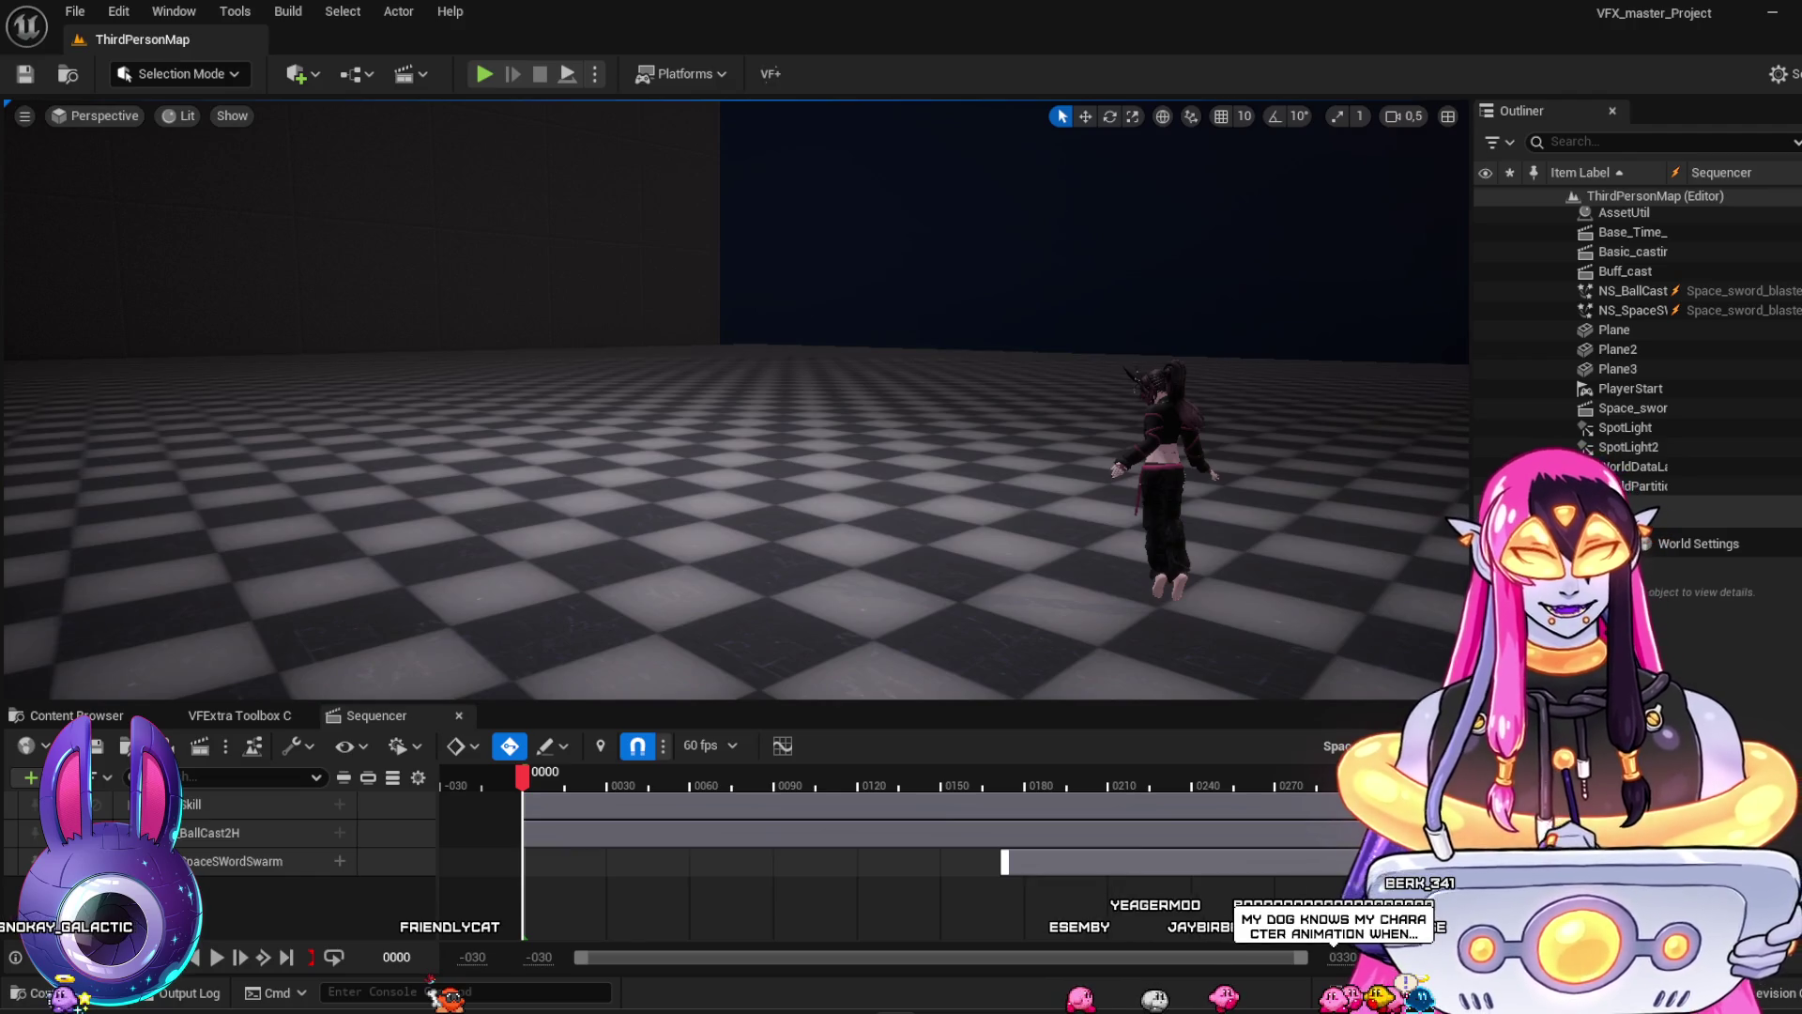
mouse_move(532, 786)
left_mouse_down()
mouse_move(903, 838)
mouse_move(1021, 880)
mouse_move(1413, 887)
mouse_move(967, 856)
mouse_move(1209, 900)
left_mouse_up()
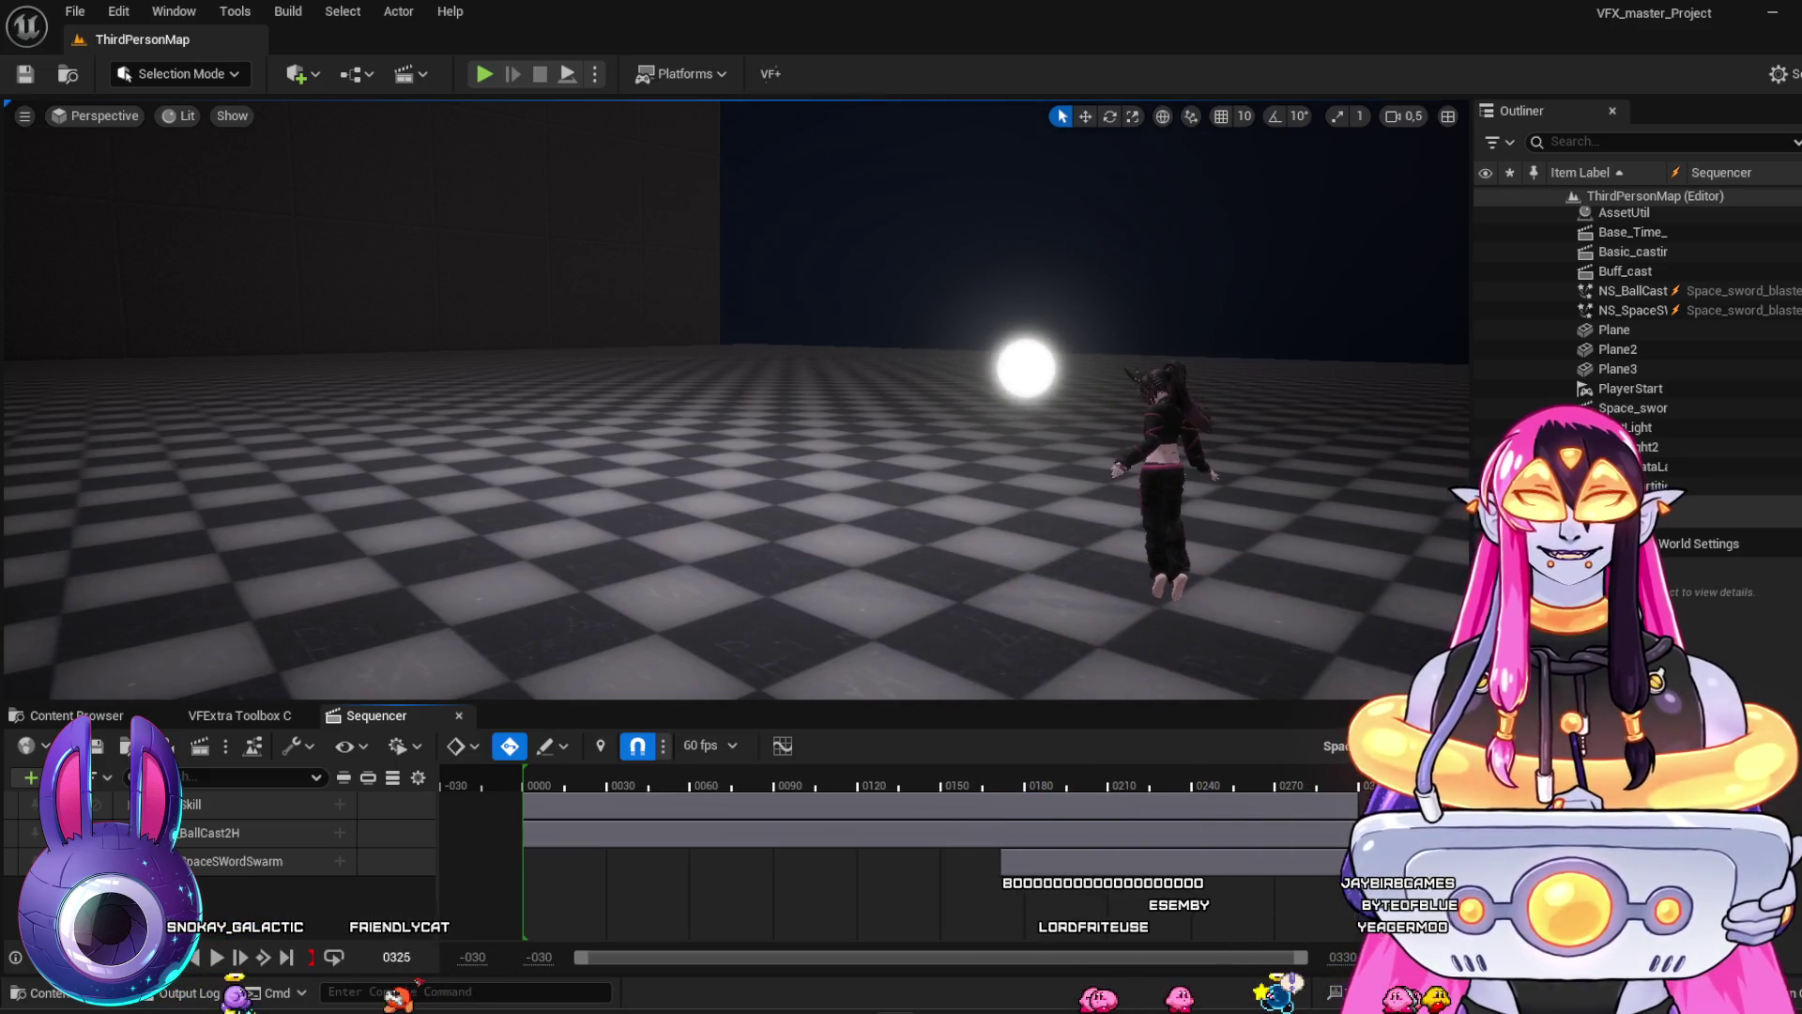
key("space")
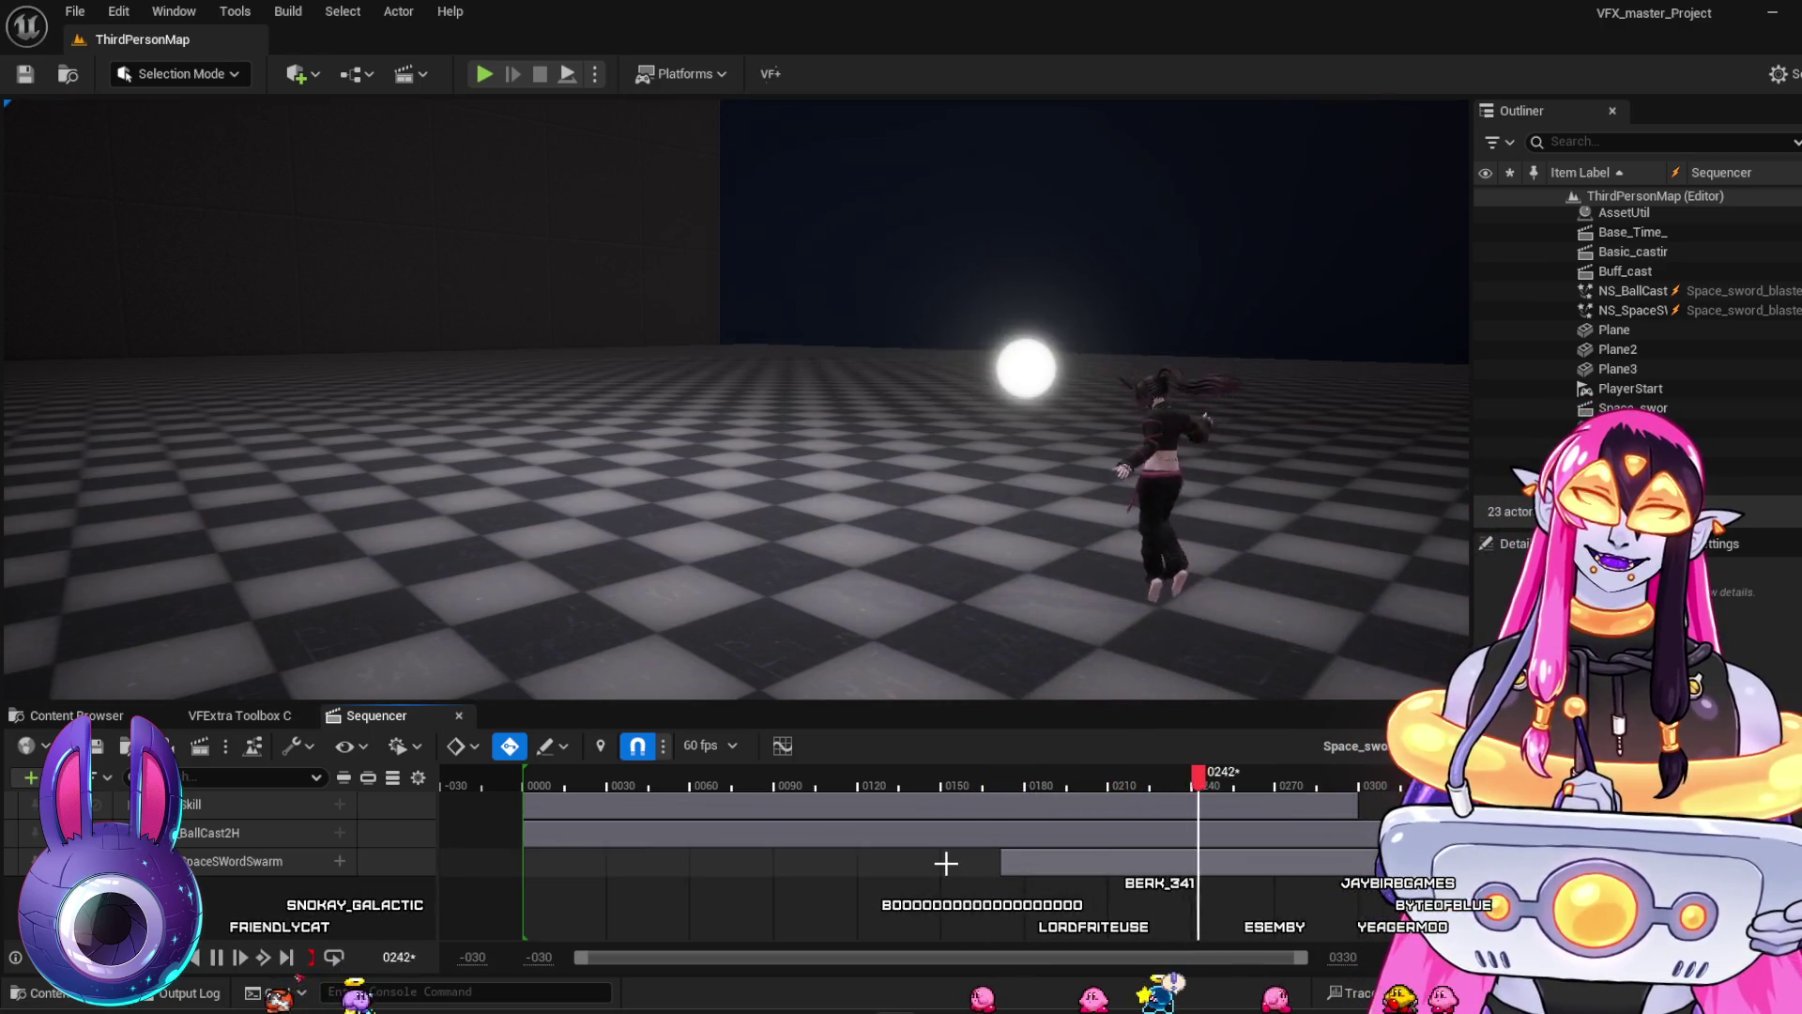
left_click(91, 717)
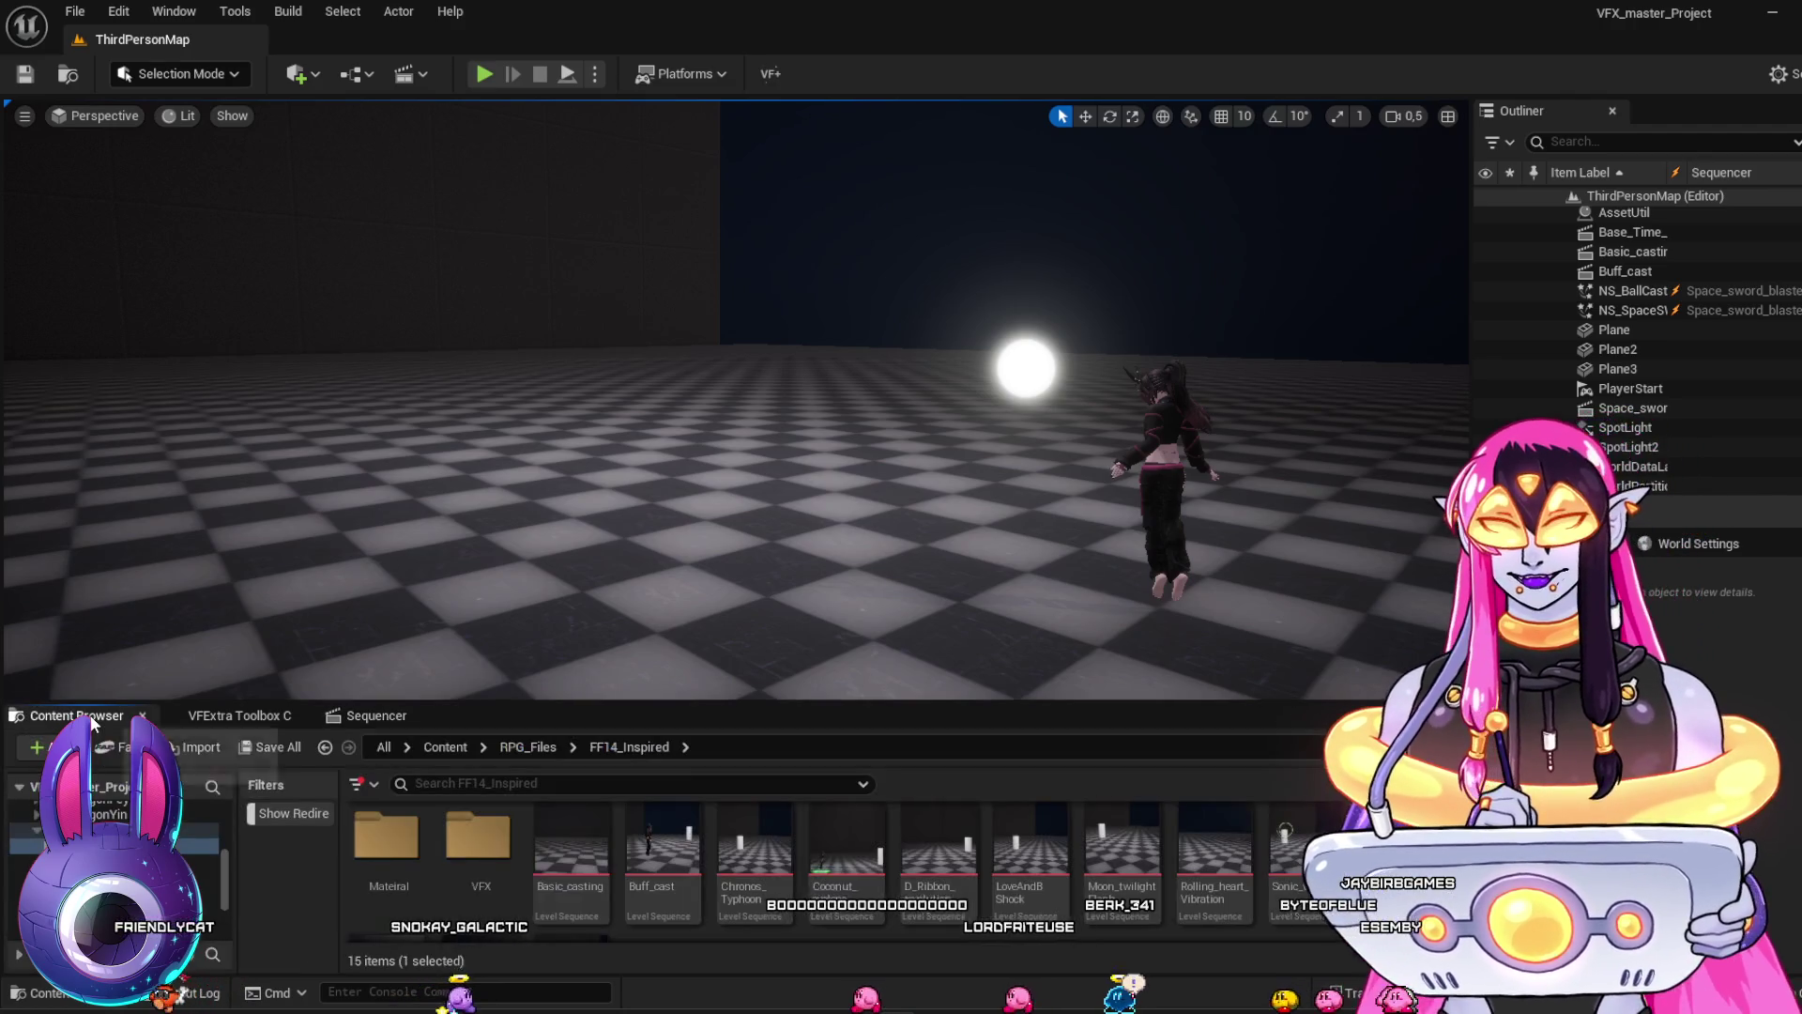
Browse to the Spells > Time_Based_VFX folder and open the Time_Sting level sequence
double_click(478, 845)
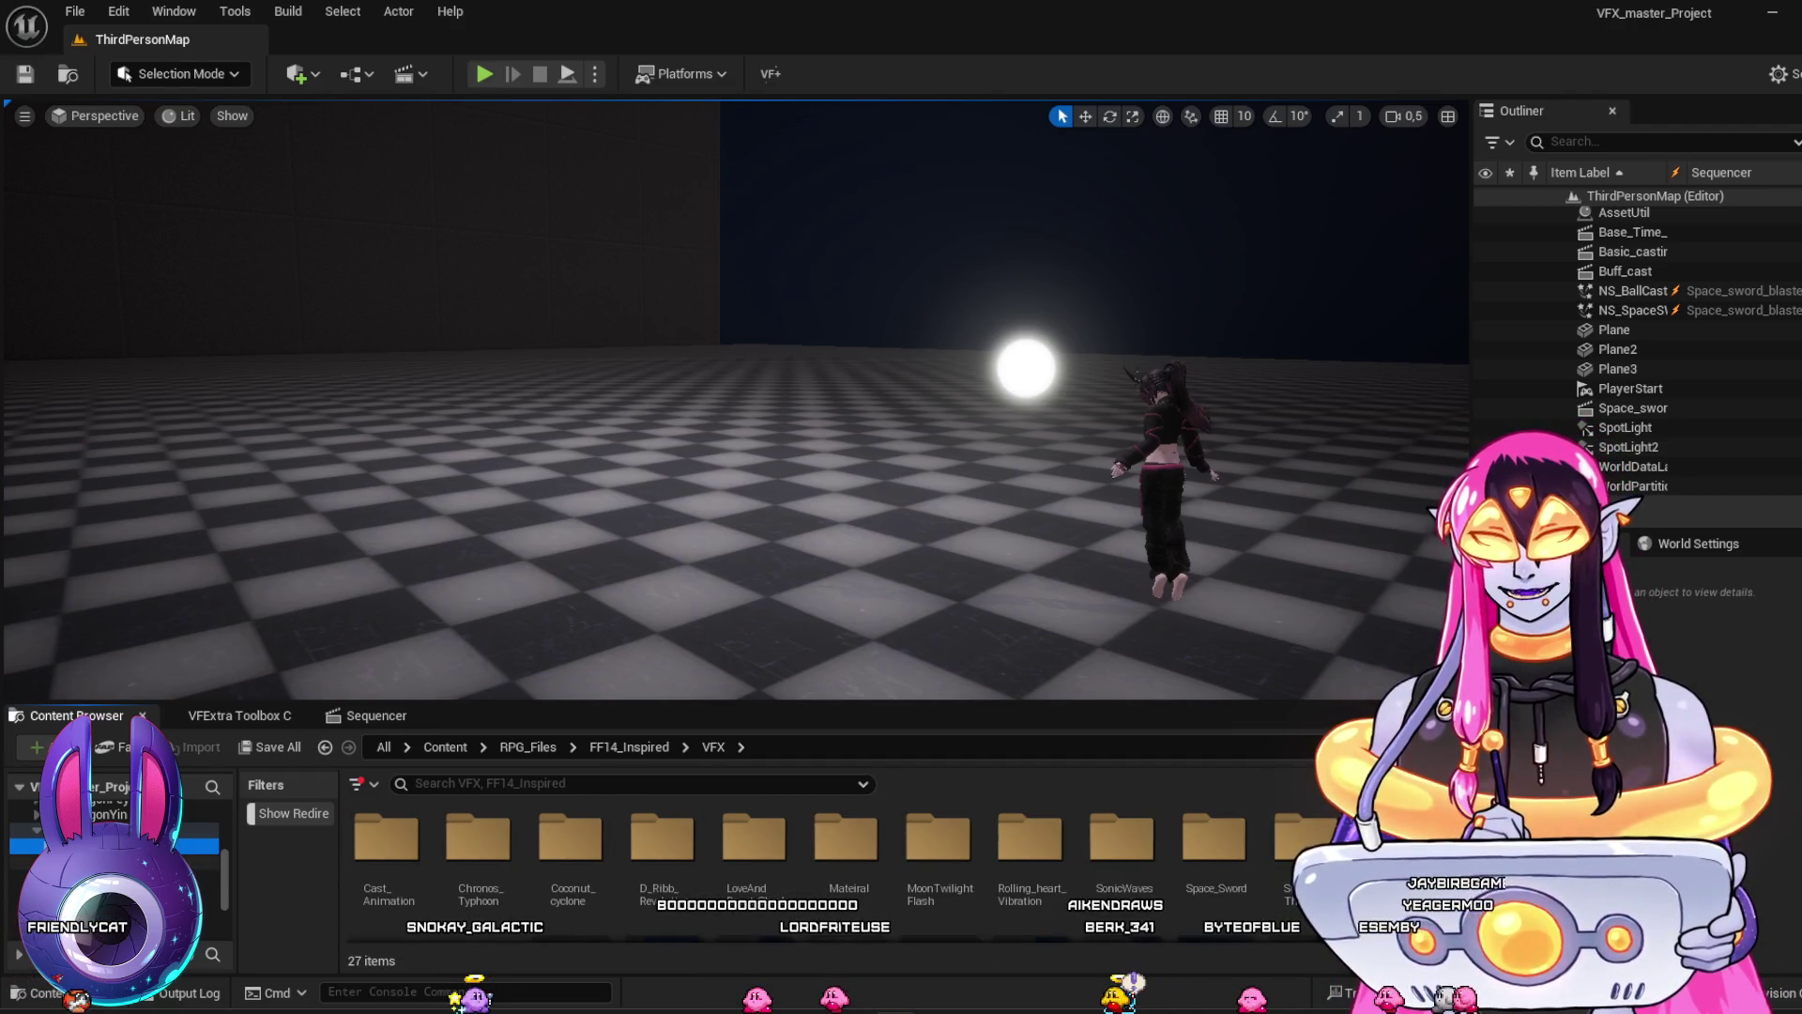
left_click(141, 860)
left_click(140, 877)
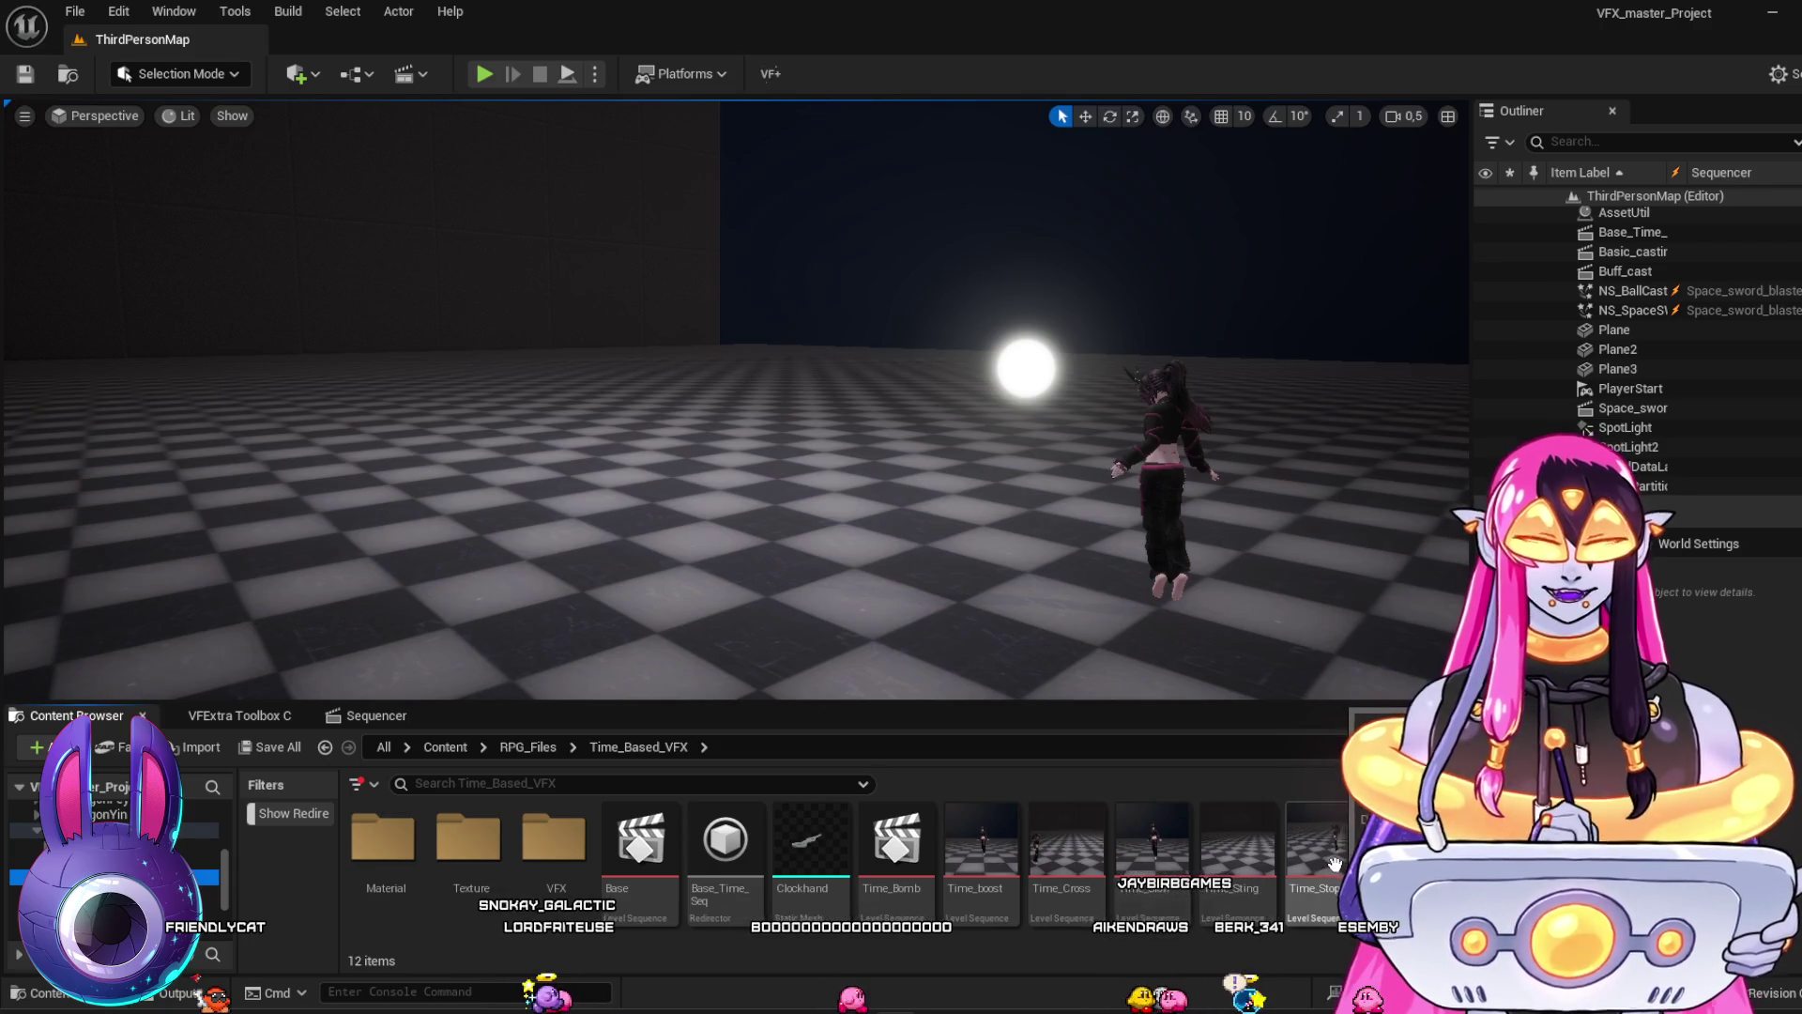
left_click(1228, 861)
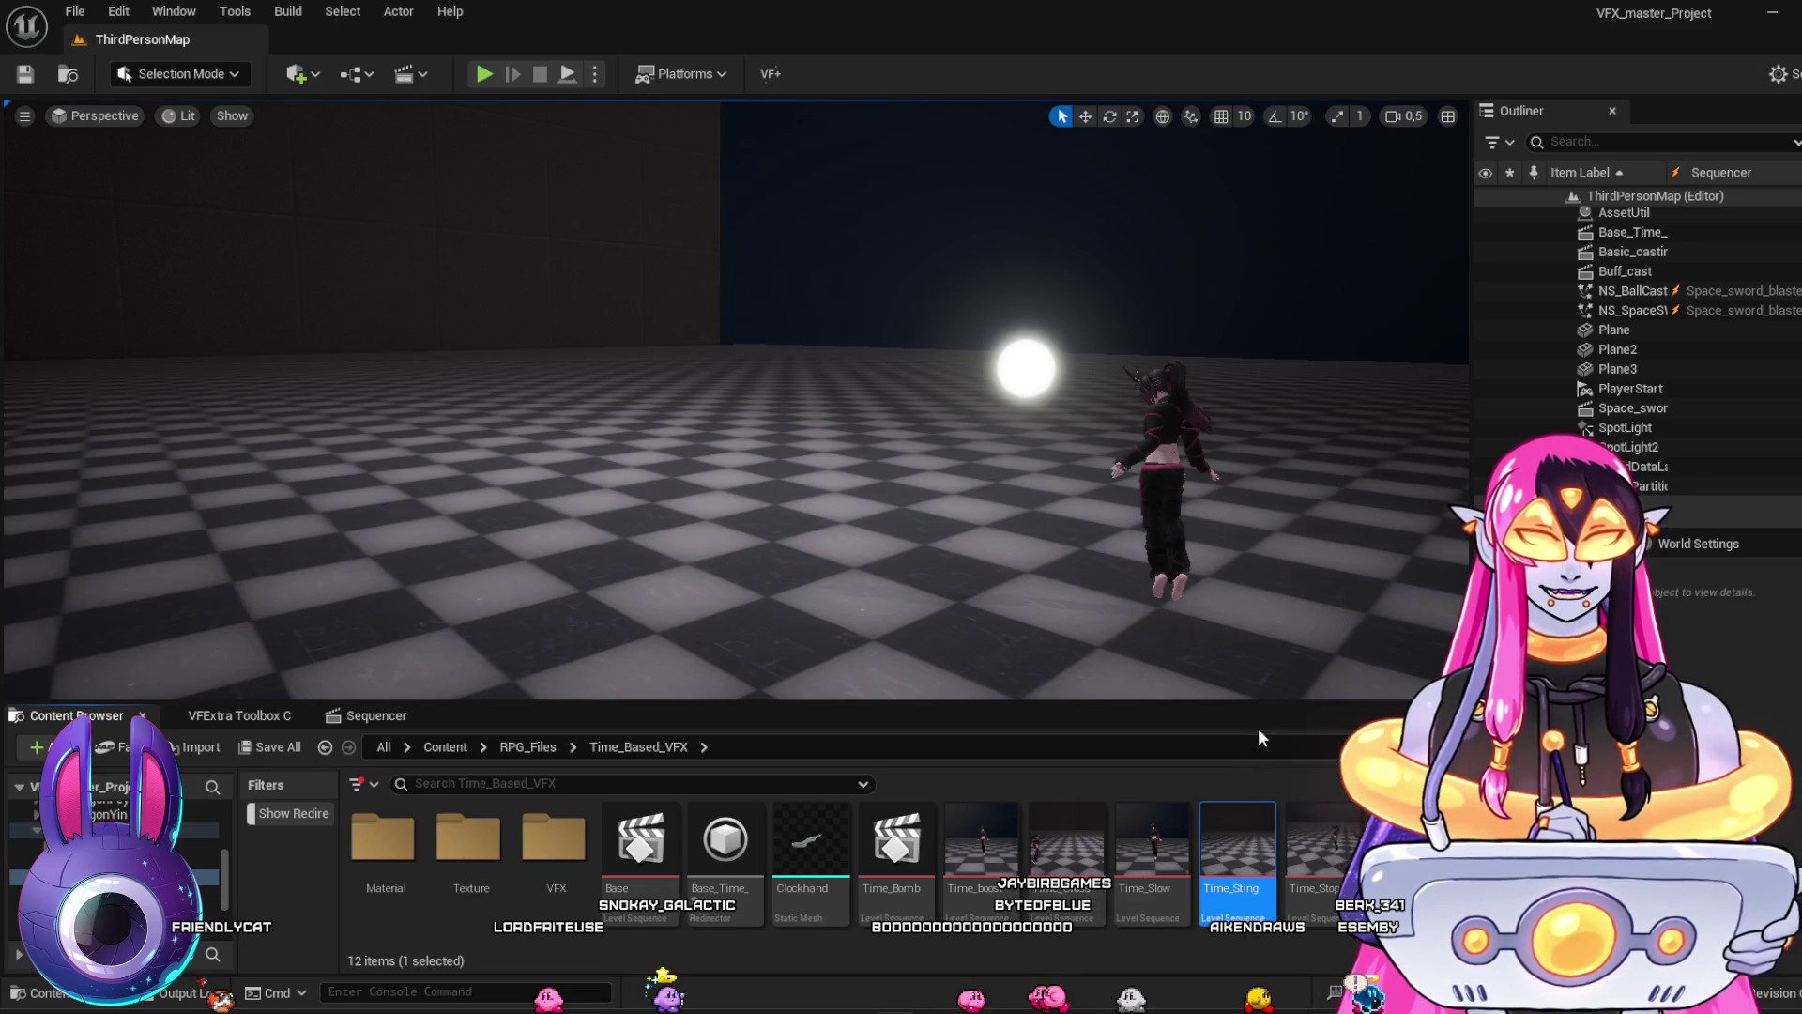
double_click(1236, 864)
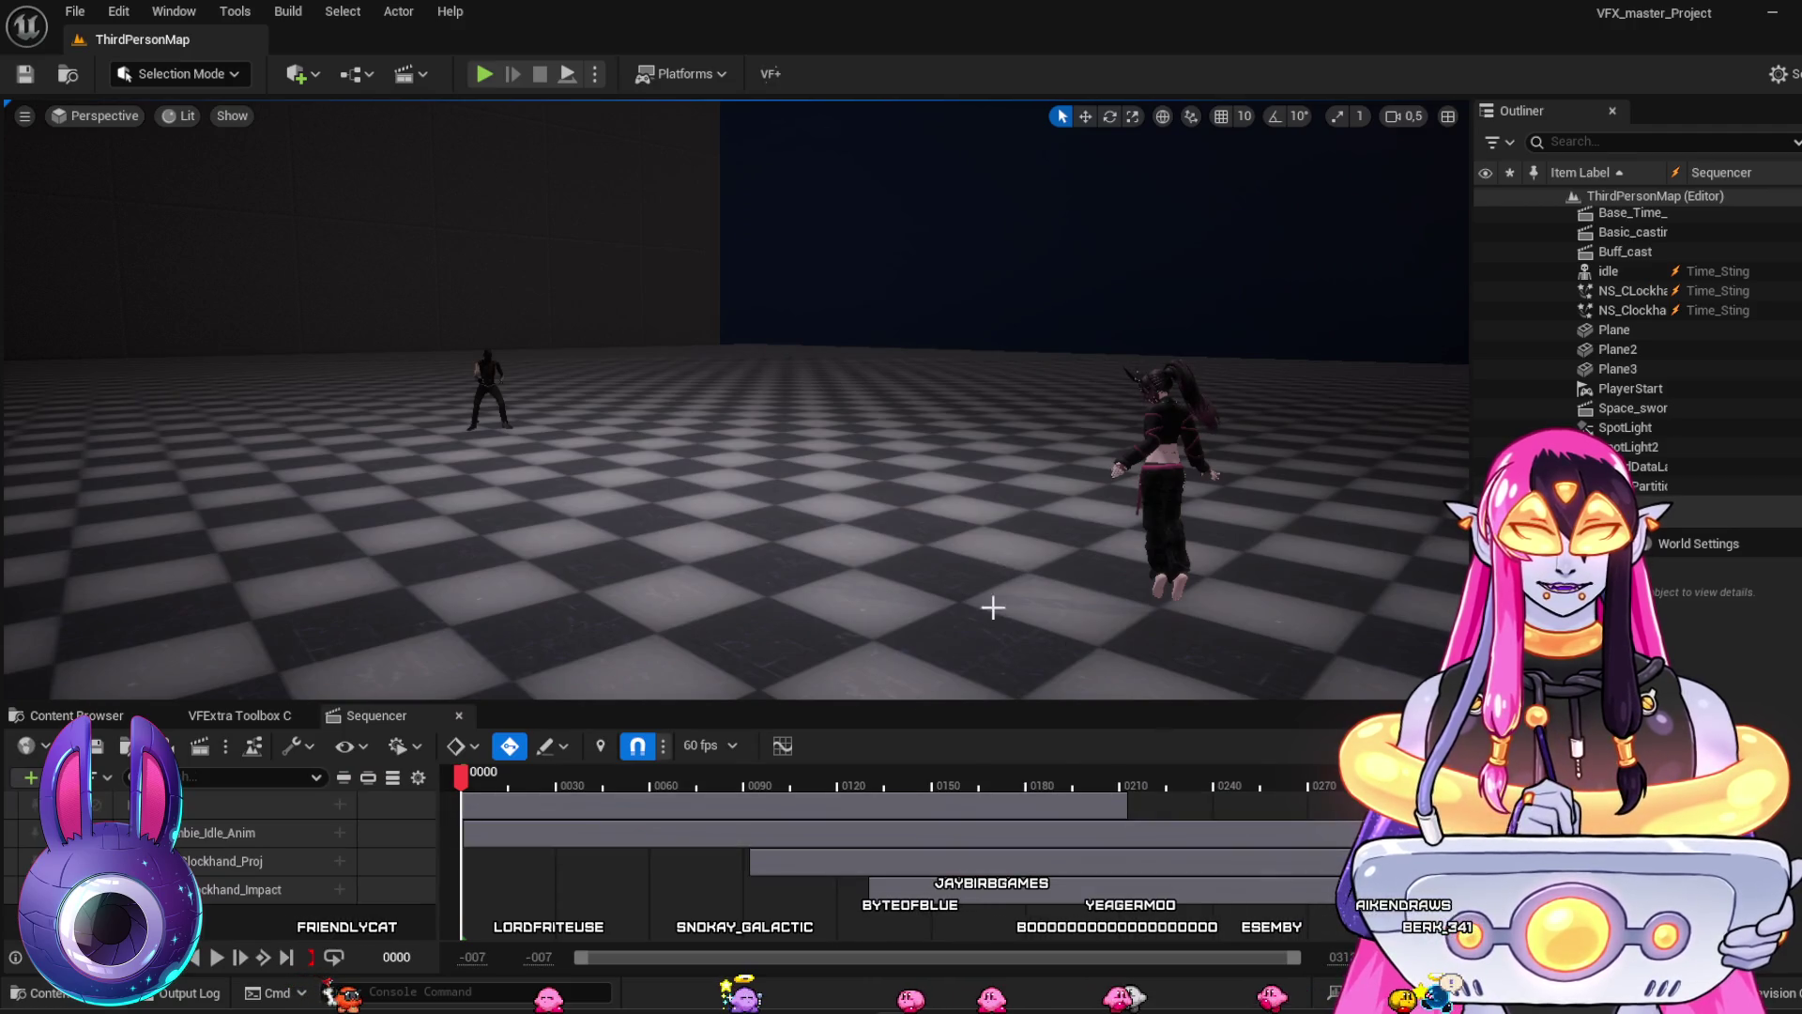
Play Time_Sting, scrub from frame 74 to 267, and replay from frame 52
key("space")
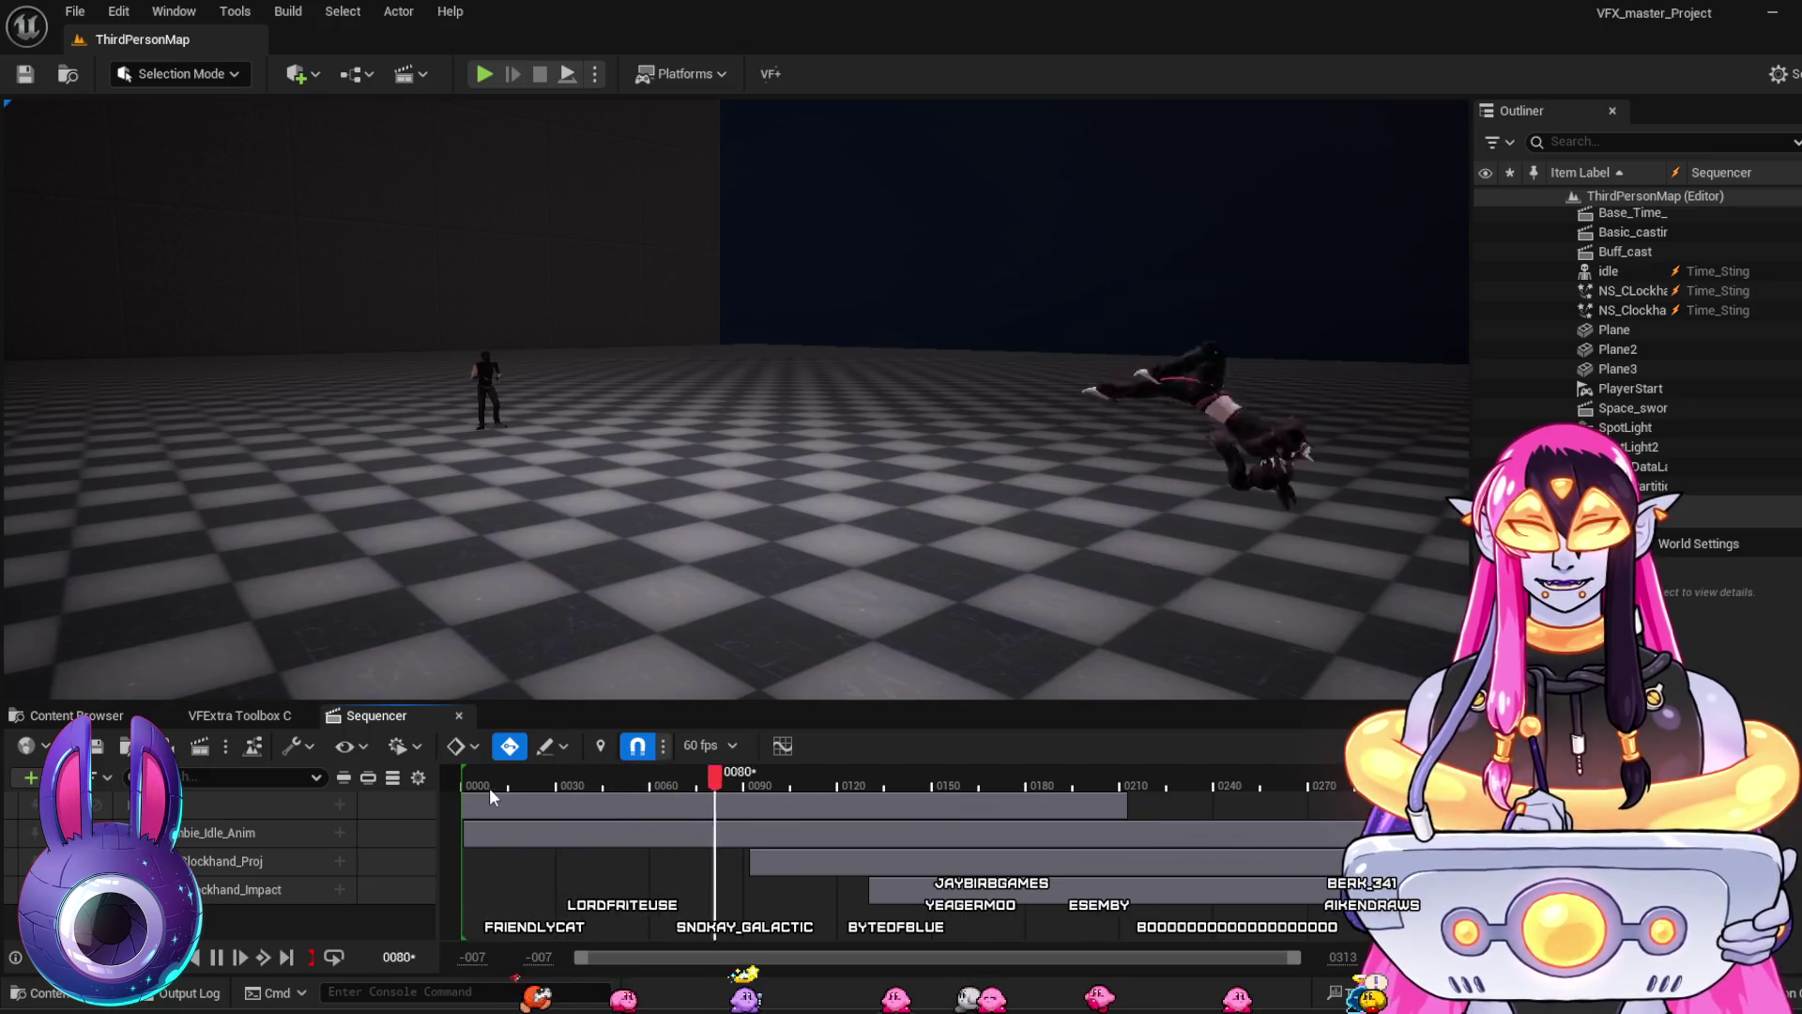
key("space")
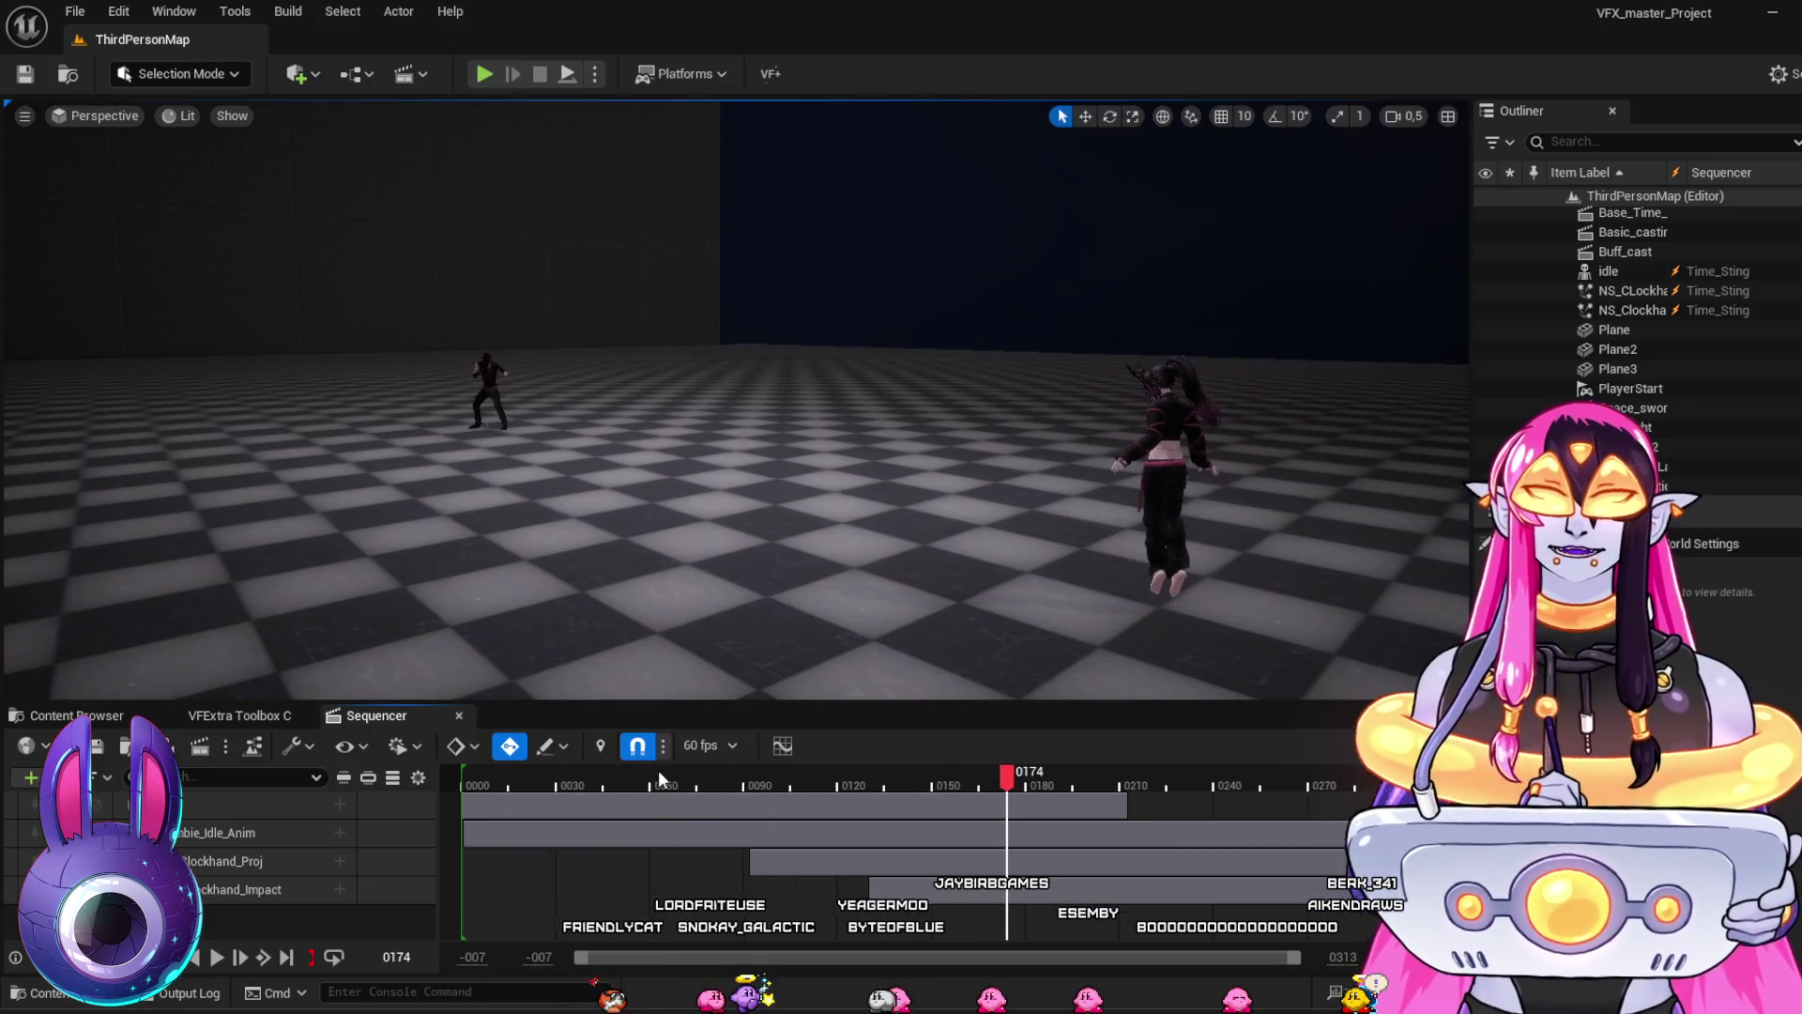
left_click(690, 784)
mouse_move(690, 783)
left_mouse_down()
mouse_move(1305, 807)
mouse_move(1084, 800)
mouse_move(1225, 799)
left_mouse_up()
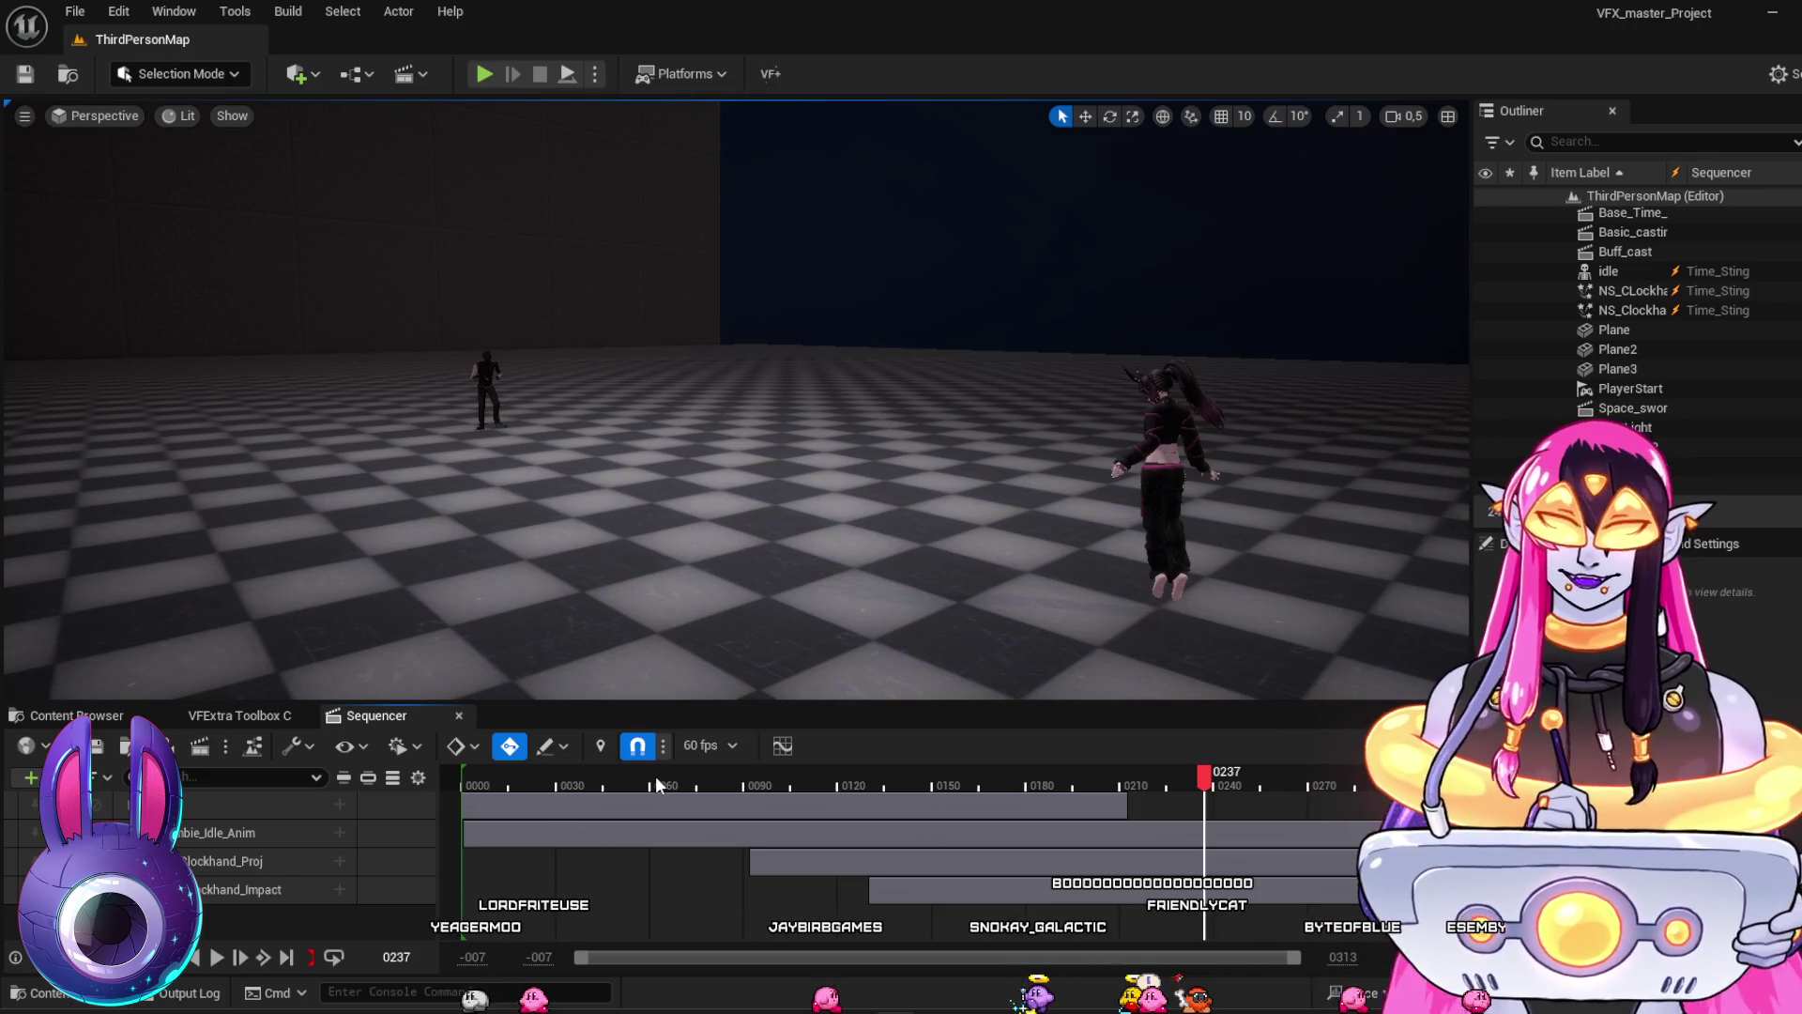
left_click(624, 784)
key("space")
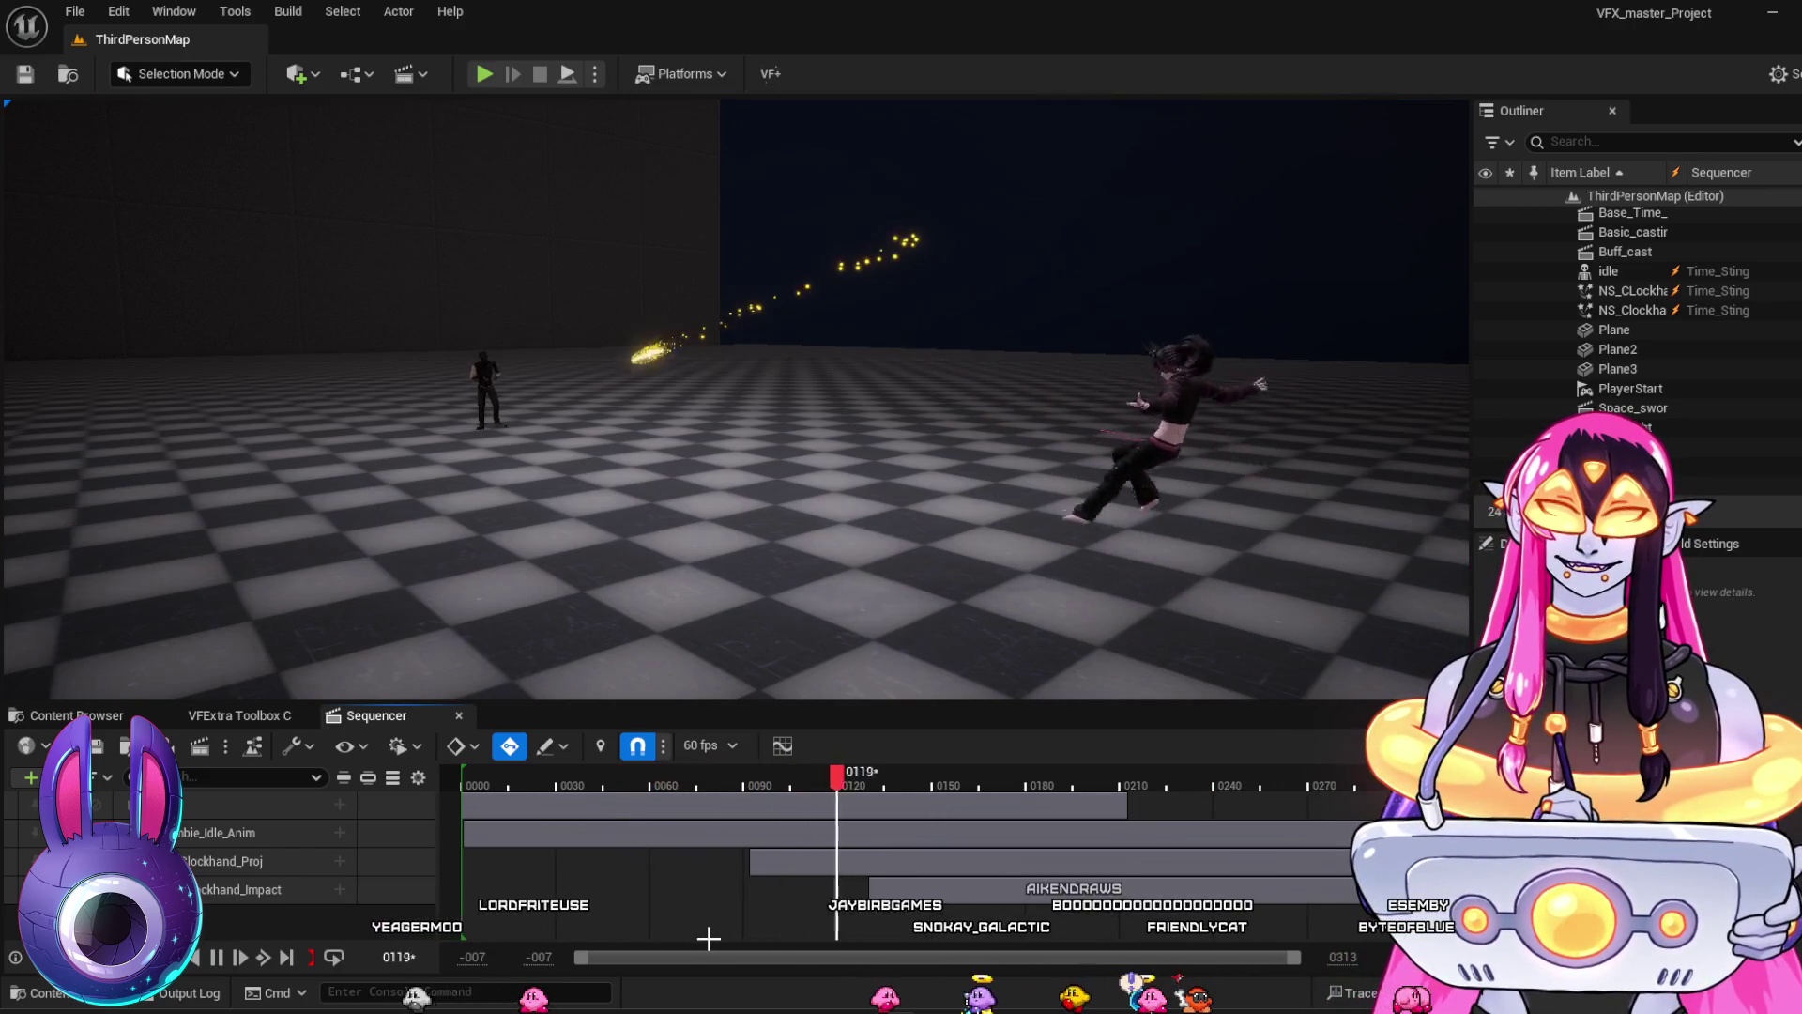
key("space")
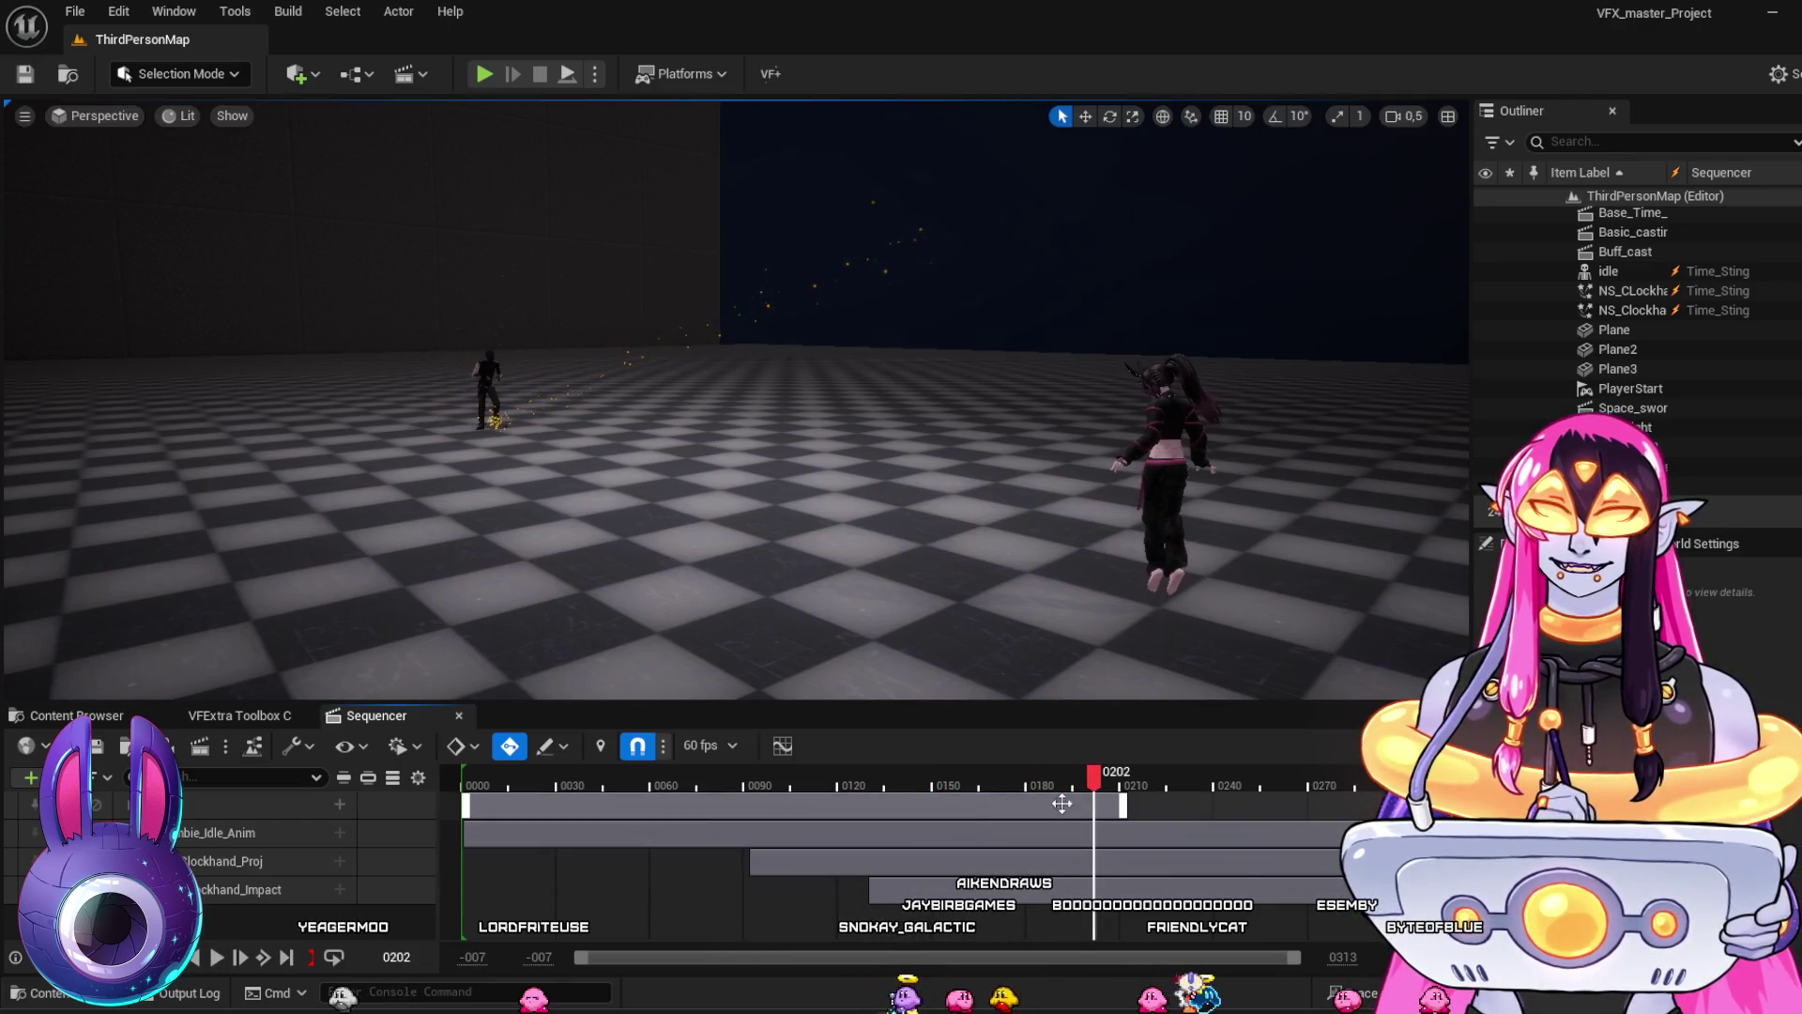
Replay Time_Sting from frames 100, 62 and 75, then open the Time_Cross sequence
left_click_drag(1004, 774, 773, 774)
key("space")
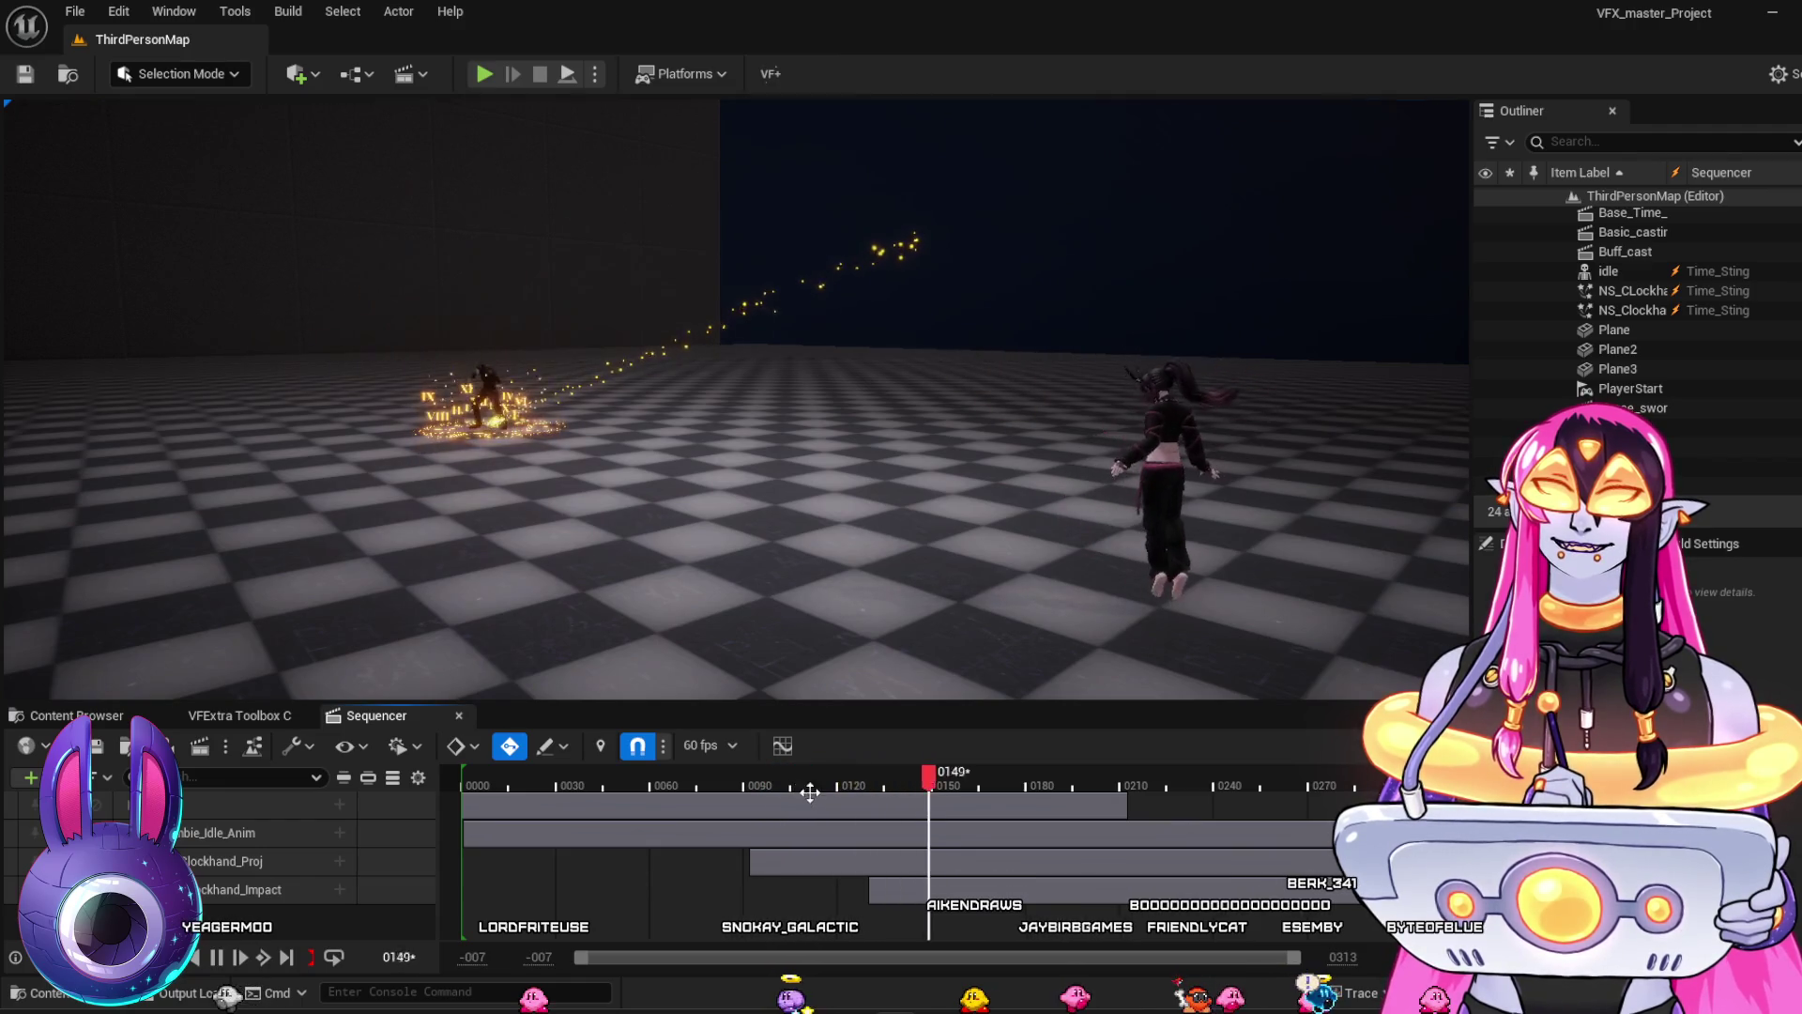
left_click(660, 779)
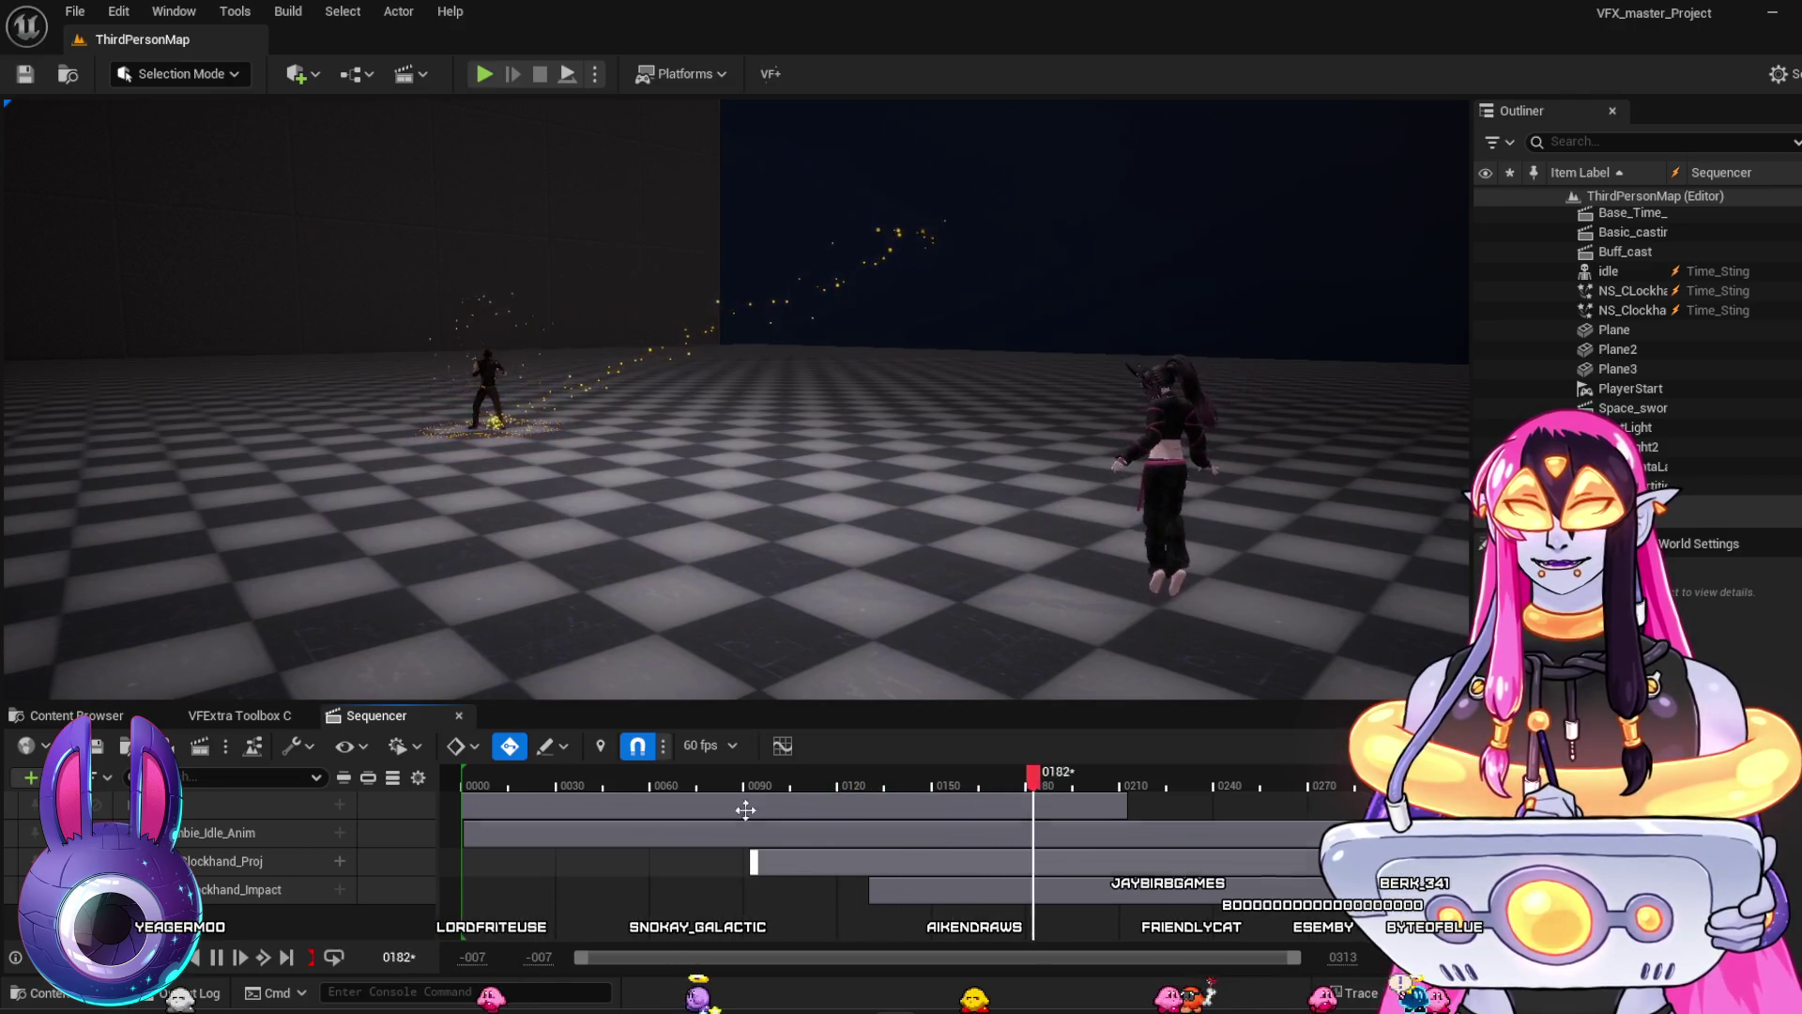
left_click(695, 773)
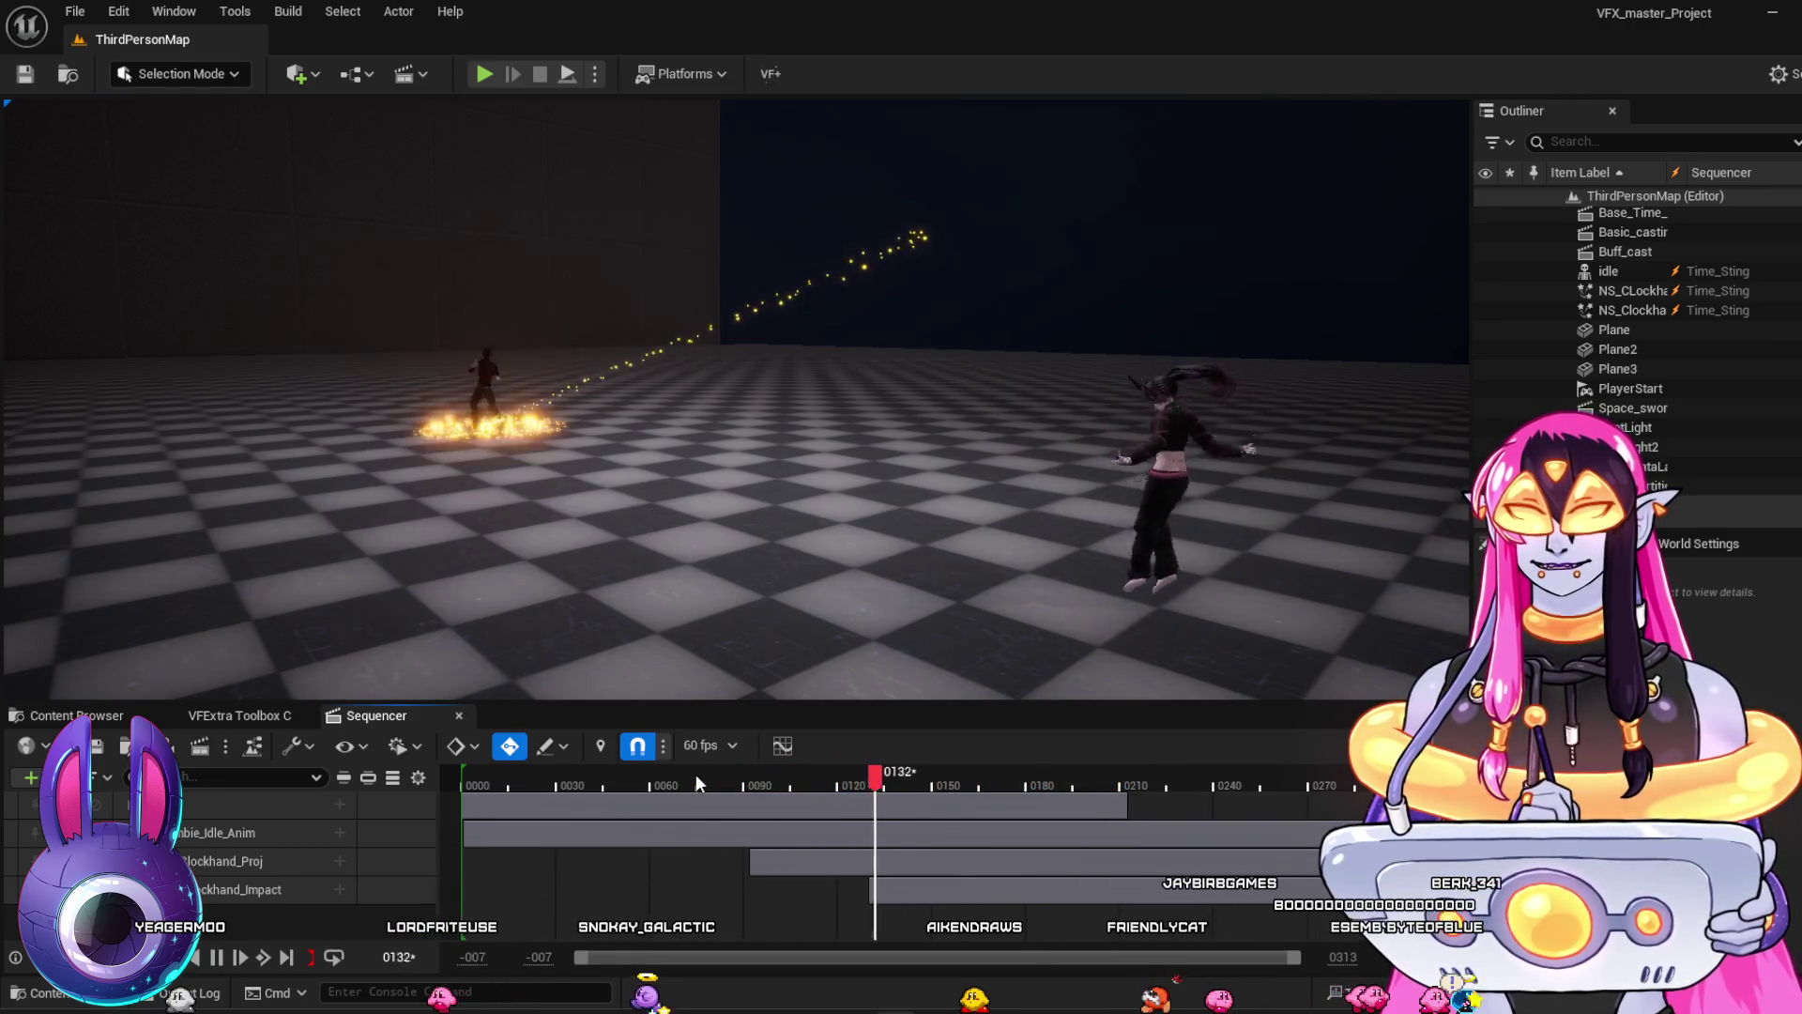
left_click(695, 773)
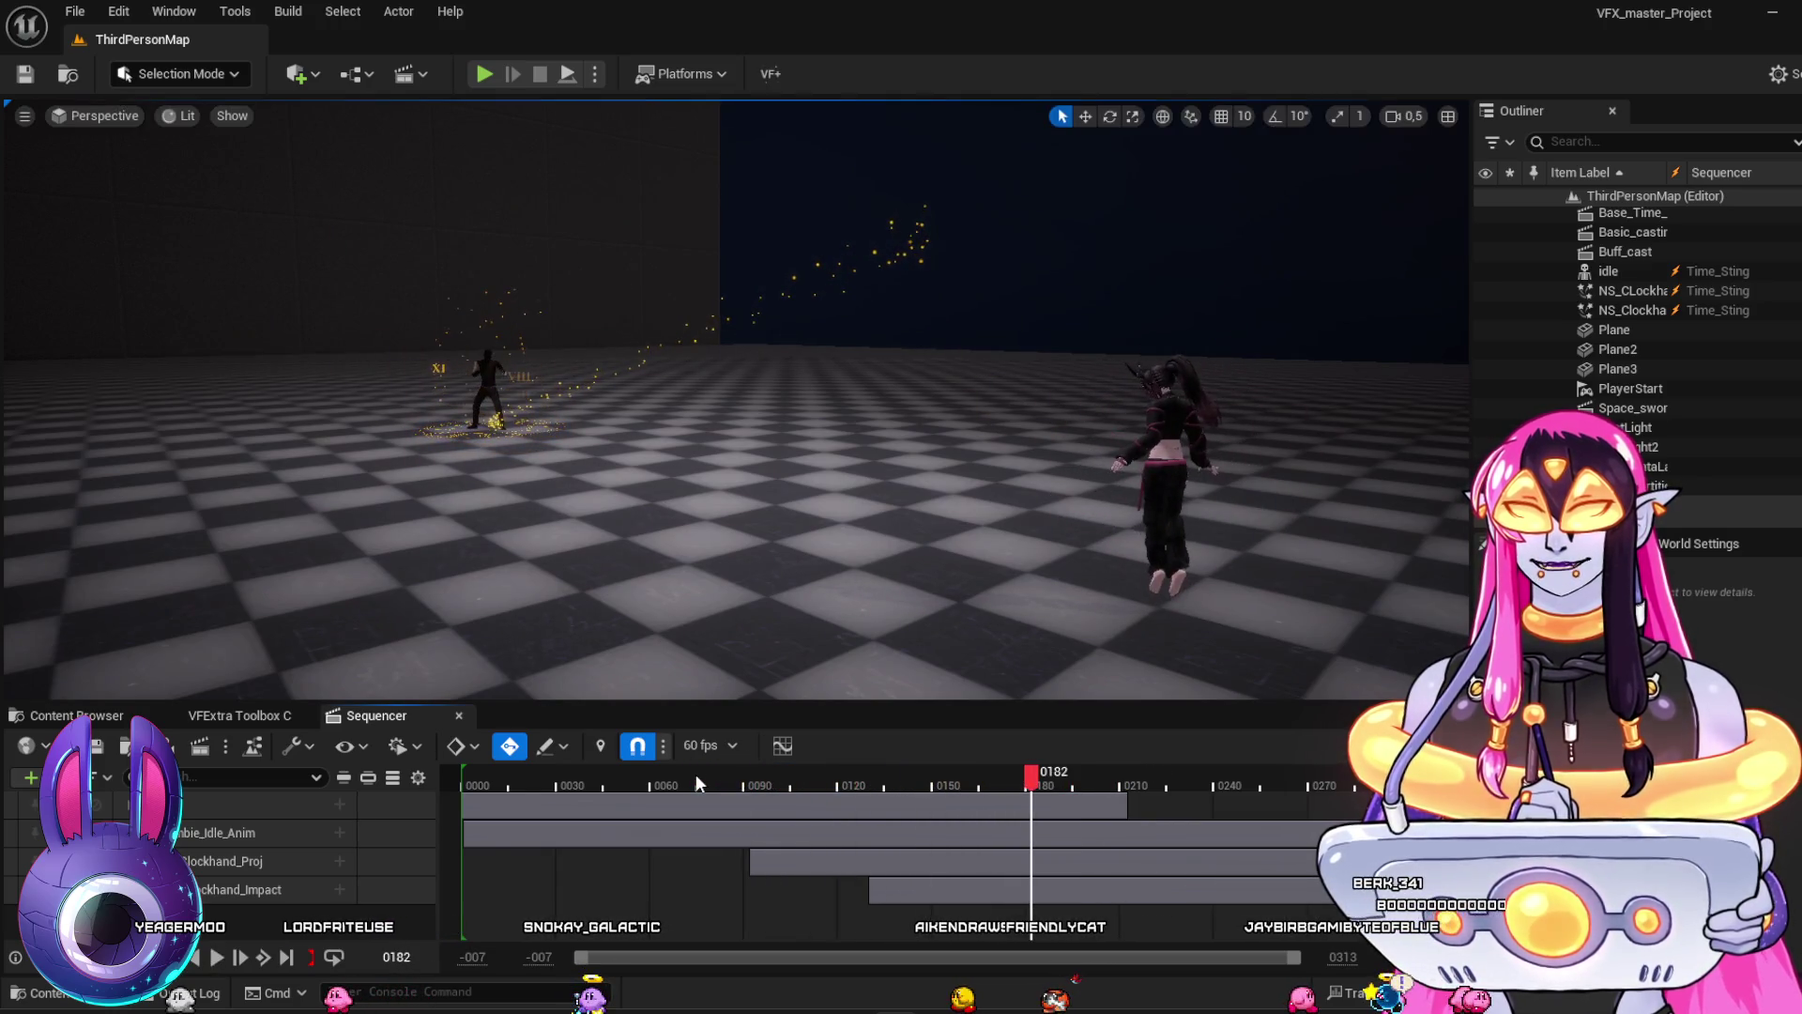
left_click(696, 773)
key("space")
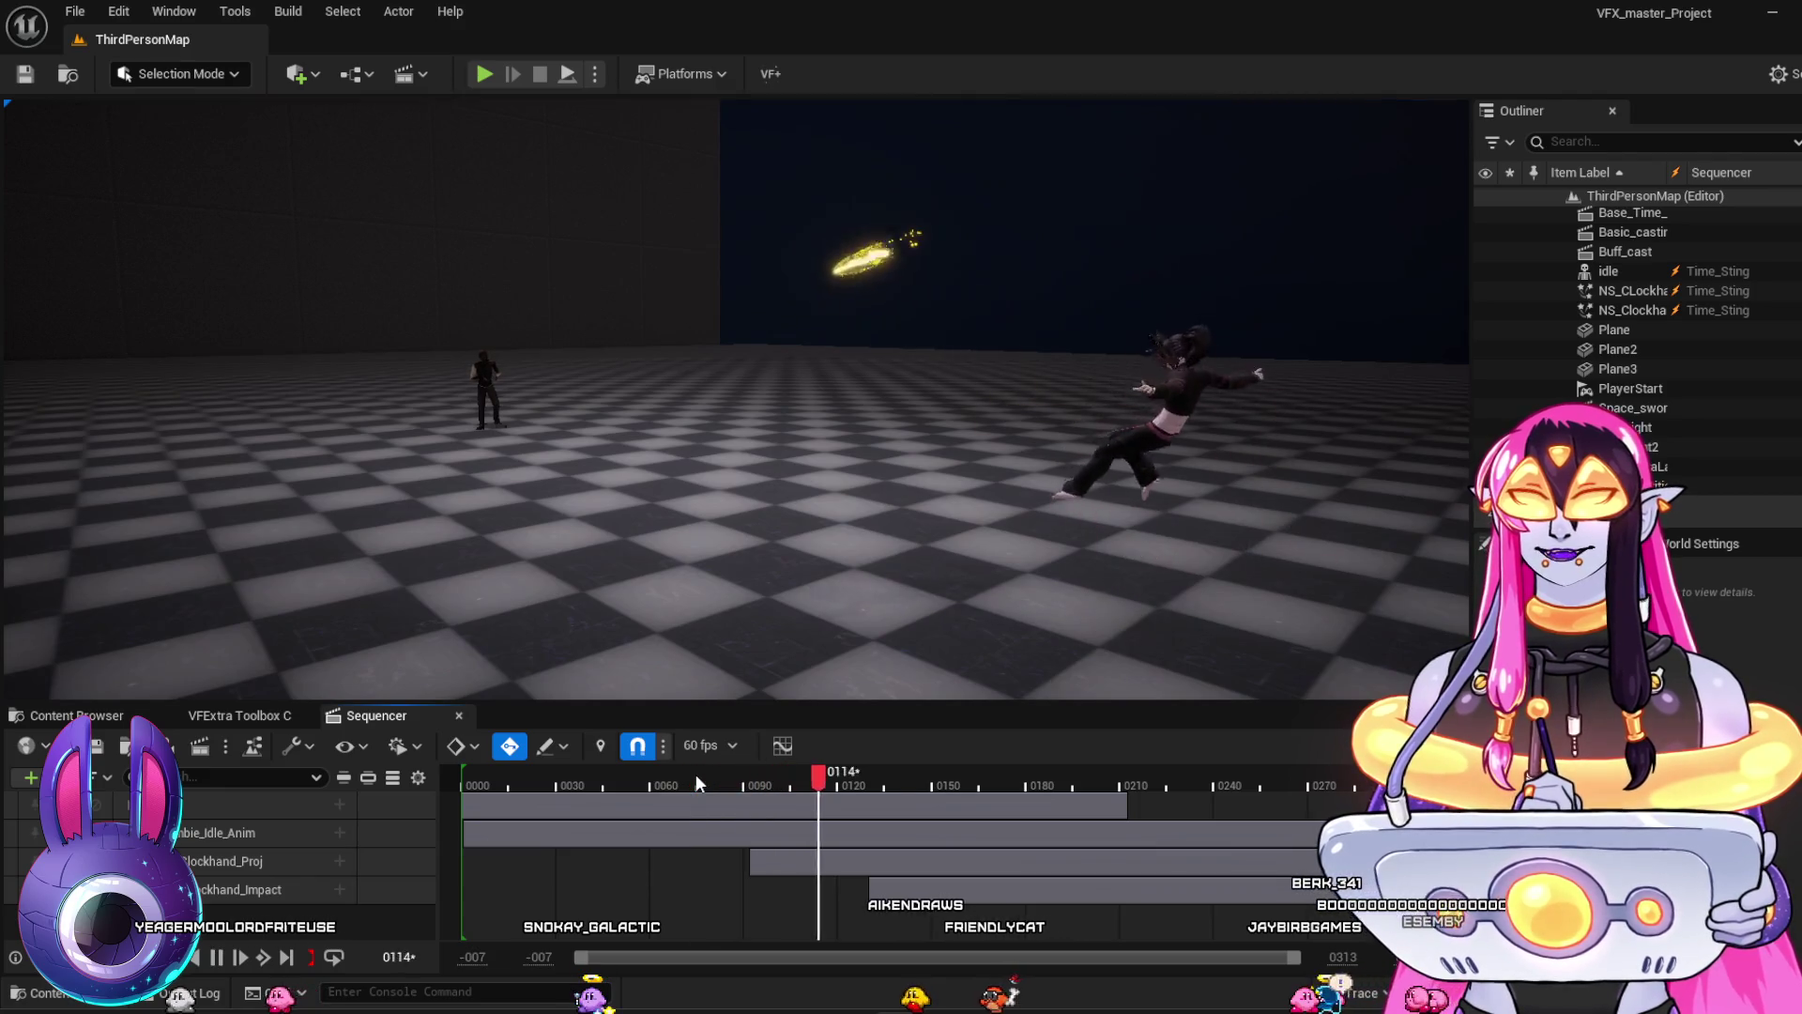
left_click(696, 773)
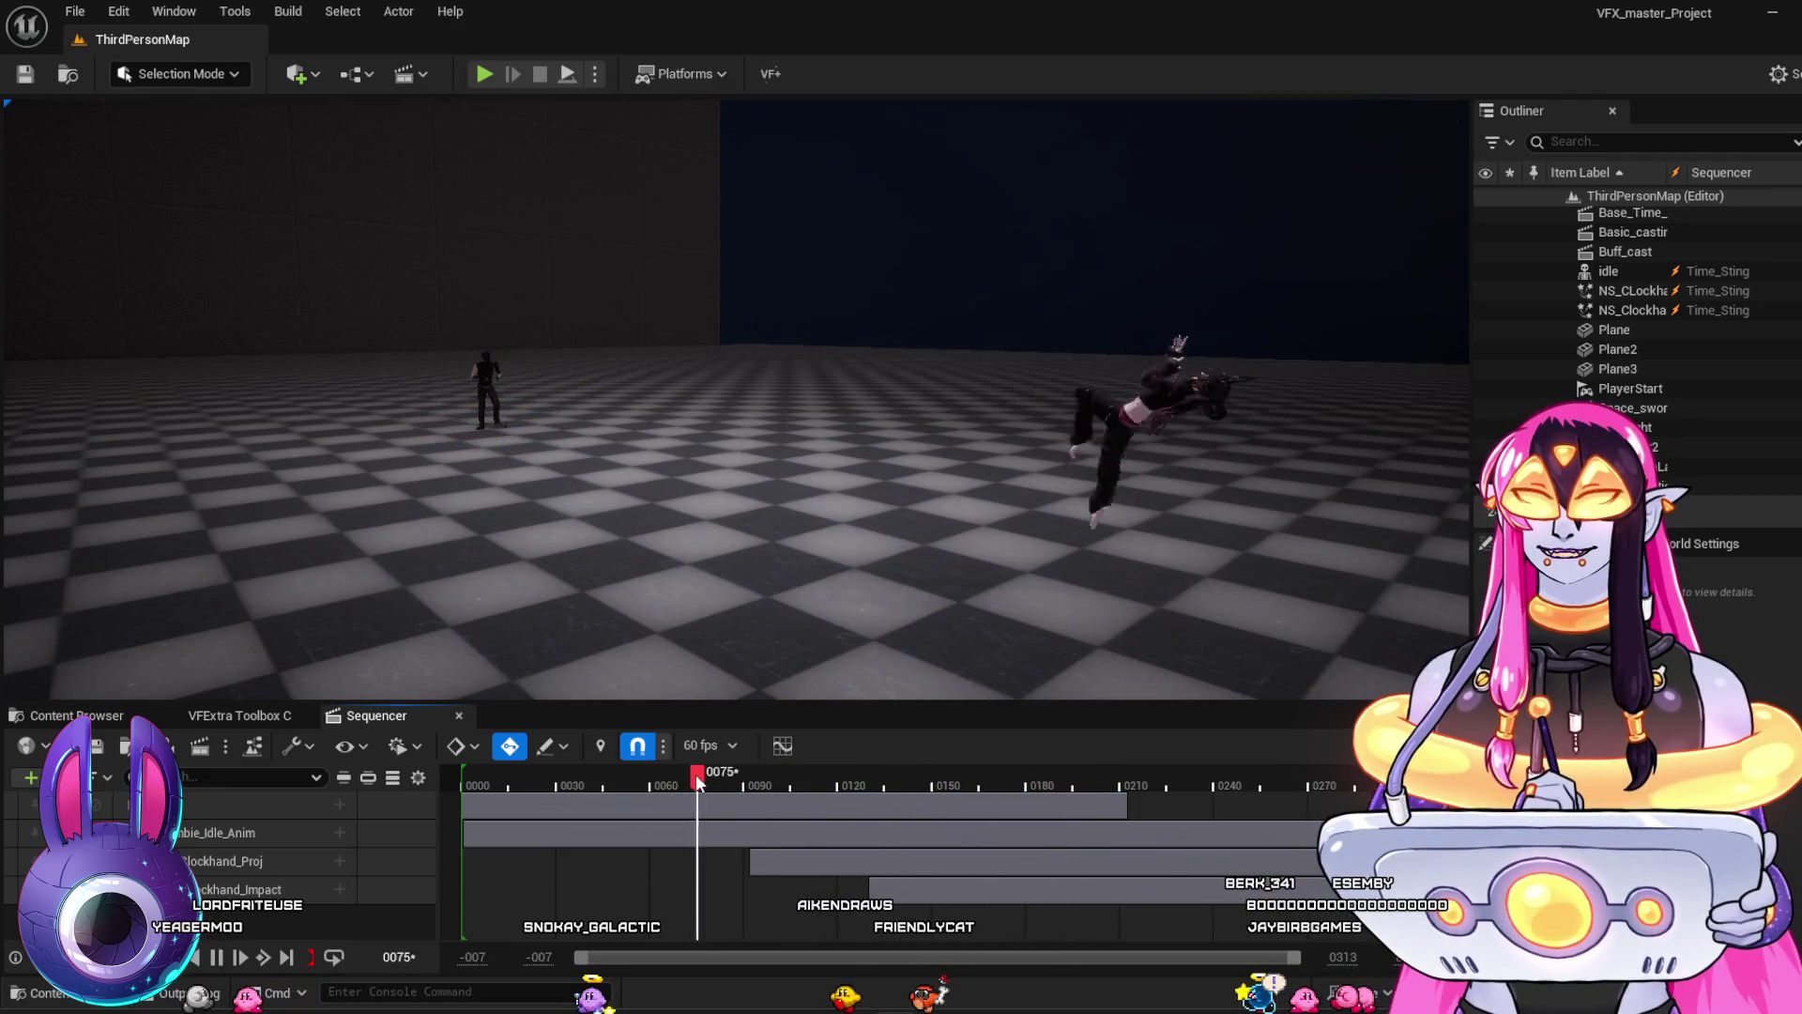
double_click(791, 799)
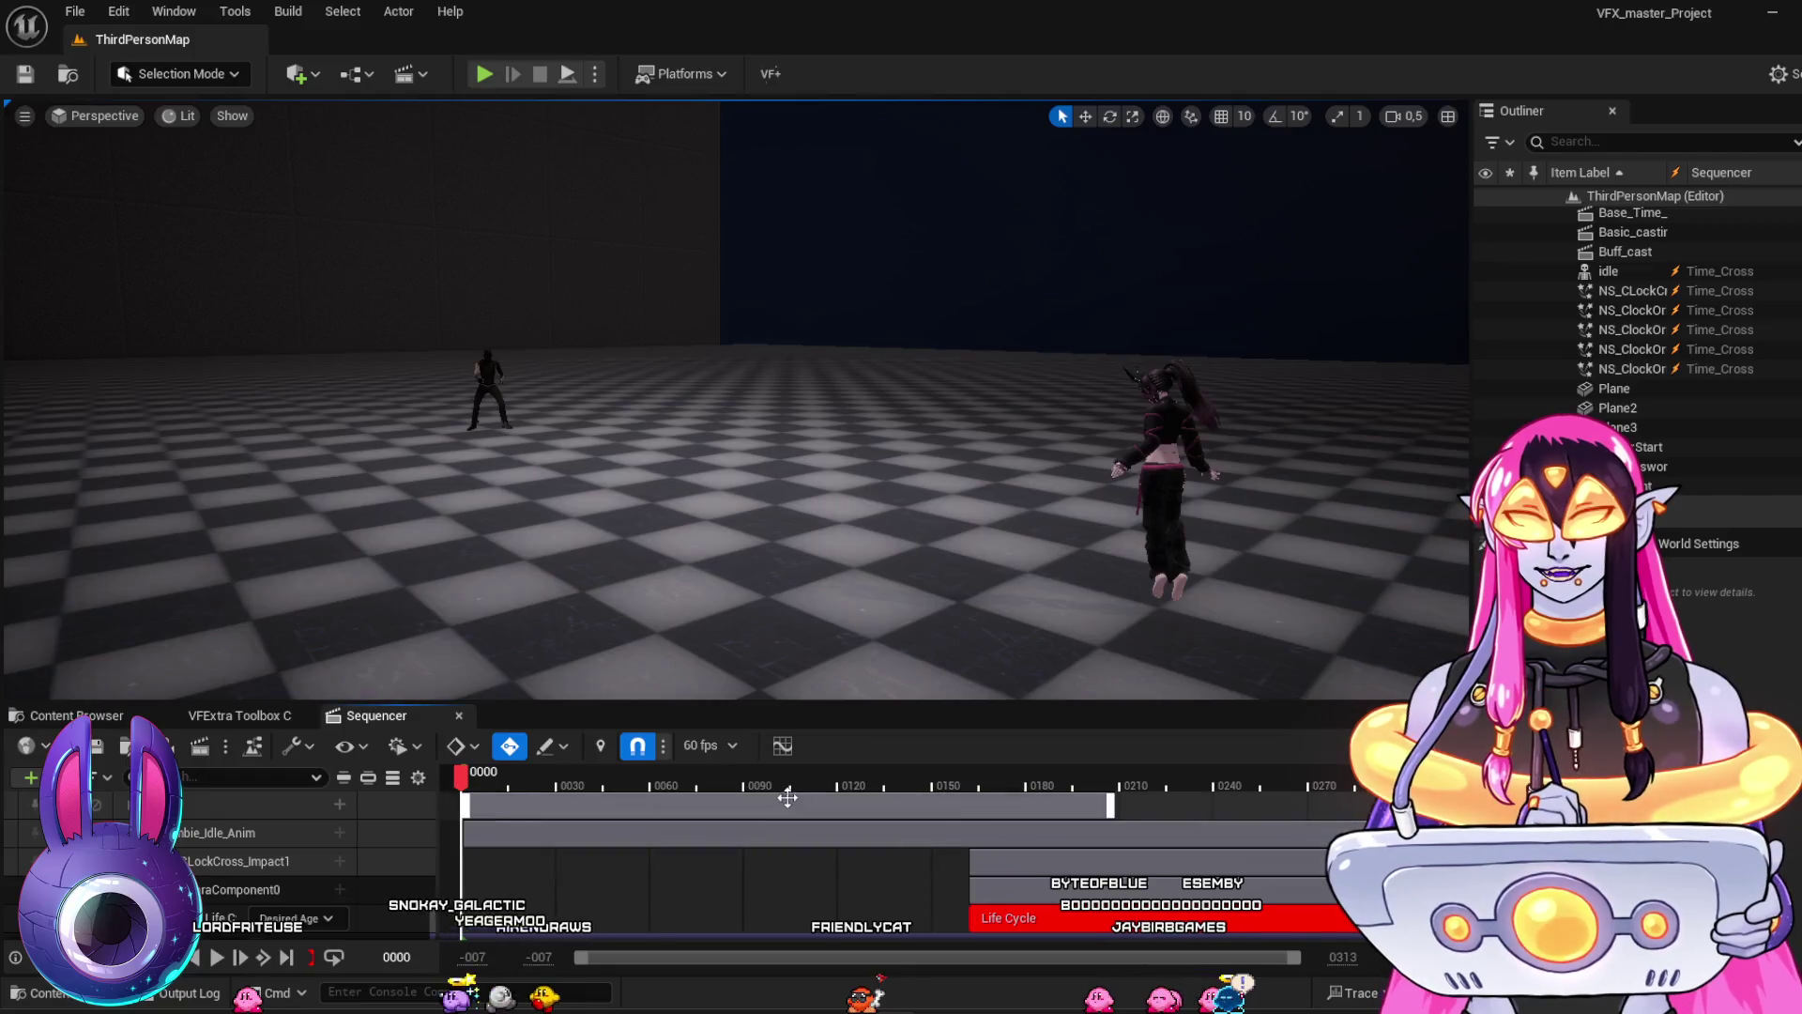
Scrub Time_Cross to frames 70 and 243, then settle on frame 154 showing golden orbs
mouse_move(796, 788)
left_mouse_down()
mouse_move(681, 779)
mouse_move(940, 798)
left_mouse_up()
left_click_drag(1104, 826, 1232, 828)
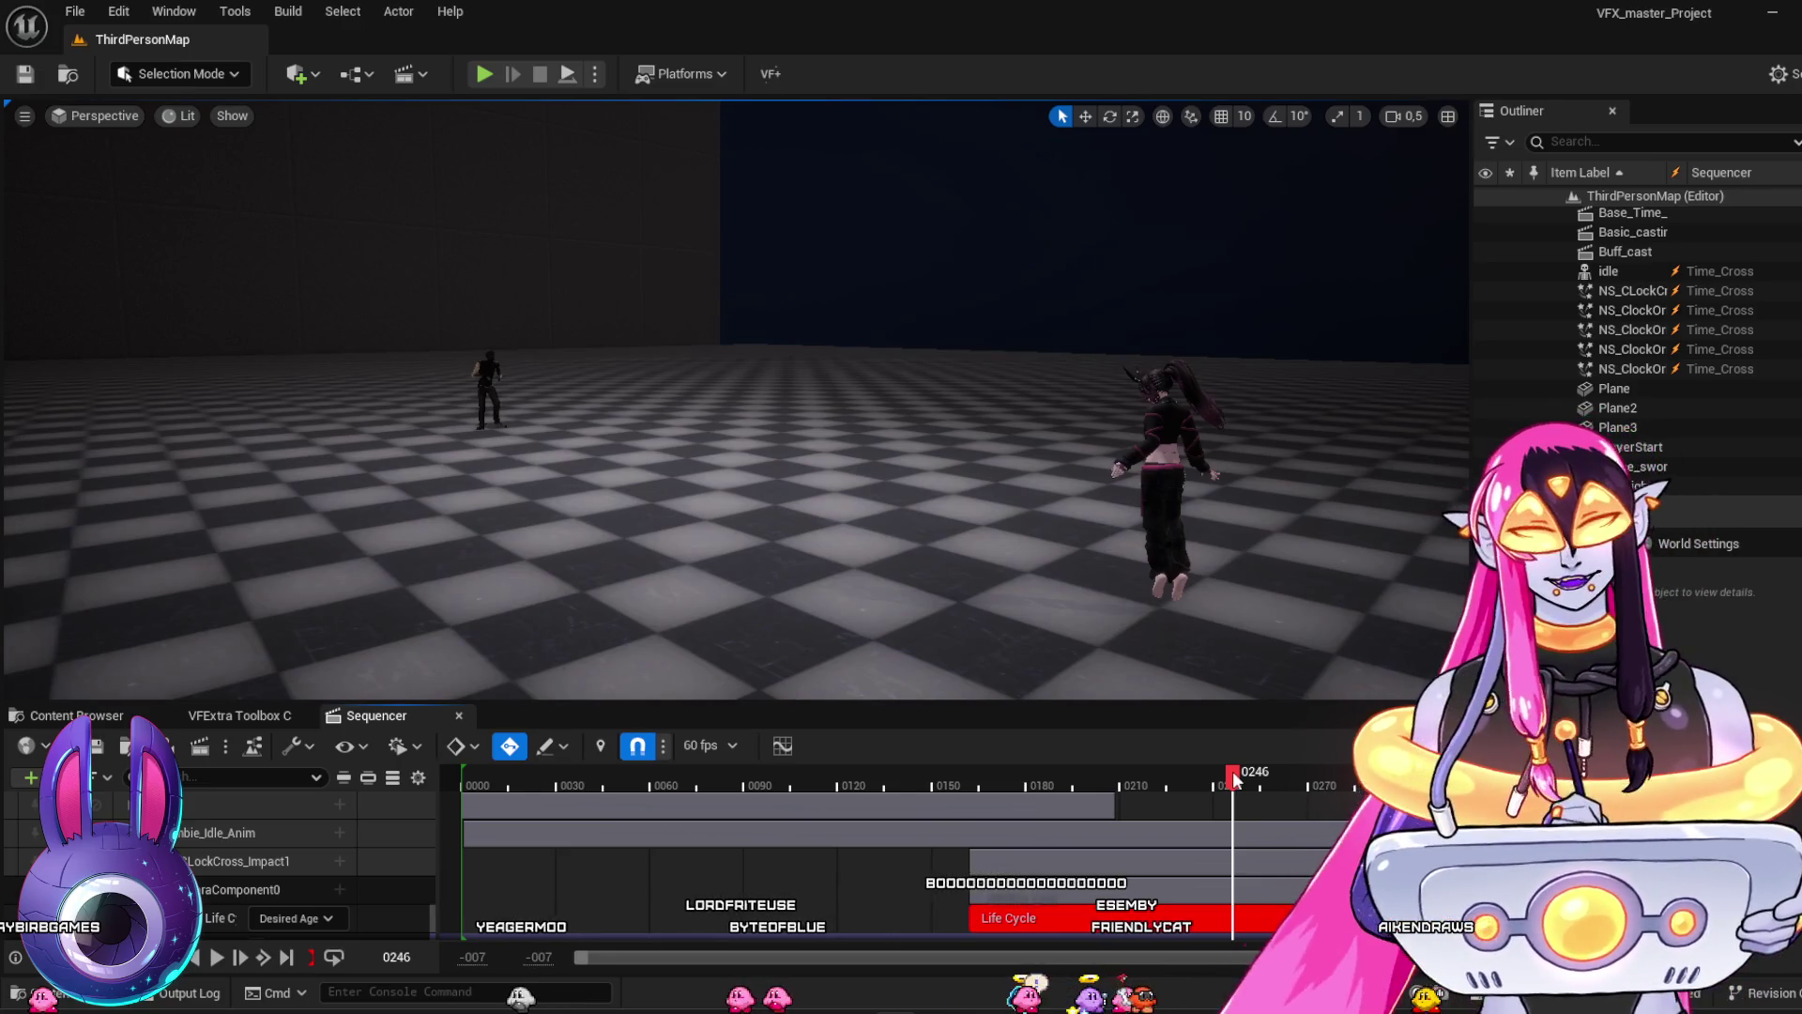
left_click(948, 782)
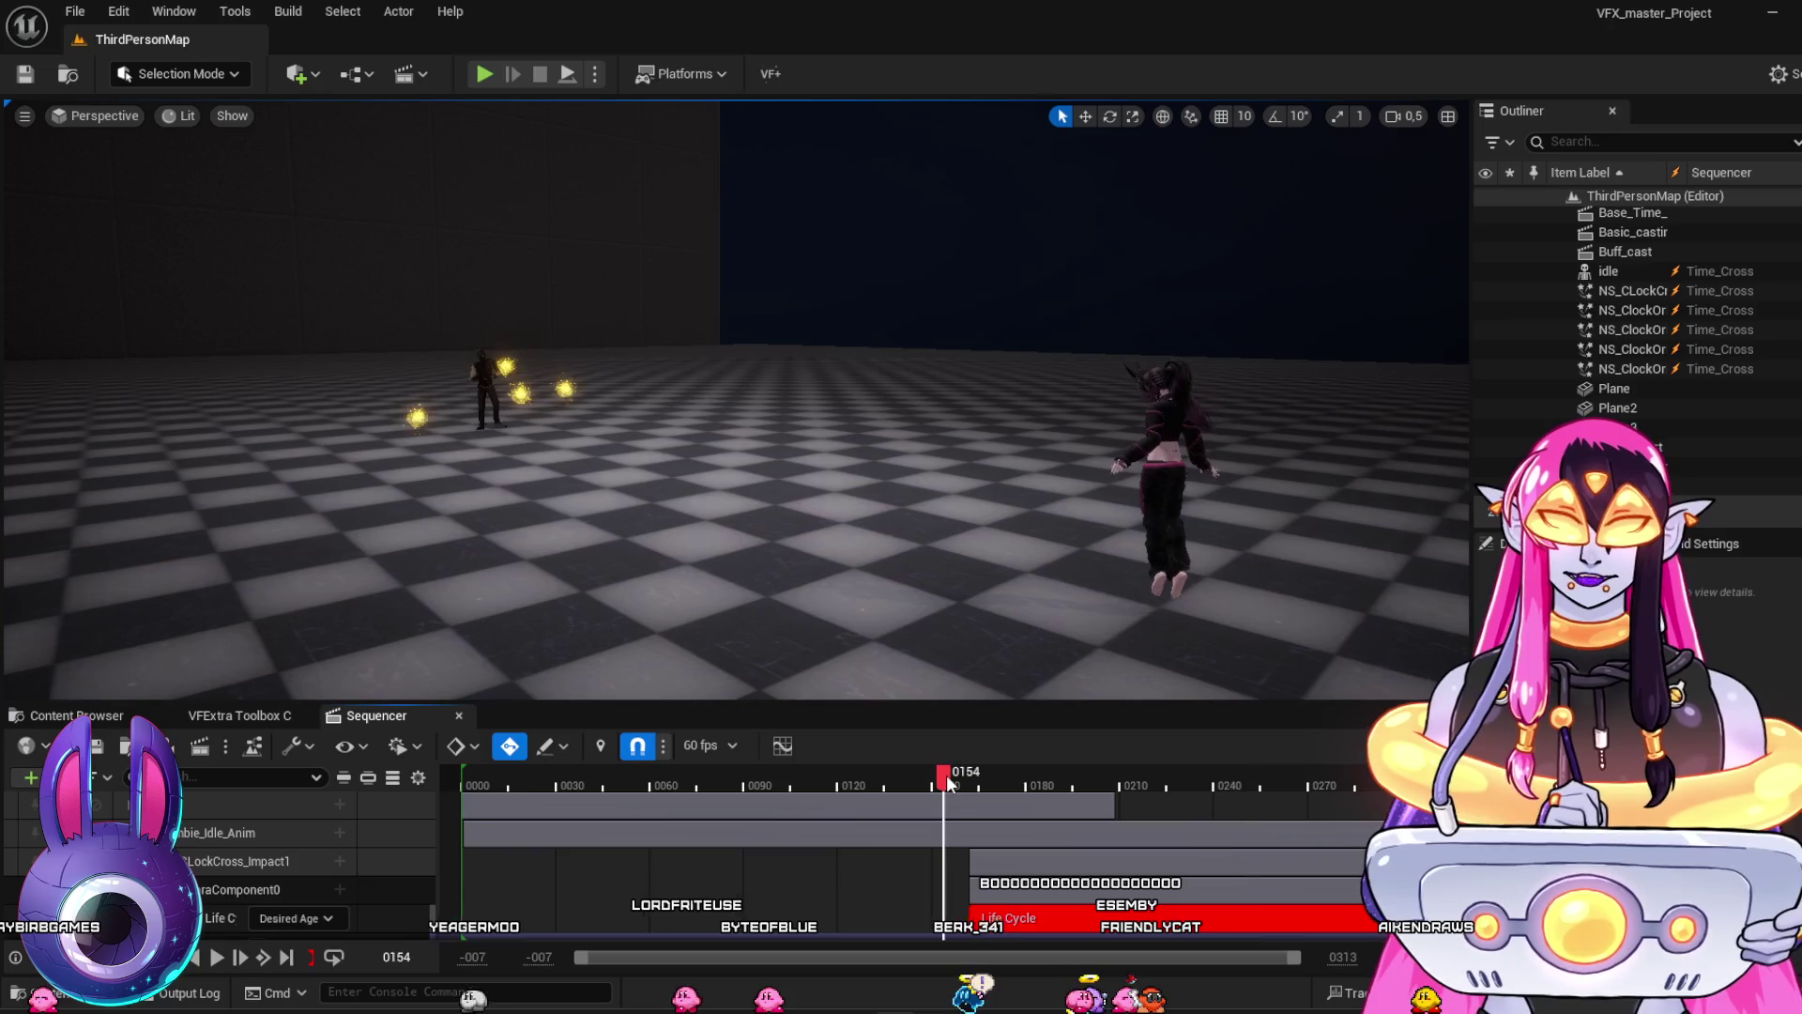
Rewind Time_Cross to frame 58, play it briefly, then inspect frame 172 and return to 58
left_click_drag(948, 782, 645, 730)
key("space")
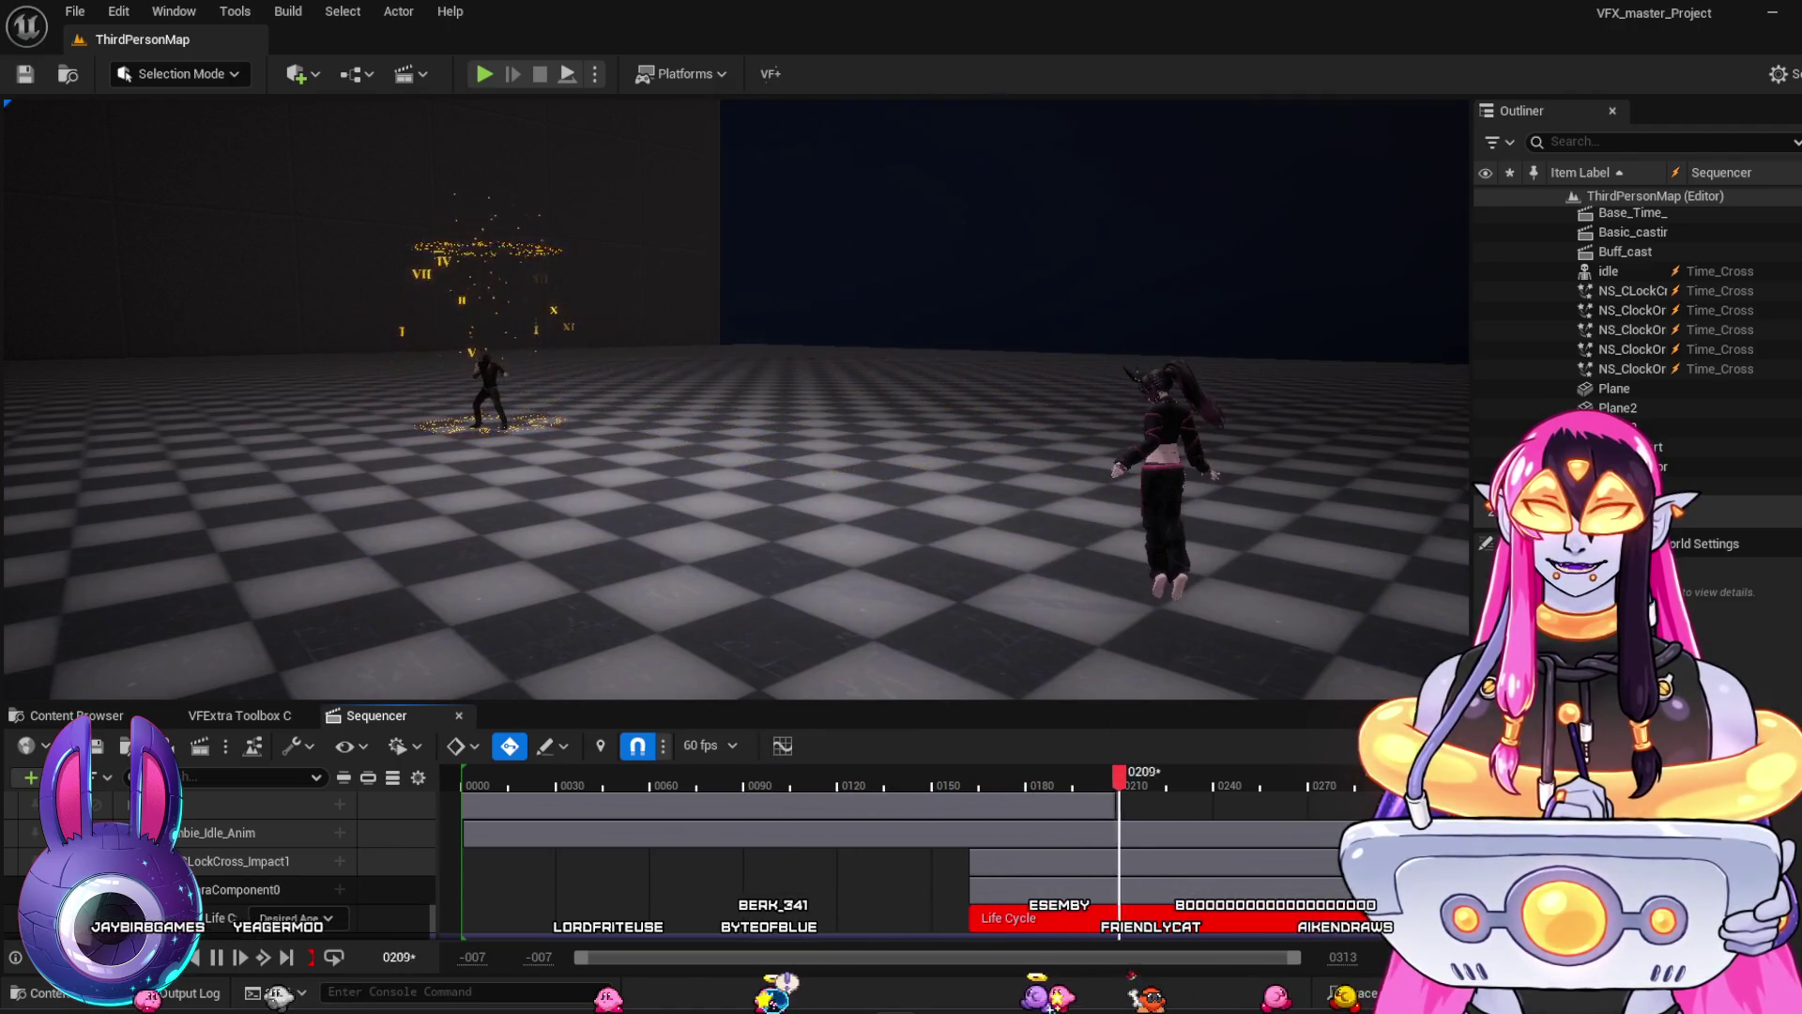
key("space")
left_click_drag(1057, 783, 1001, 775)
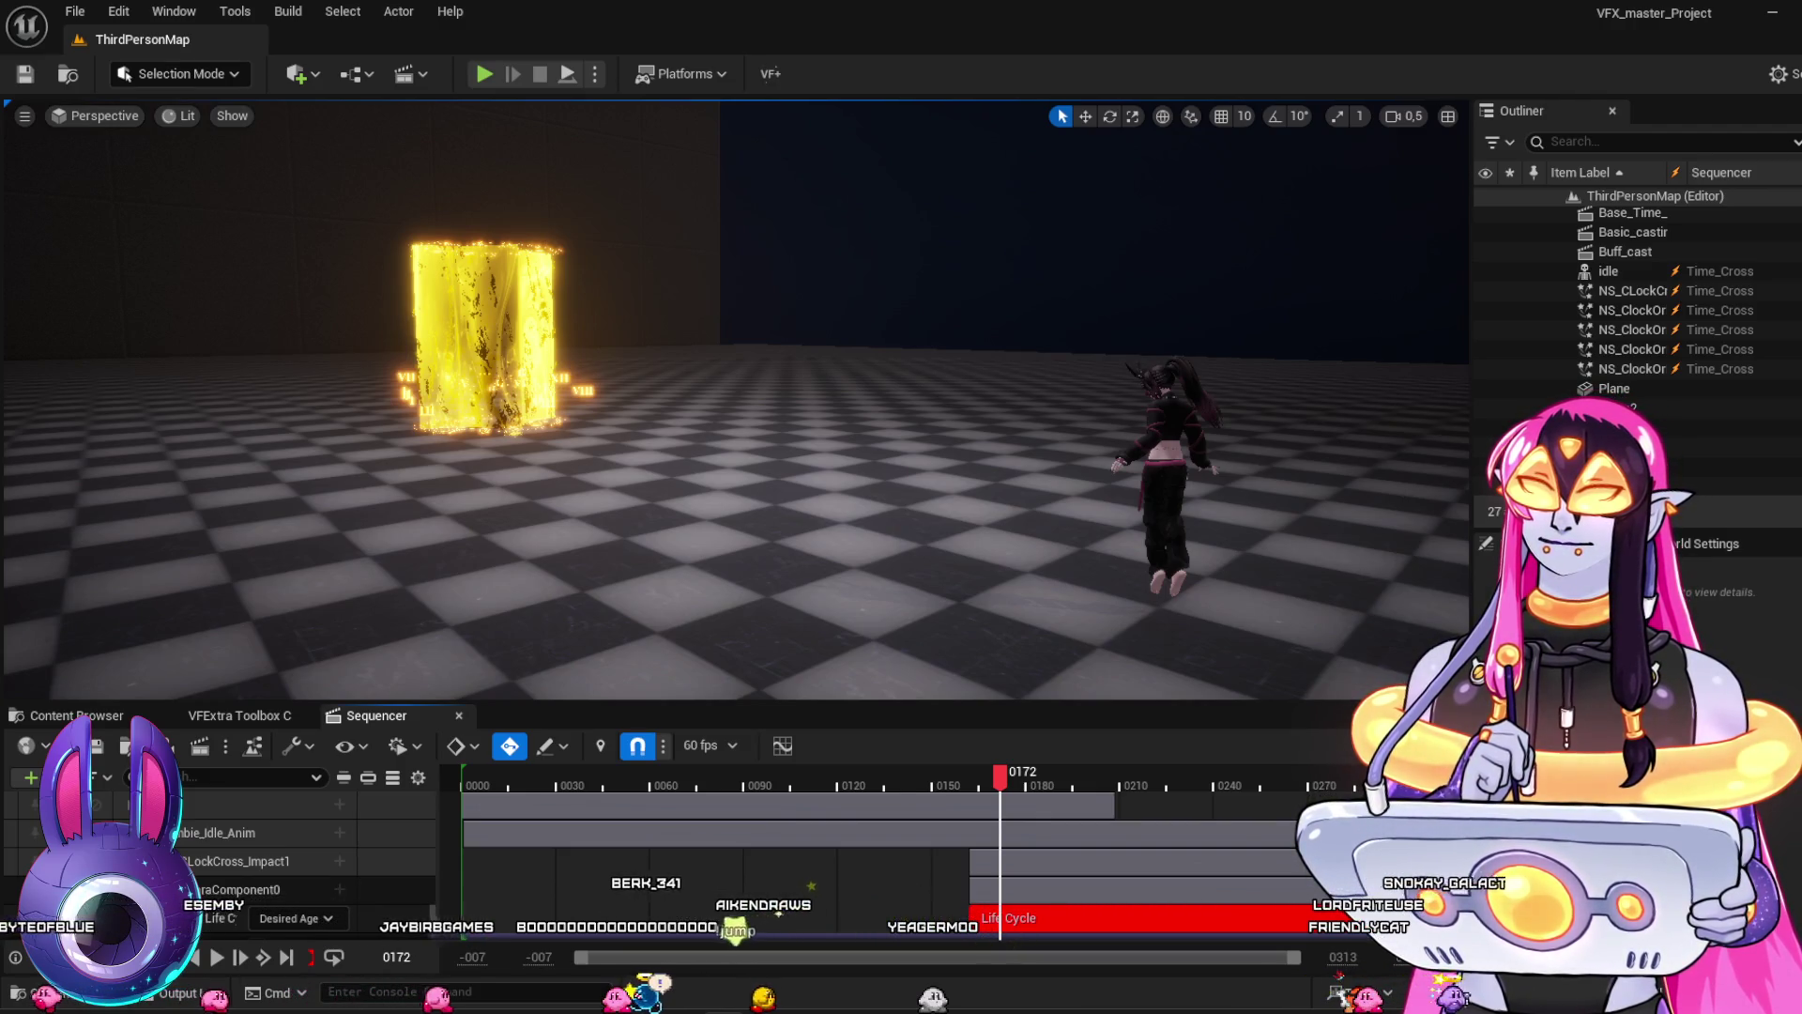
left_click_drag(764, 776, 640, 768)
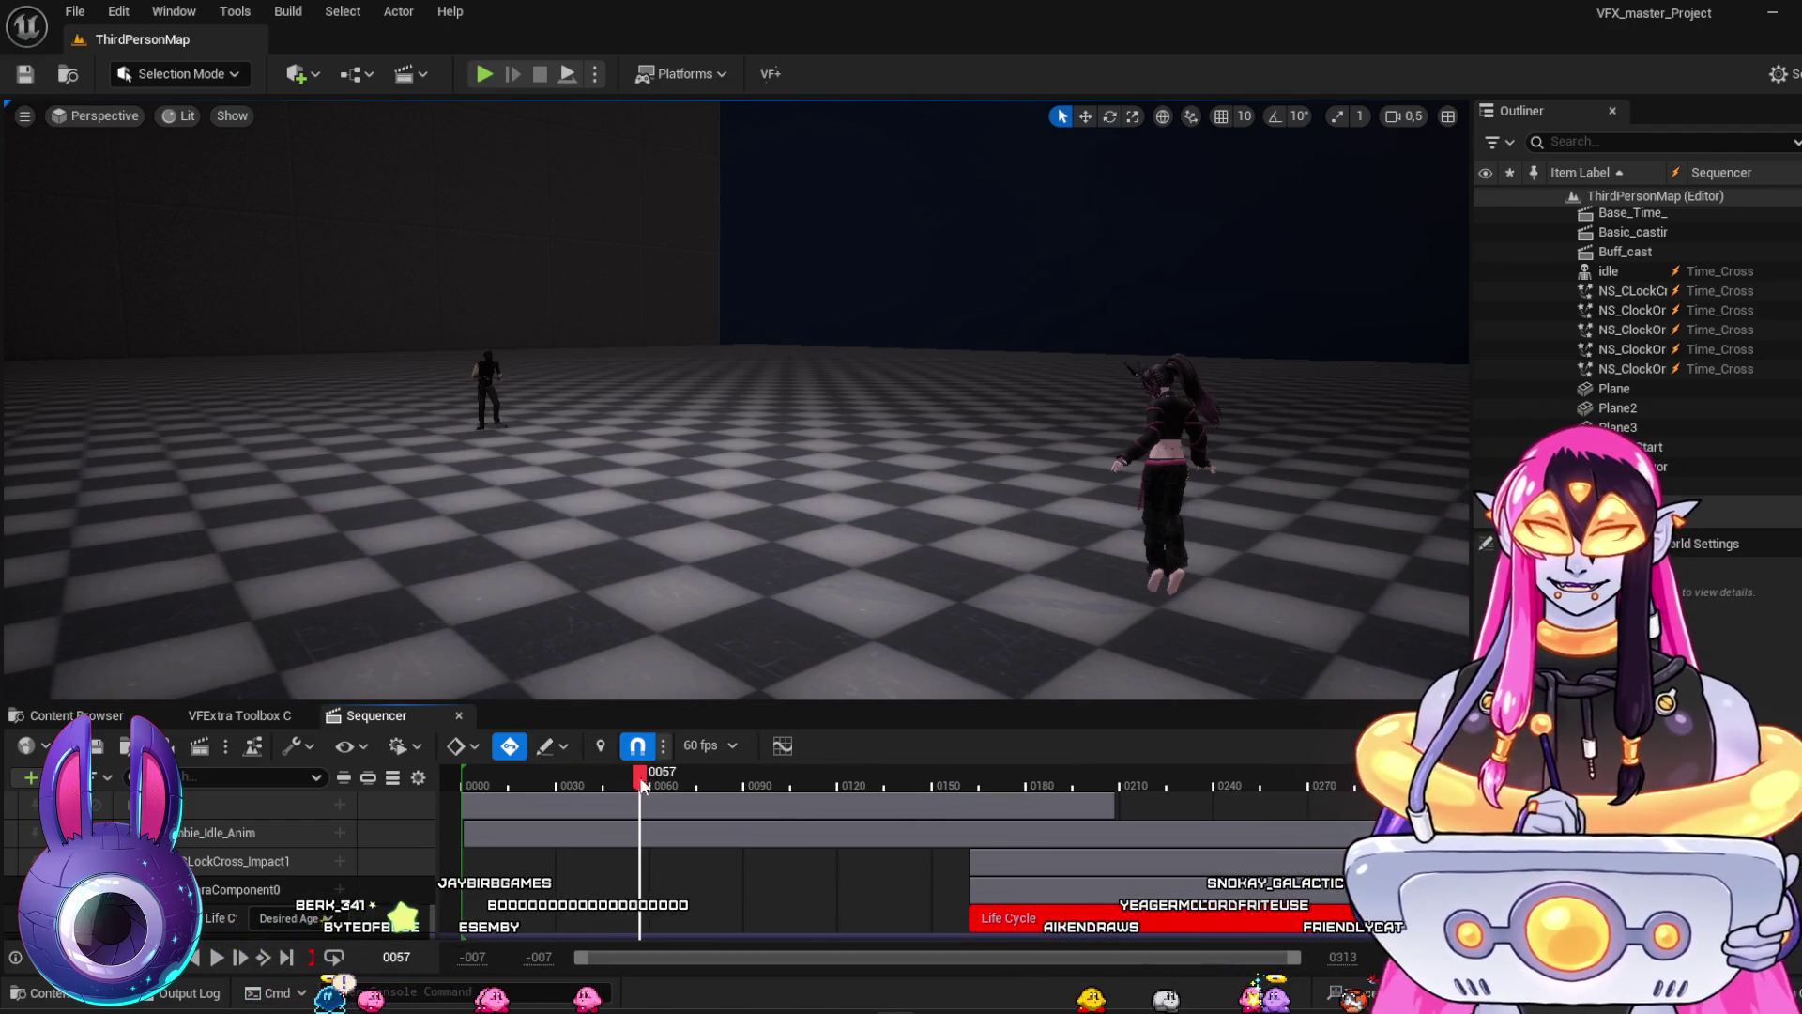
Replay Time_Cross from frame 76 through to frame 268, then bring back the Time_Based_VFX folder
key("space")
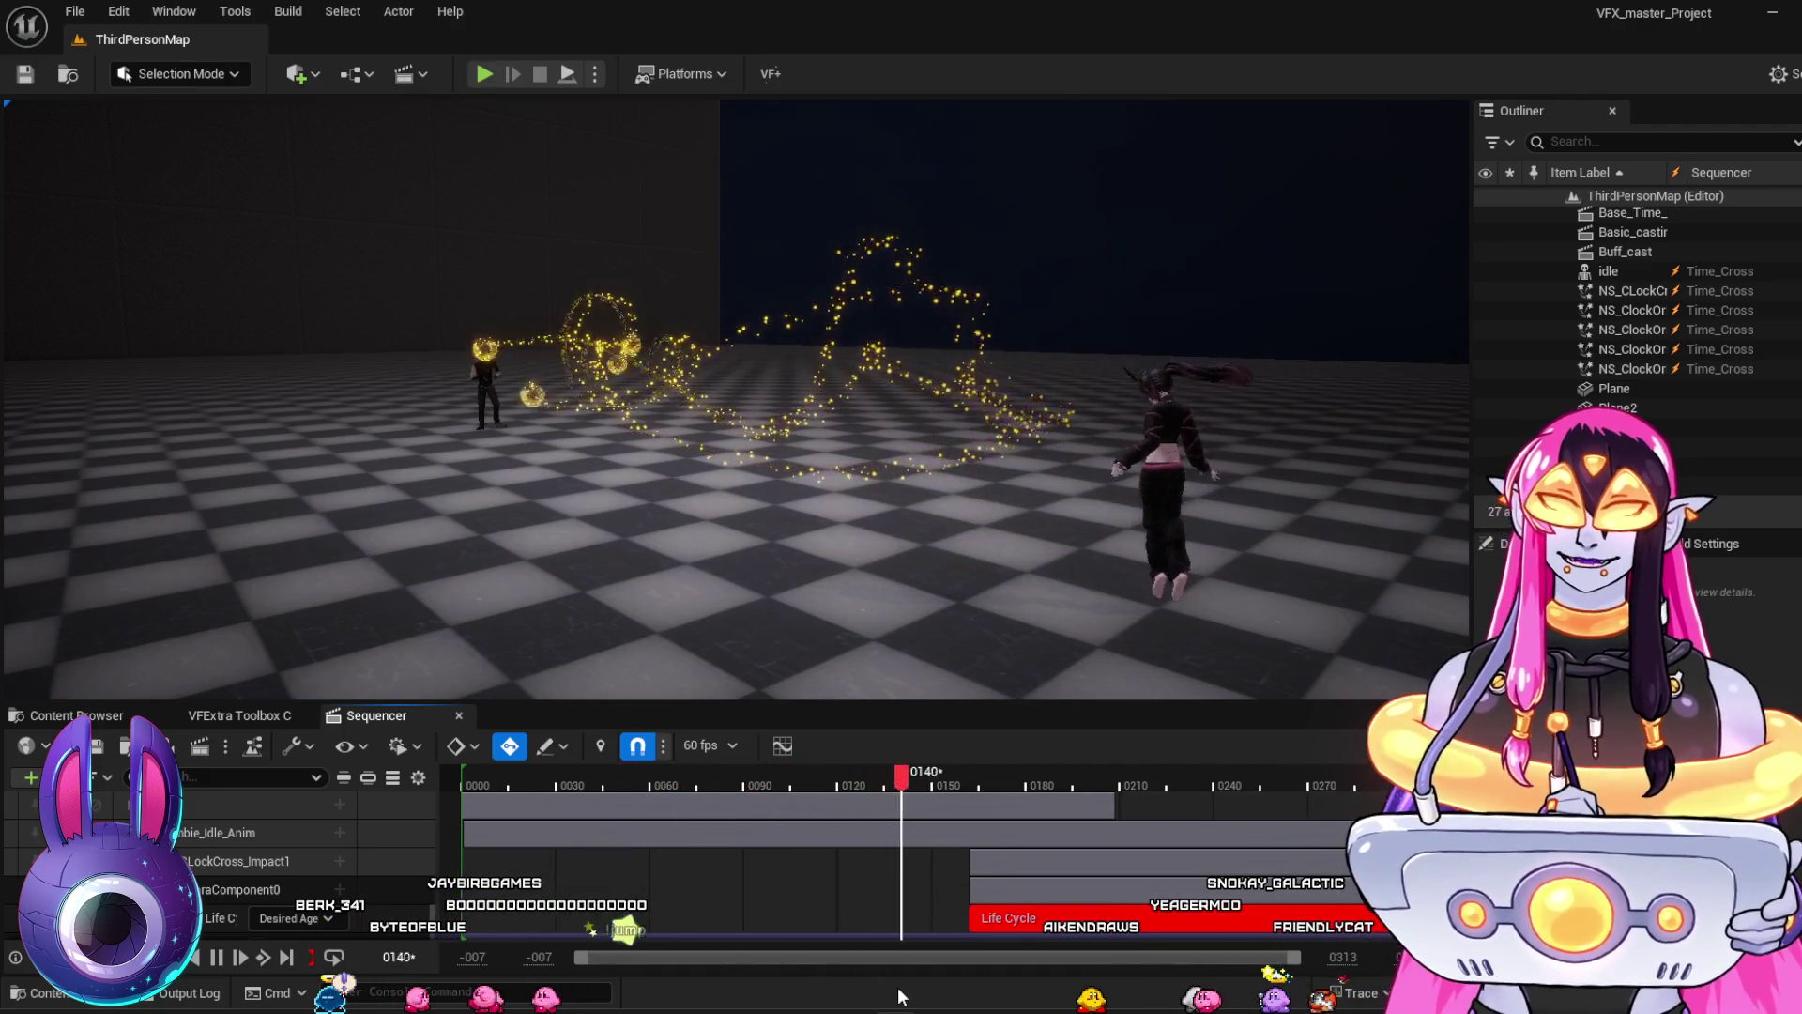
key("space")
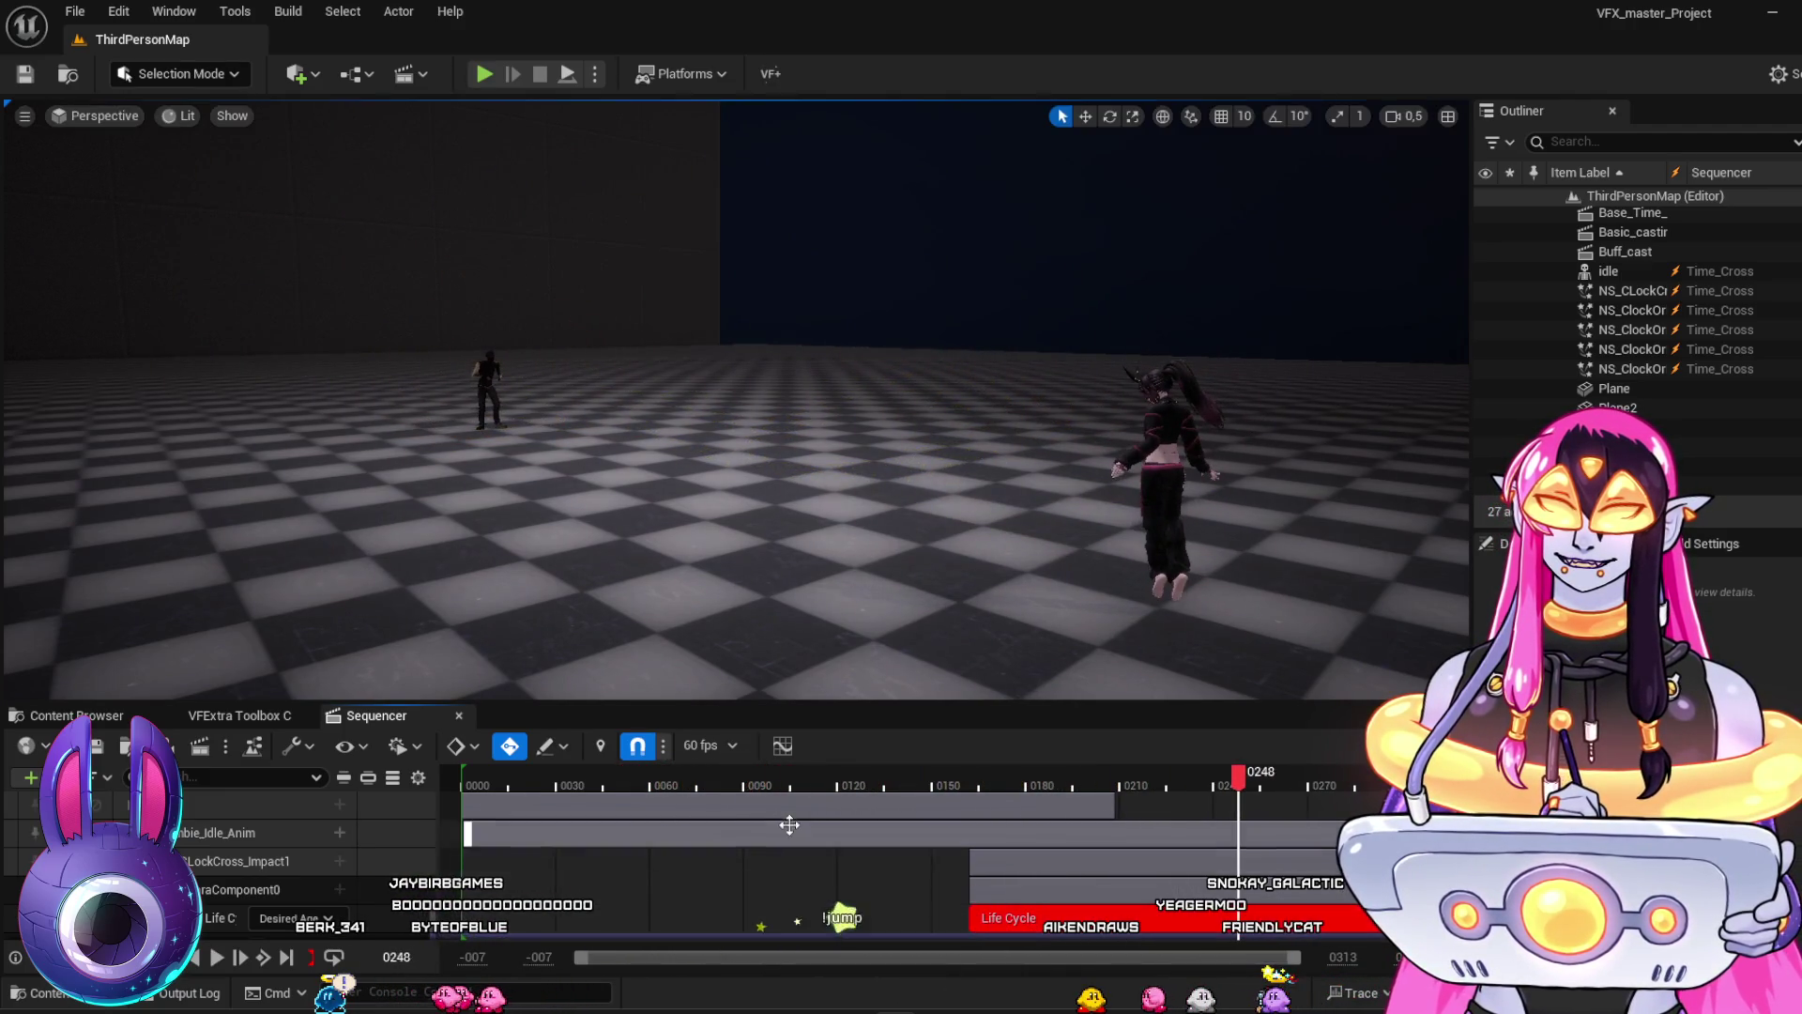
mouse_move(818, 785)
left_mouse_down()
mouse_move(702, 772)
mouse_move(977, 850)
mouse_move(1183, 822)
mouse_move(648, 771)
left_mouse_up()
key("space")
key("space")
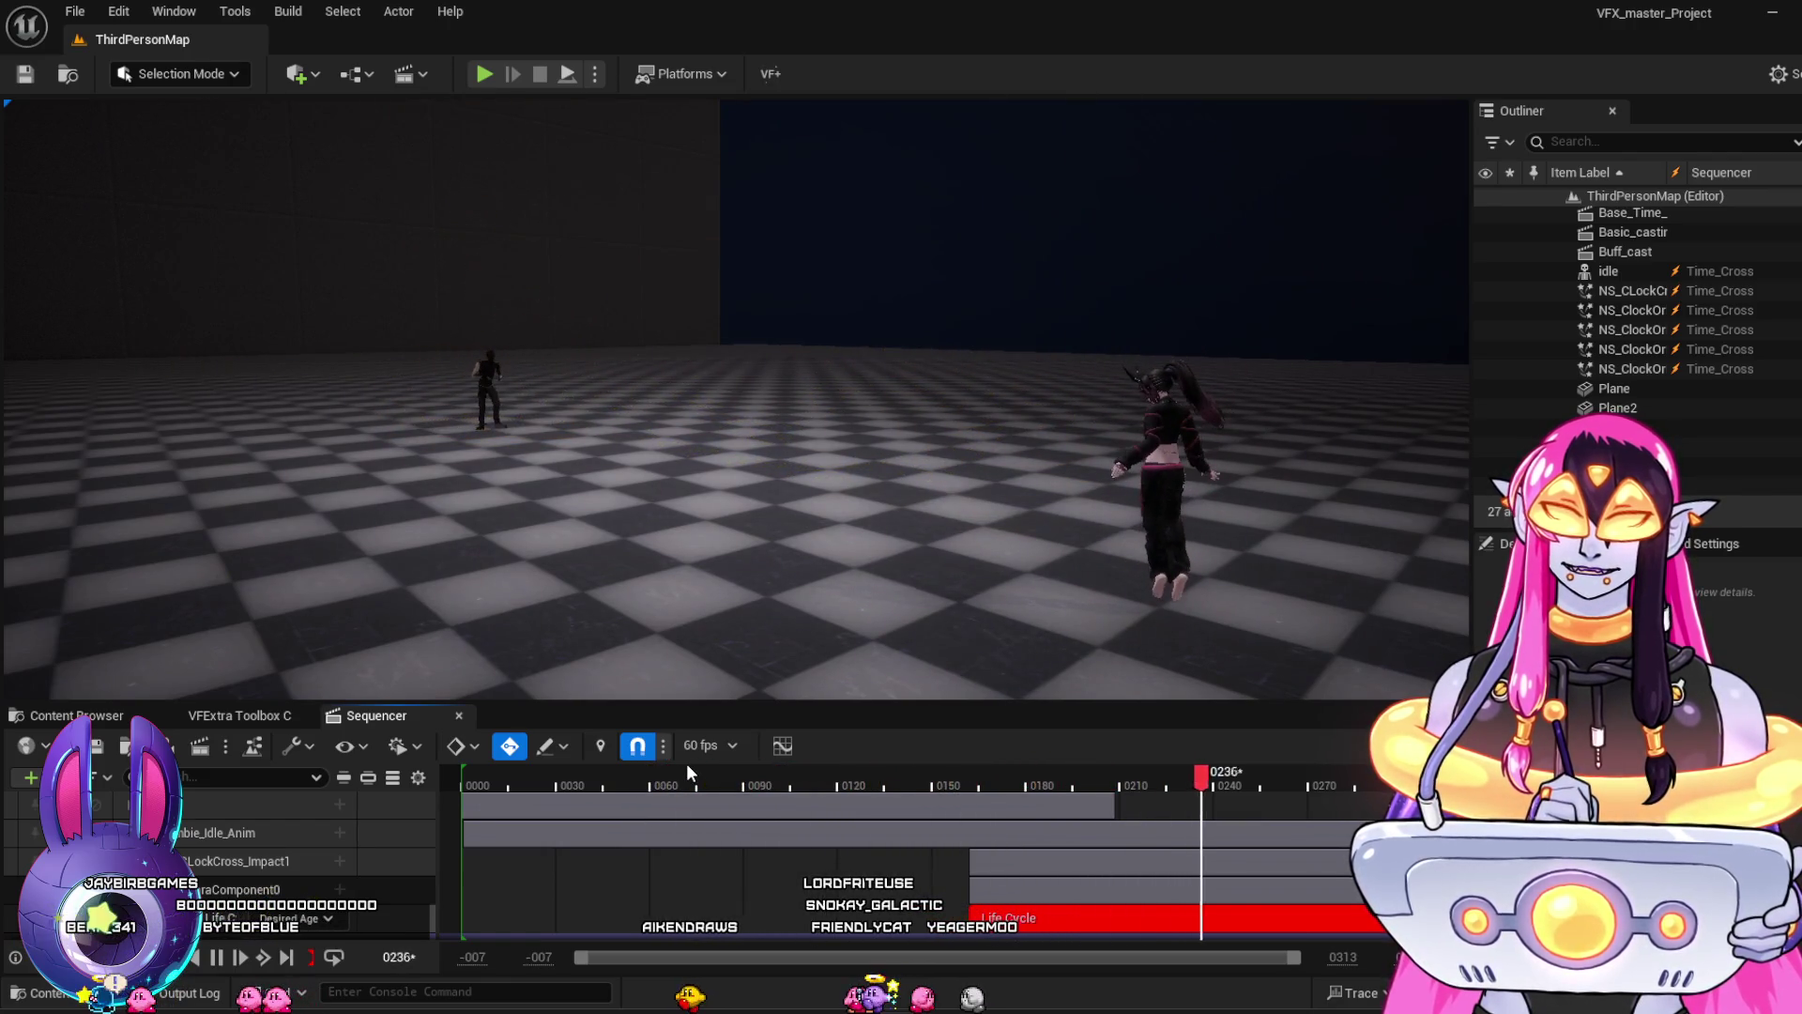
key("space")
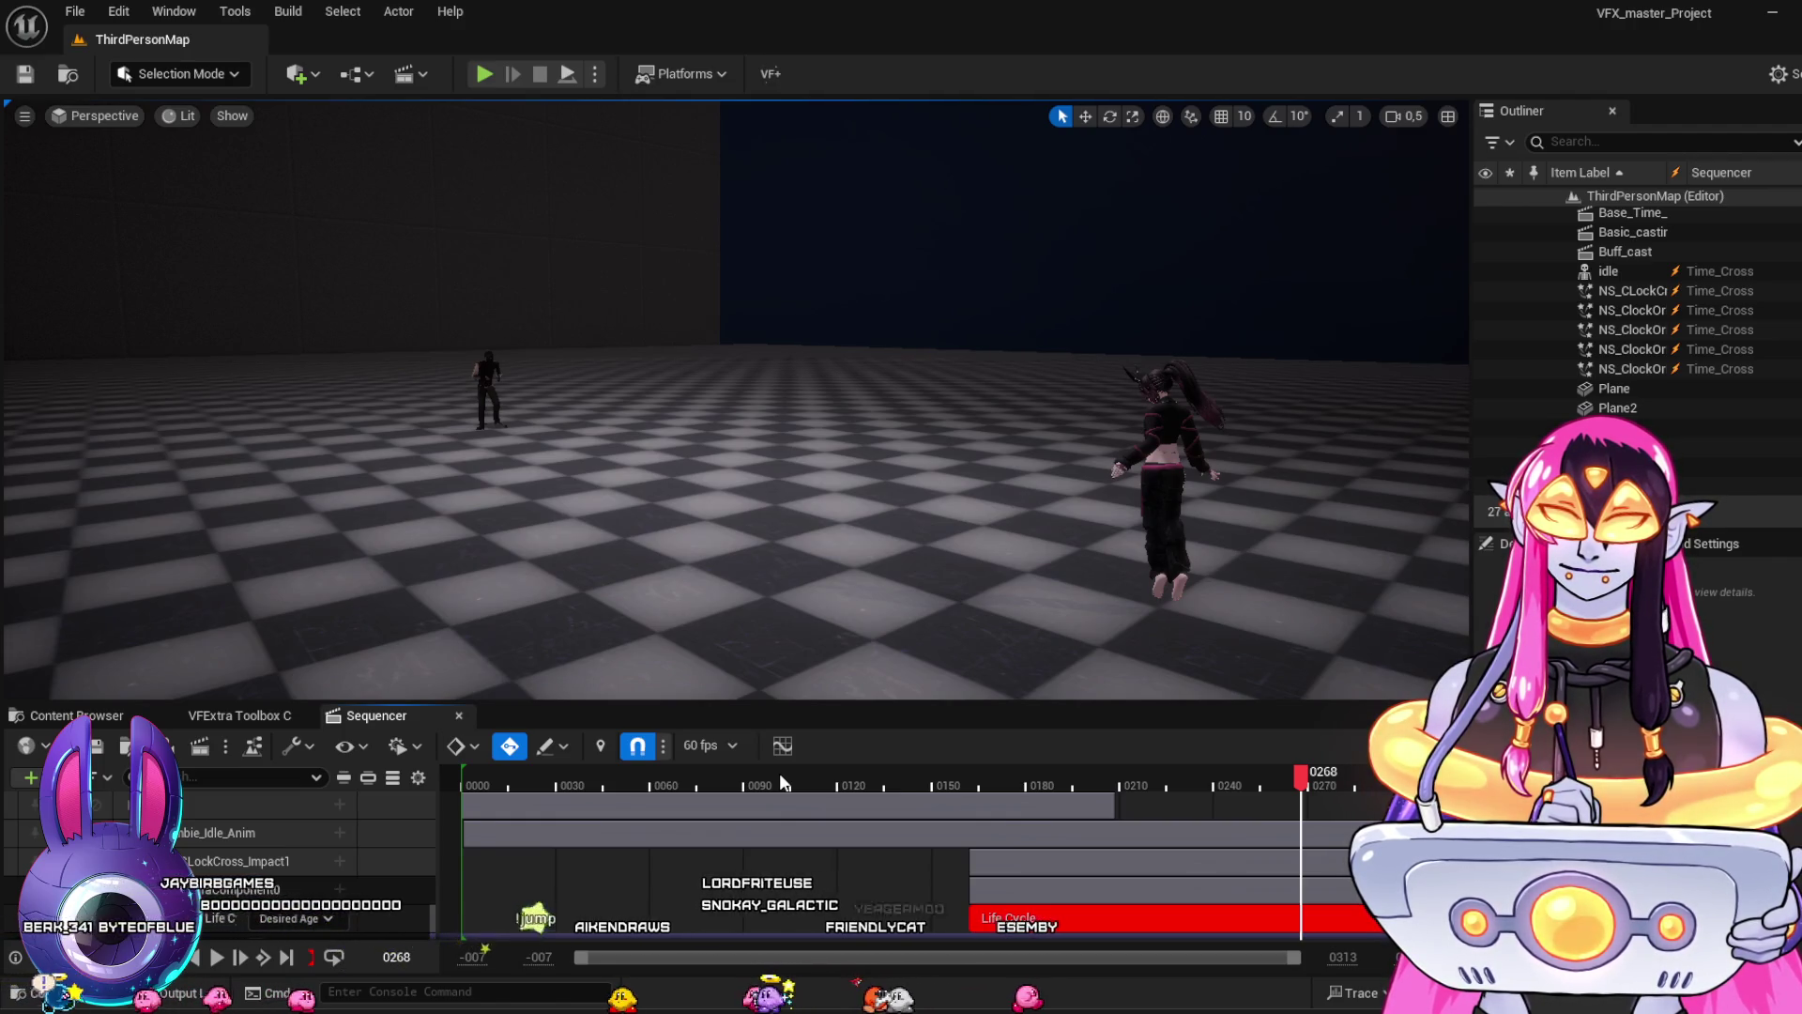
left_click(75, 715)
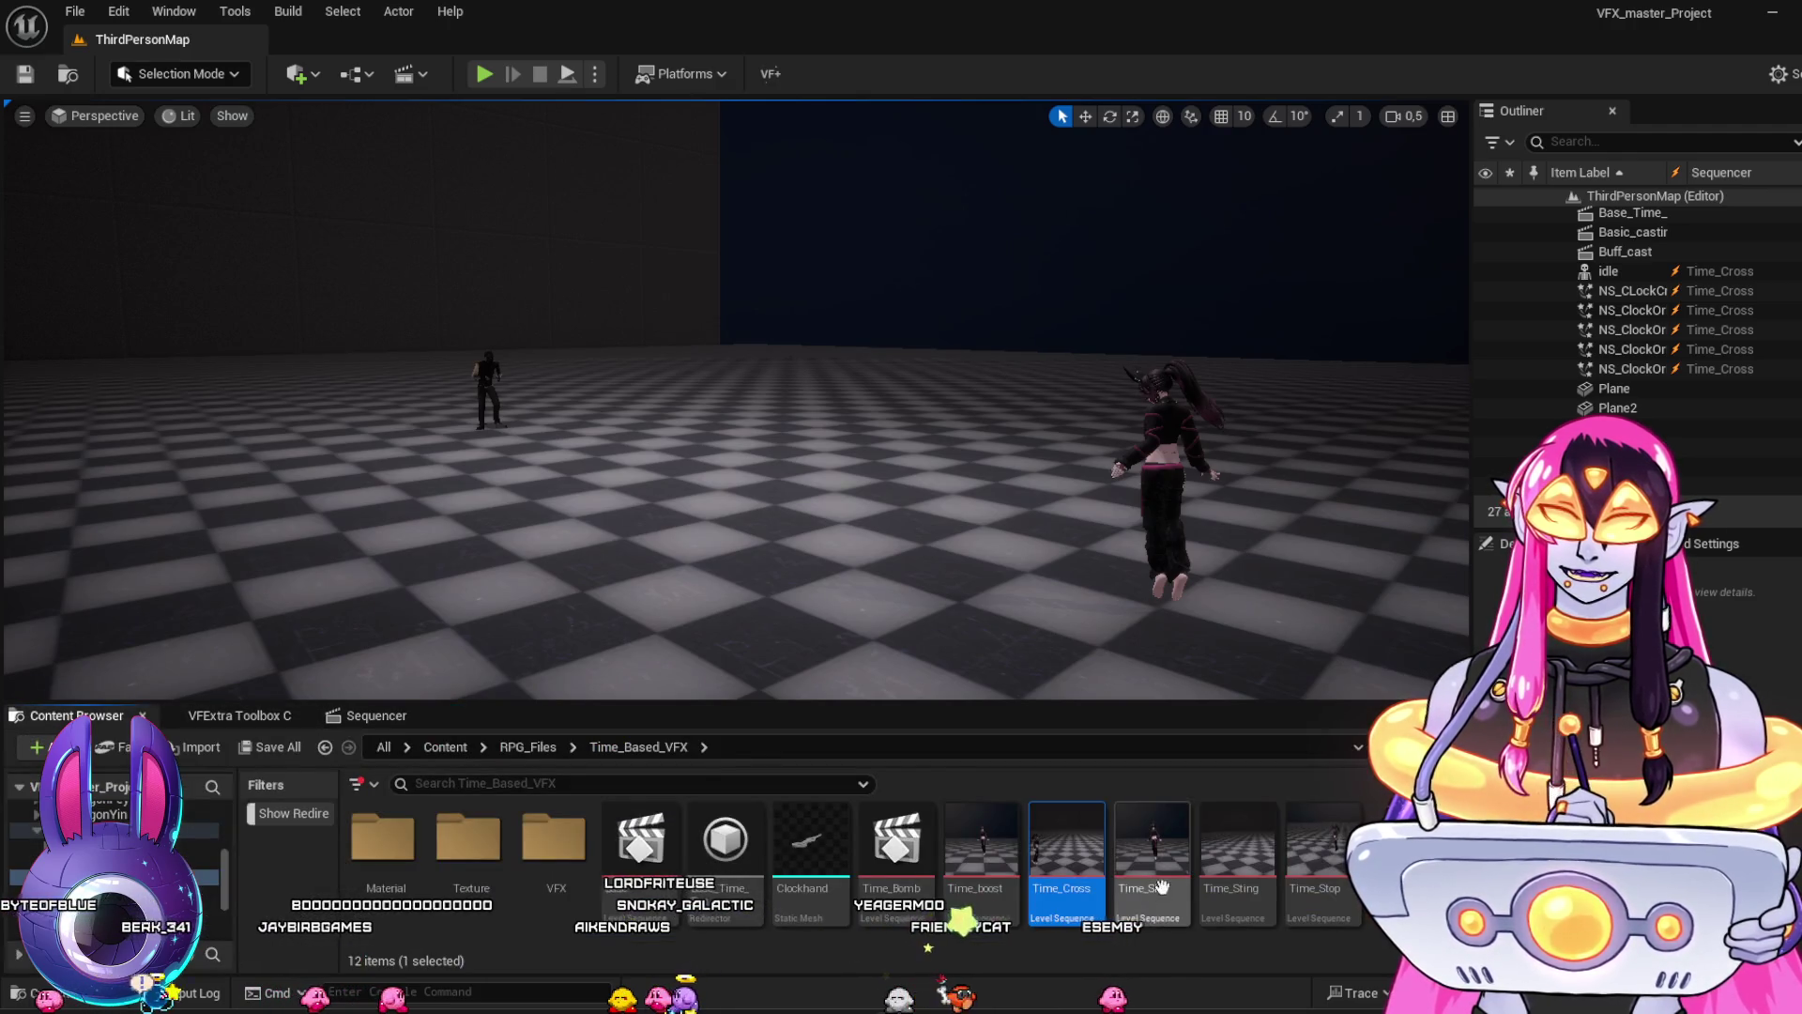
Open the Time_boost sequence, play its clock effect, and set the playhead back to frame 46
left_click(970, 841)
double_click(970, 841)
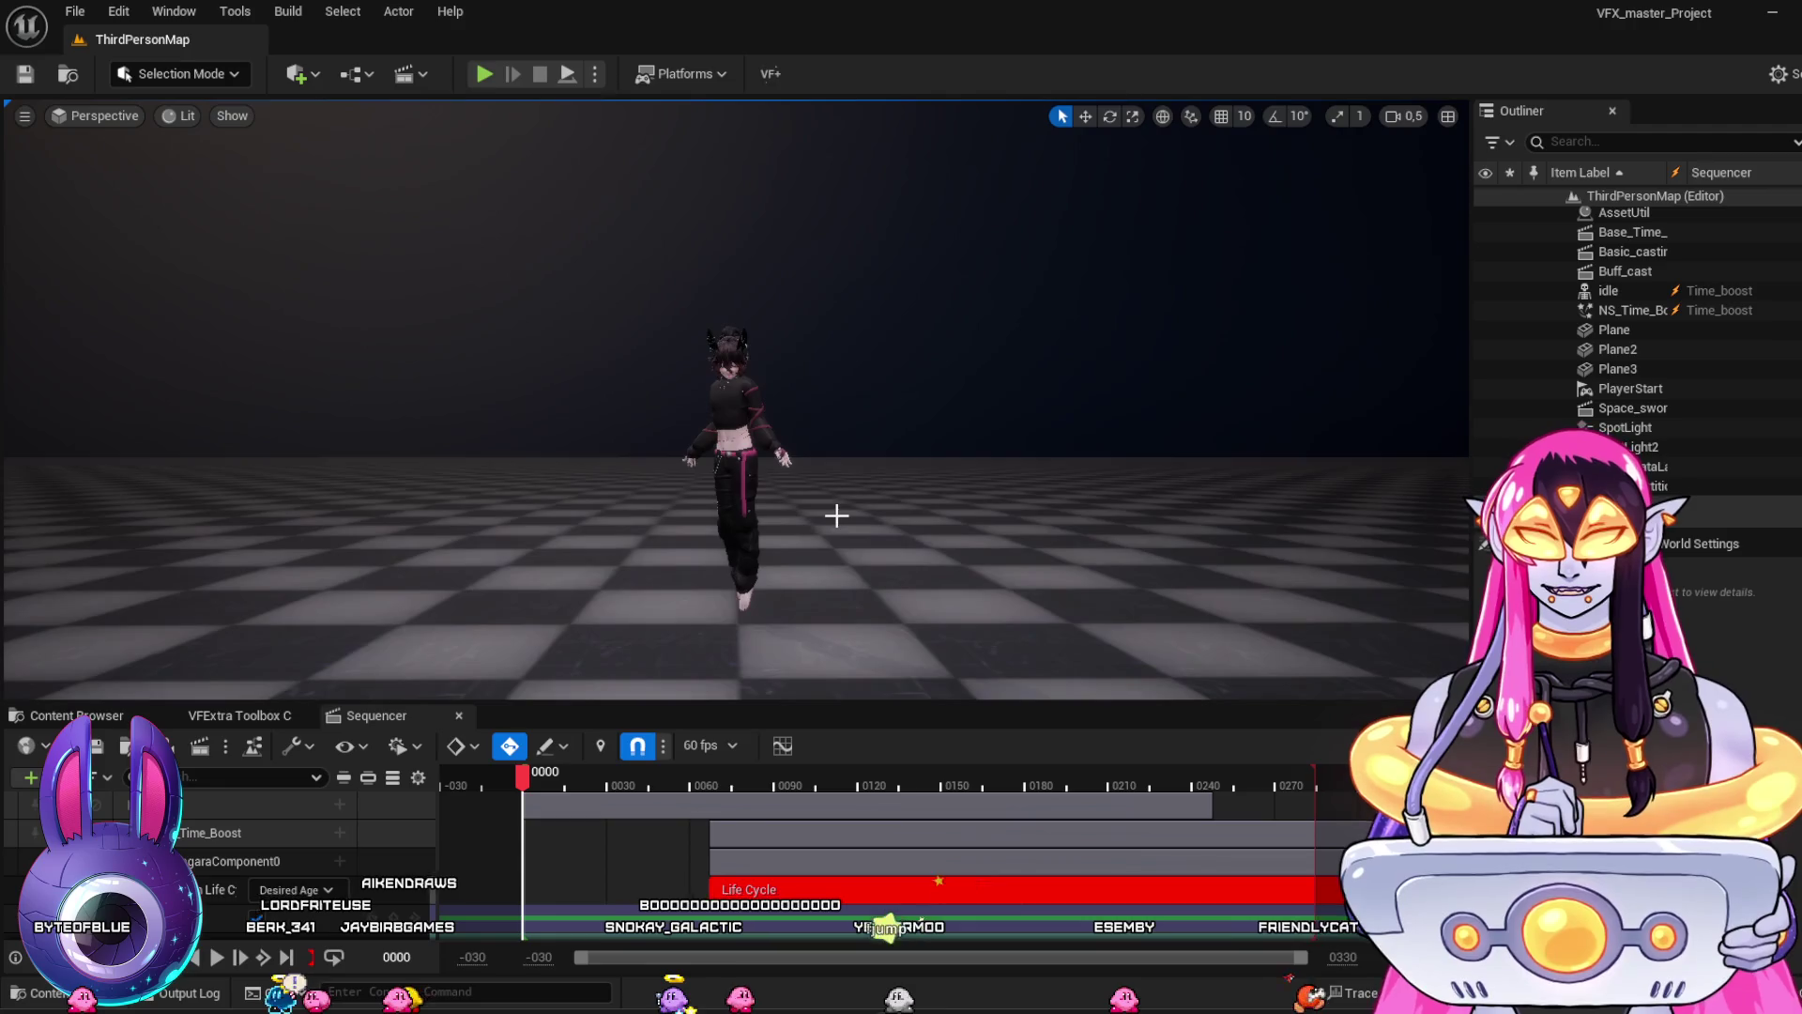
key("space")
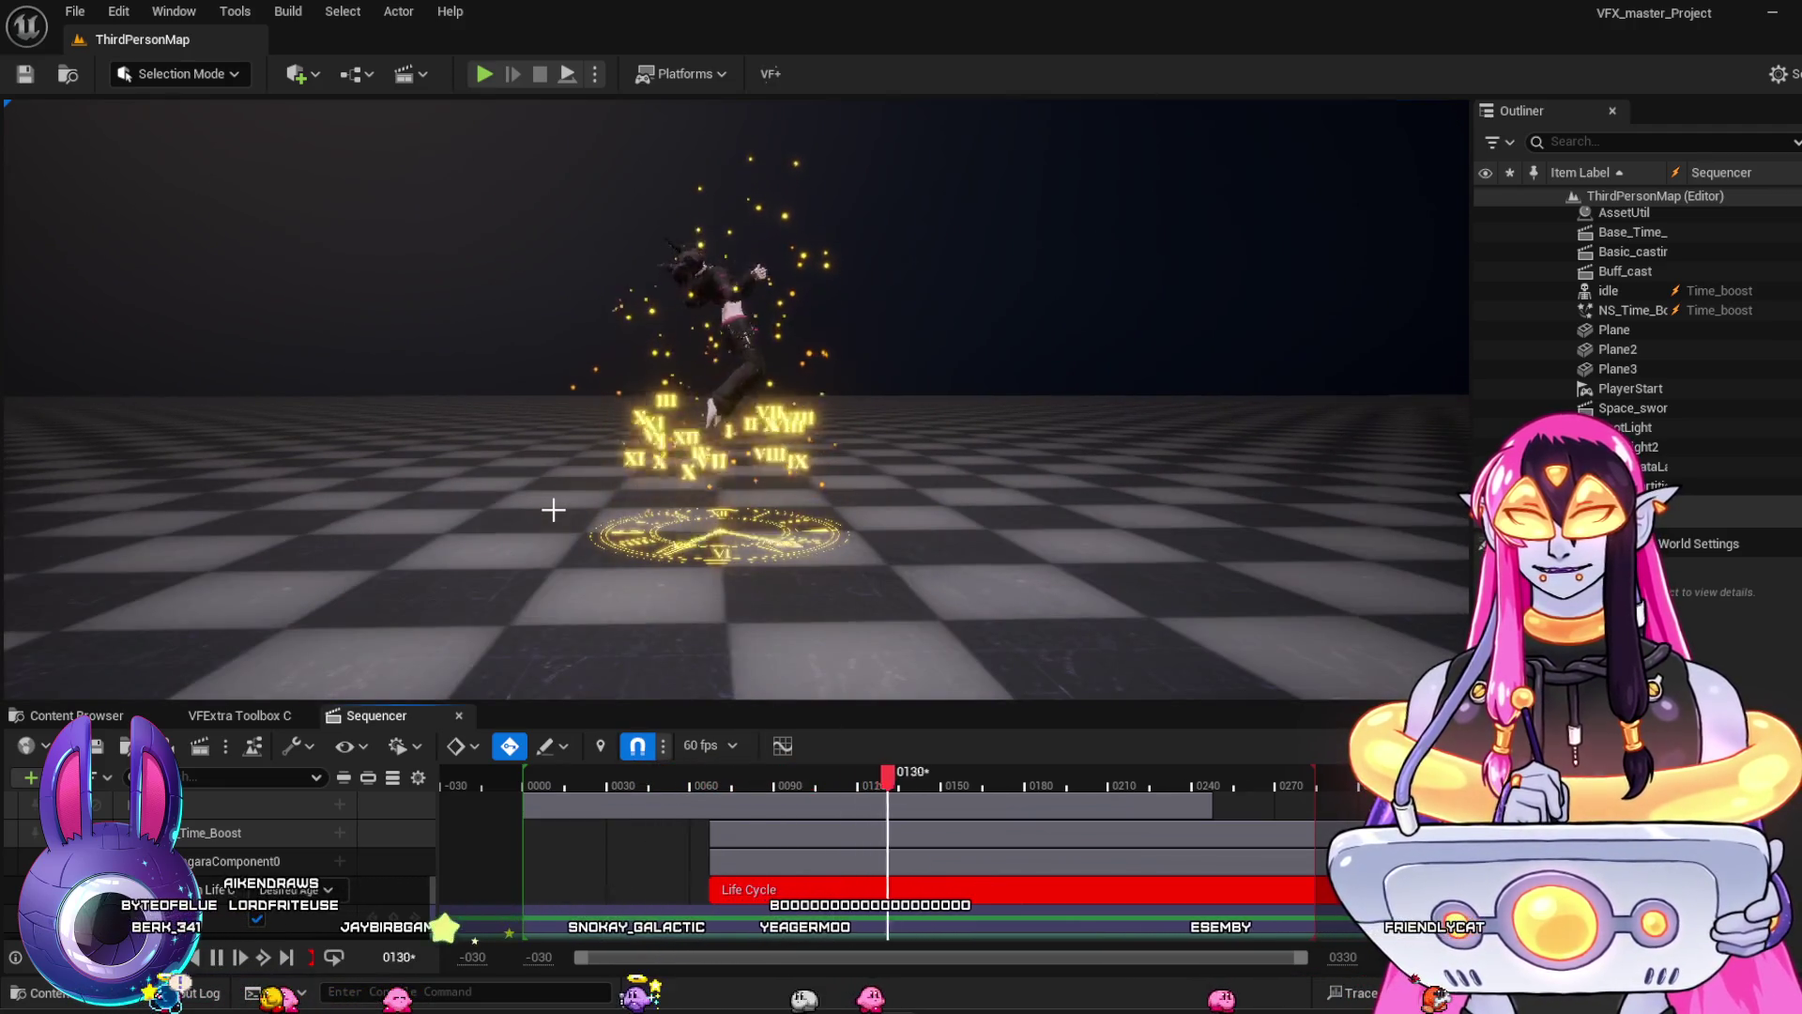
key("space")
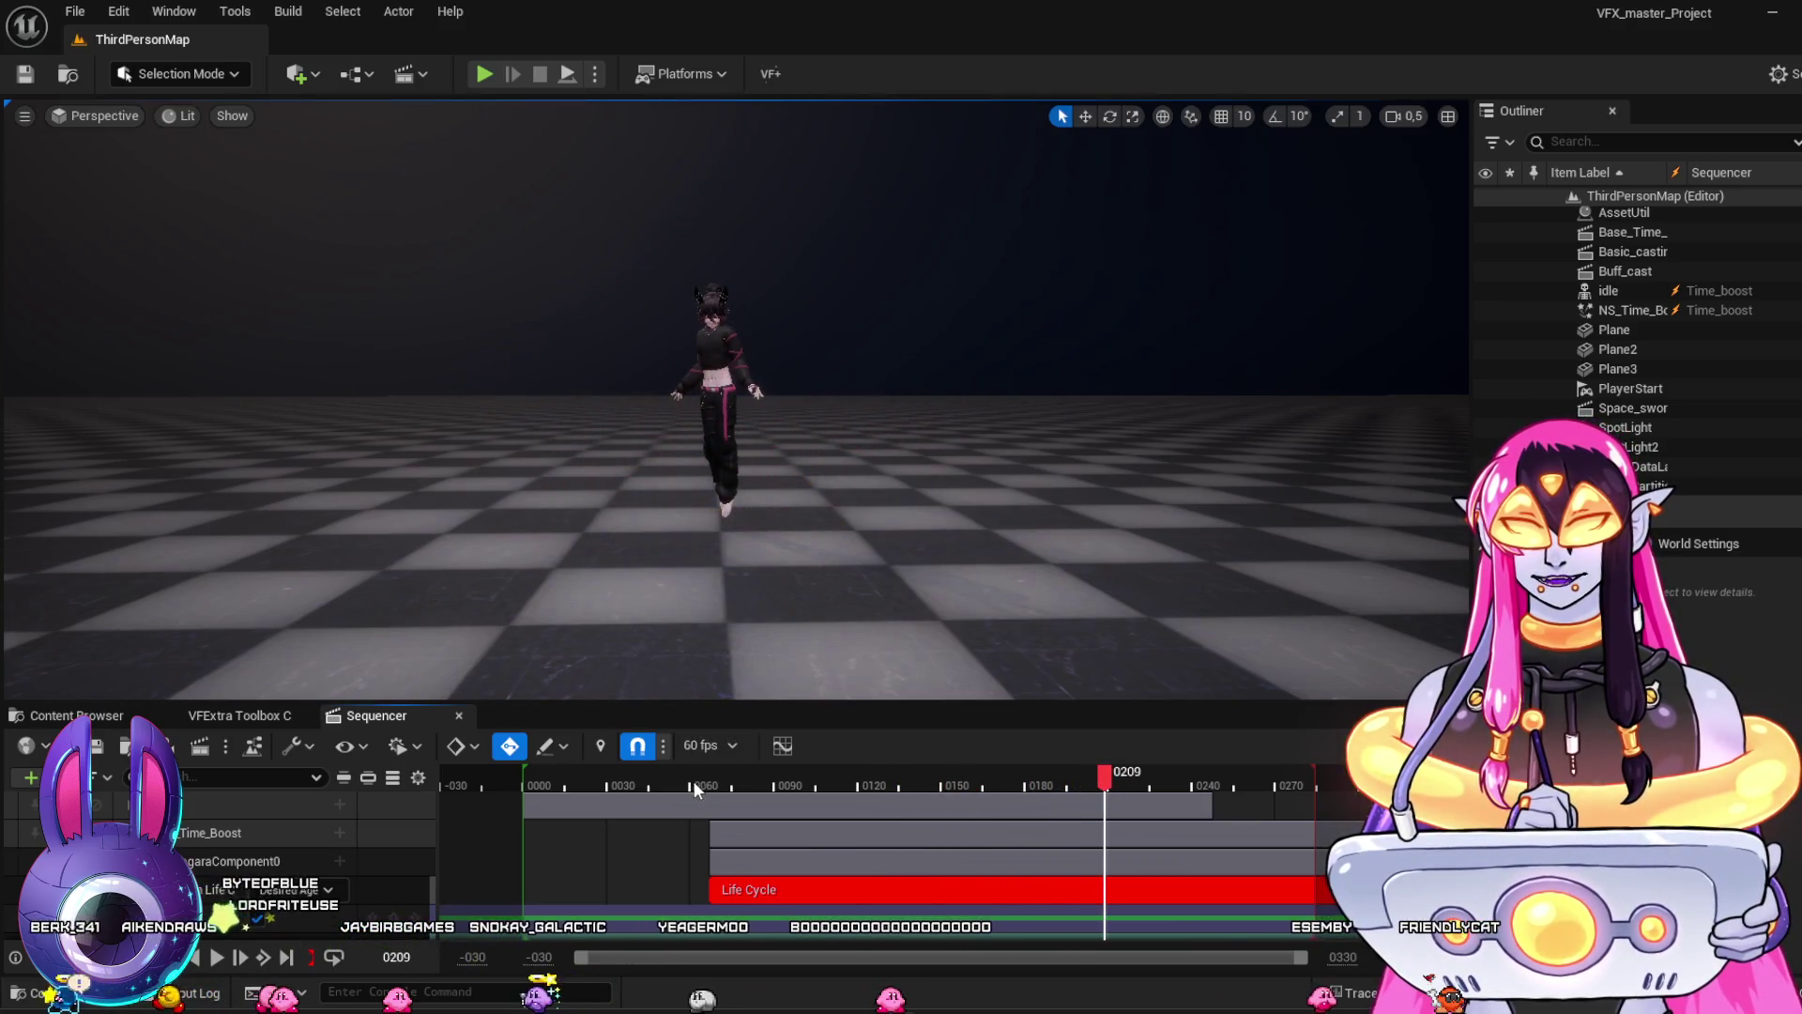
left_click(667, 785)
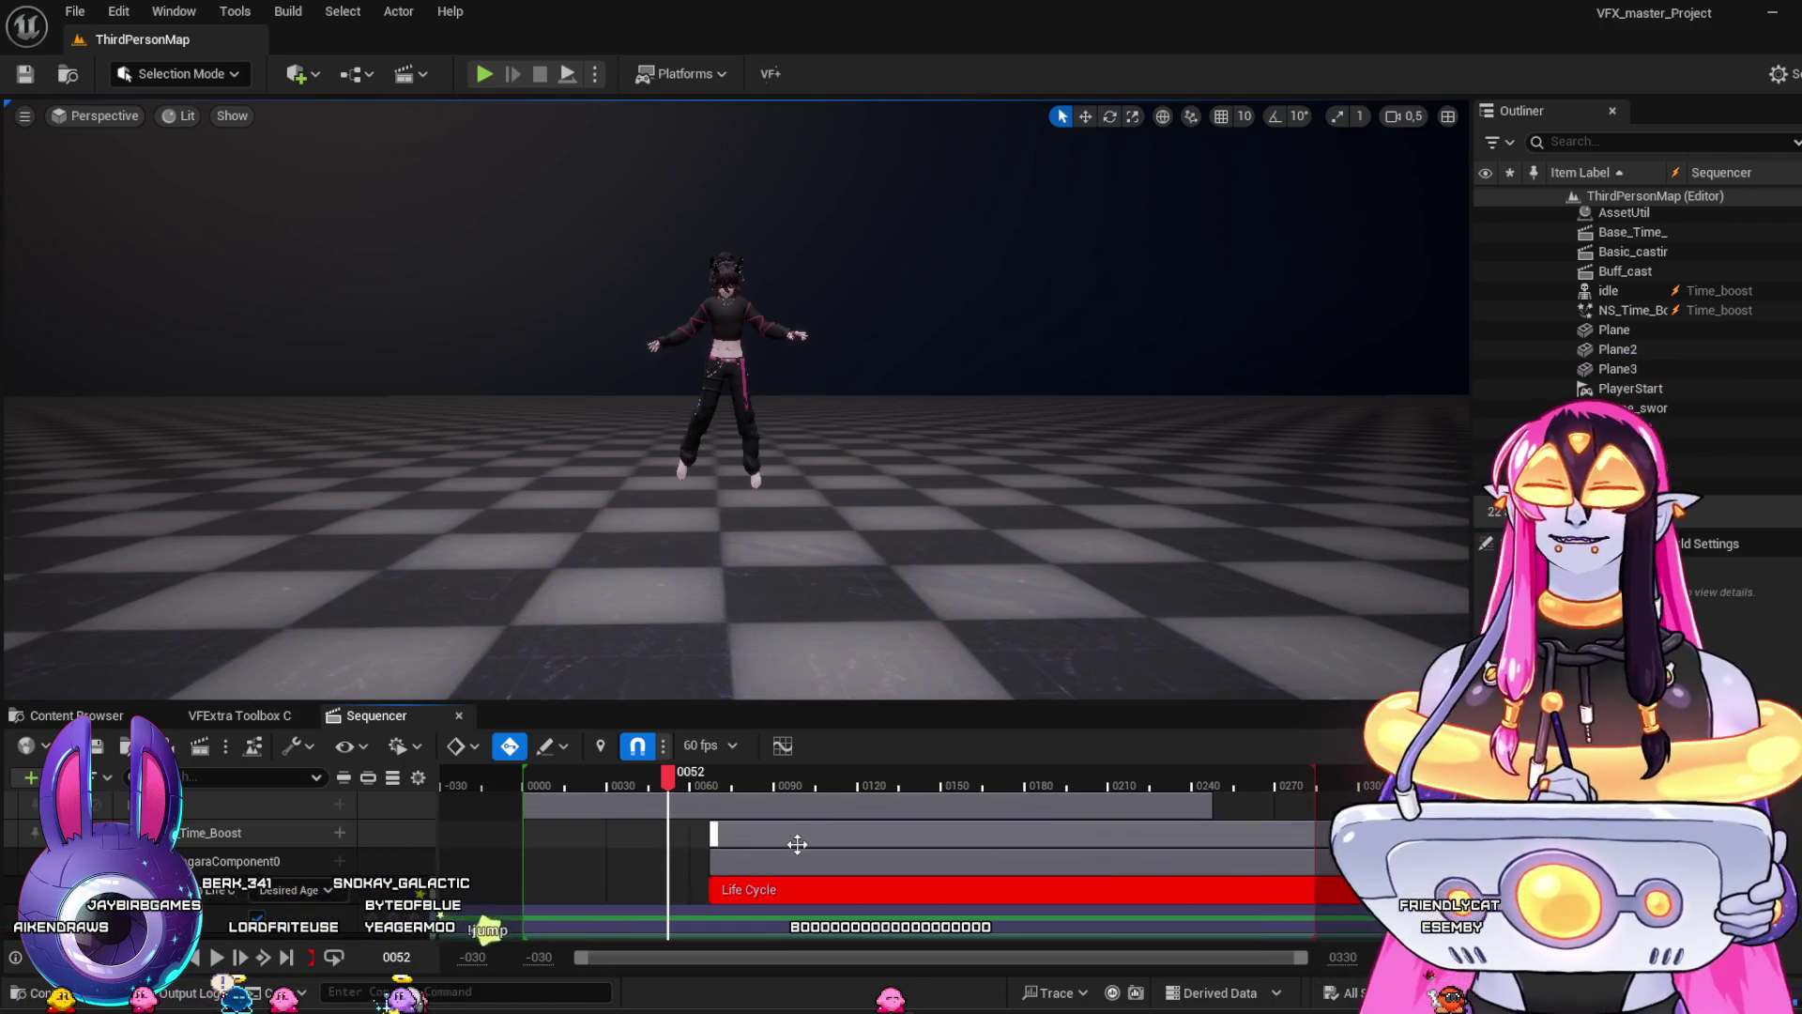
left_click_drag(662, 771, 651, 772)
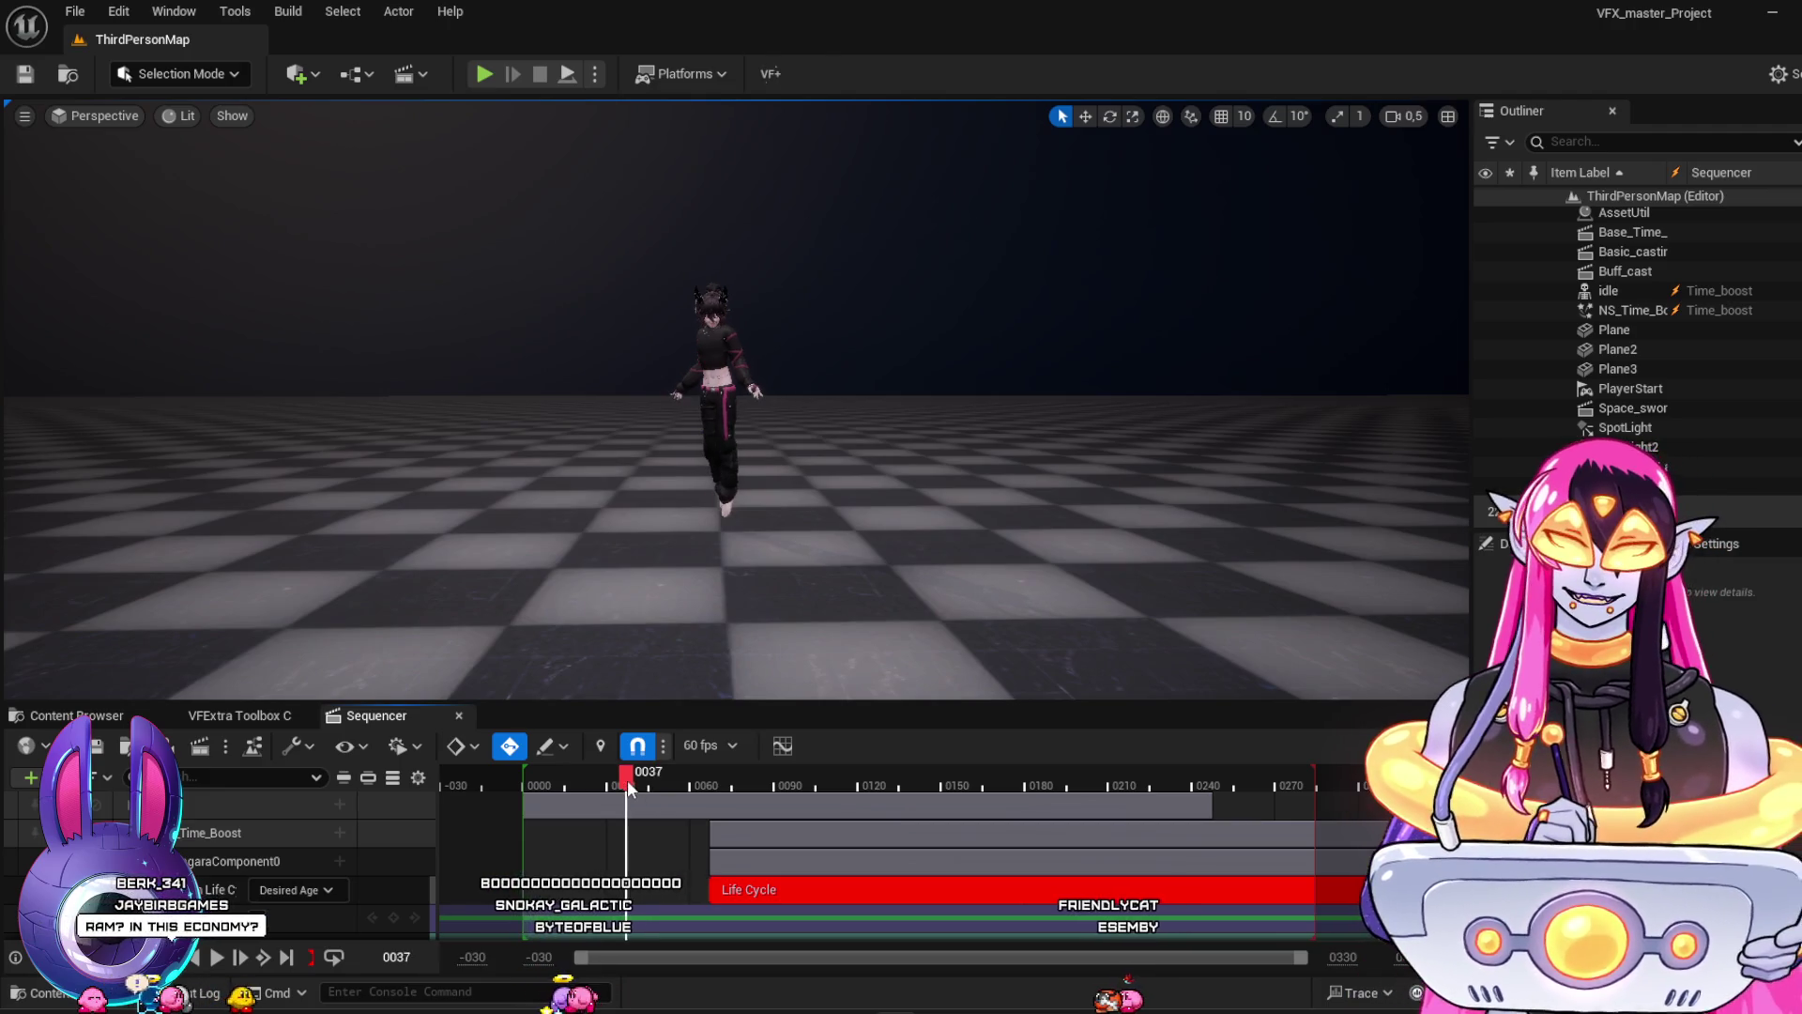
Replay Time_boost's clock effect from around frame 47 several times, then open the Time_Slow sequence
key("space")
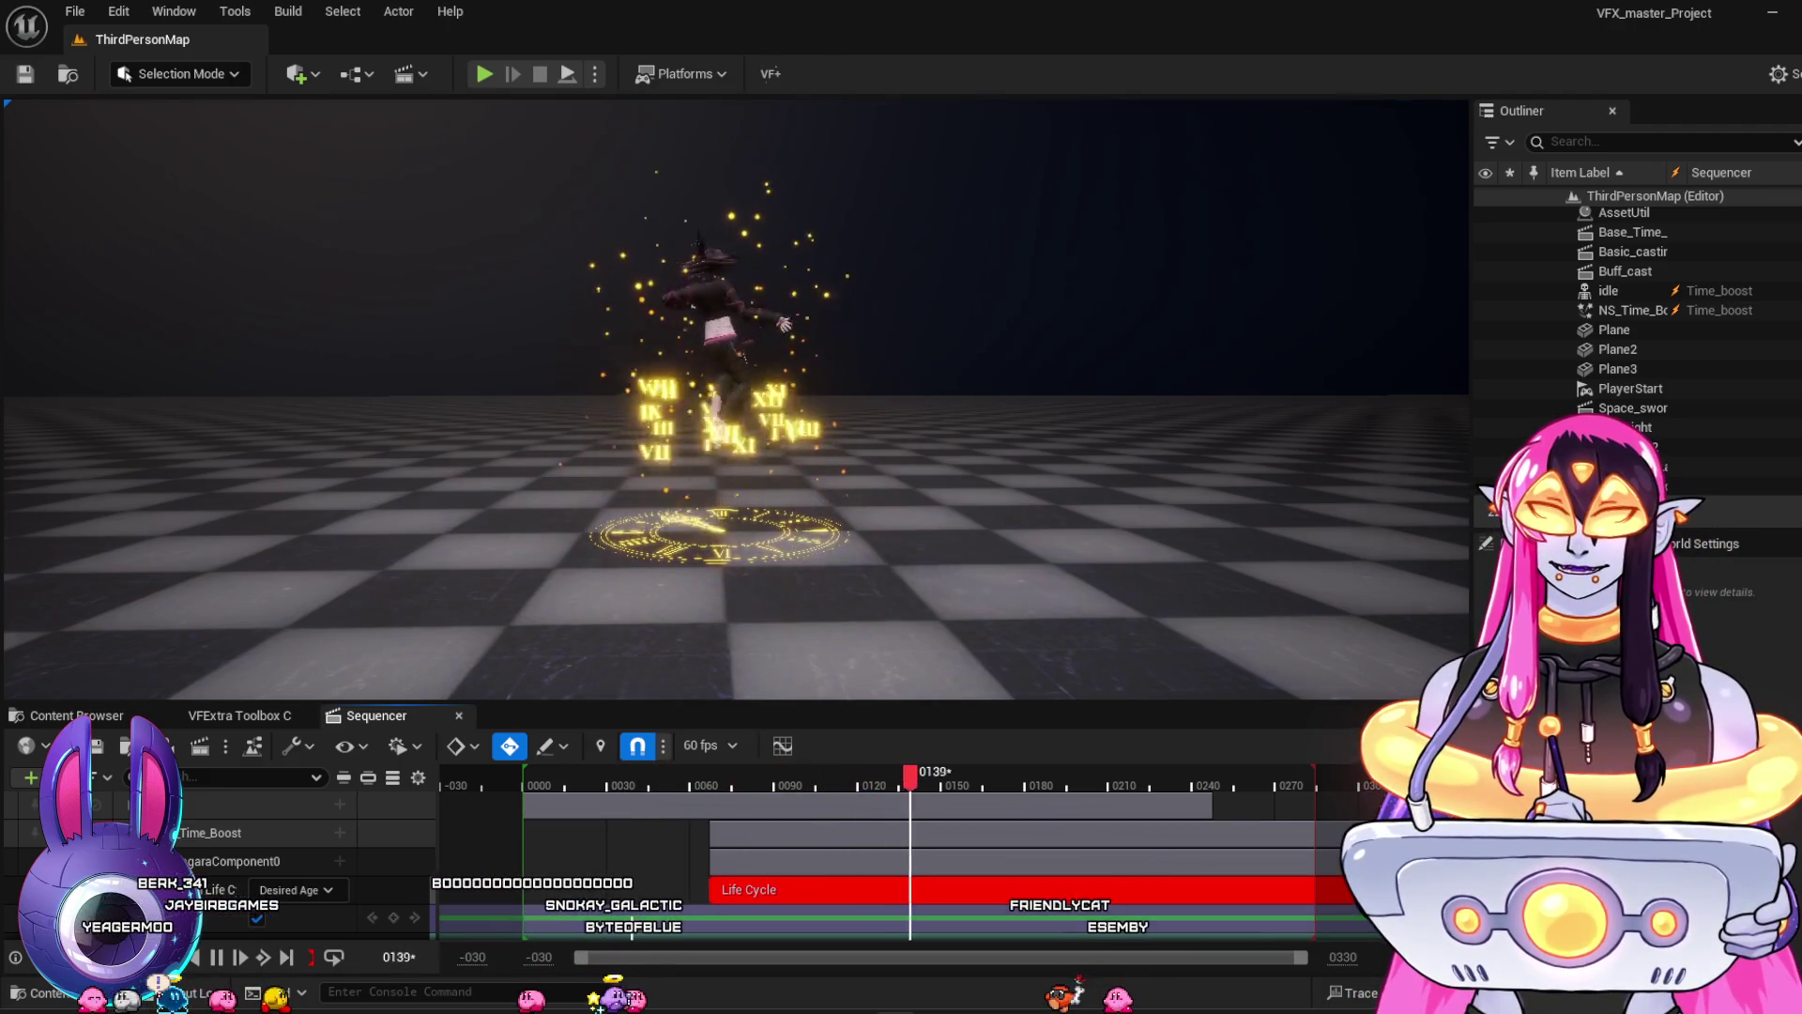
left_click(676, 785)
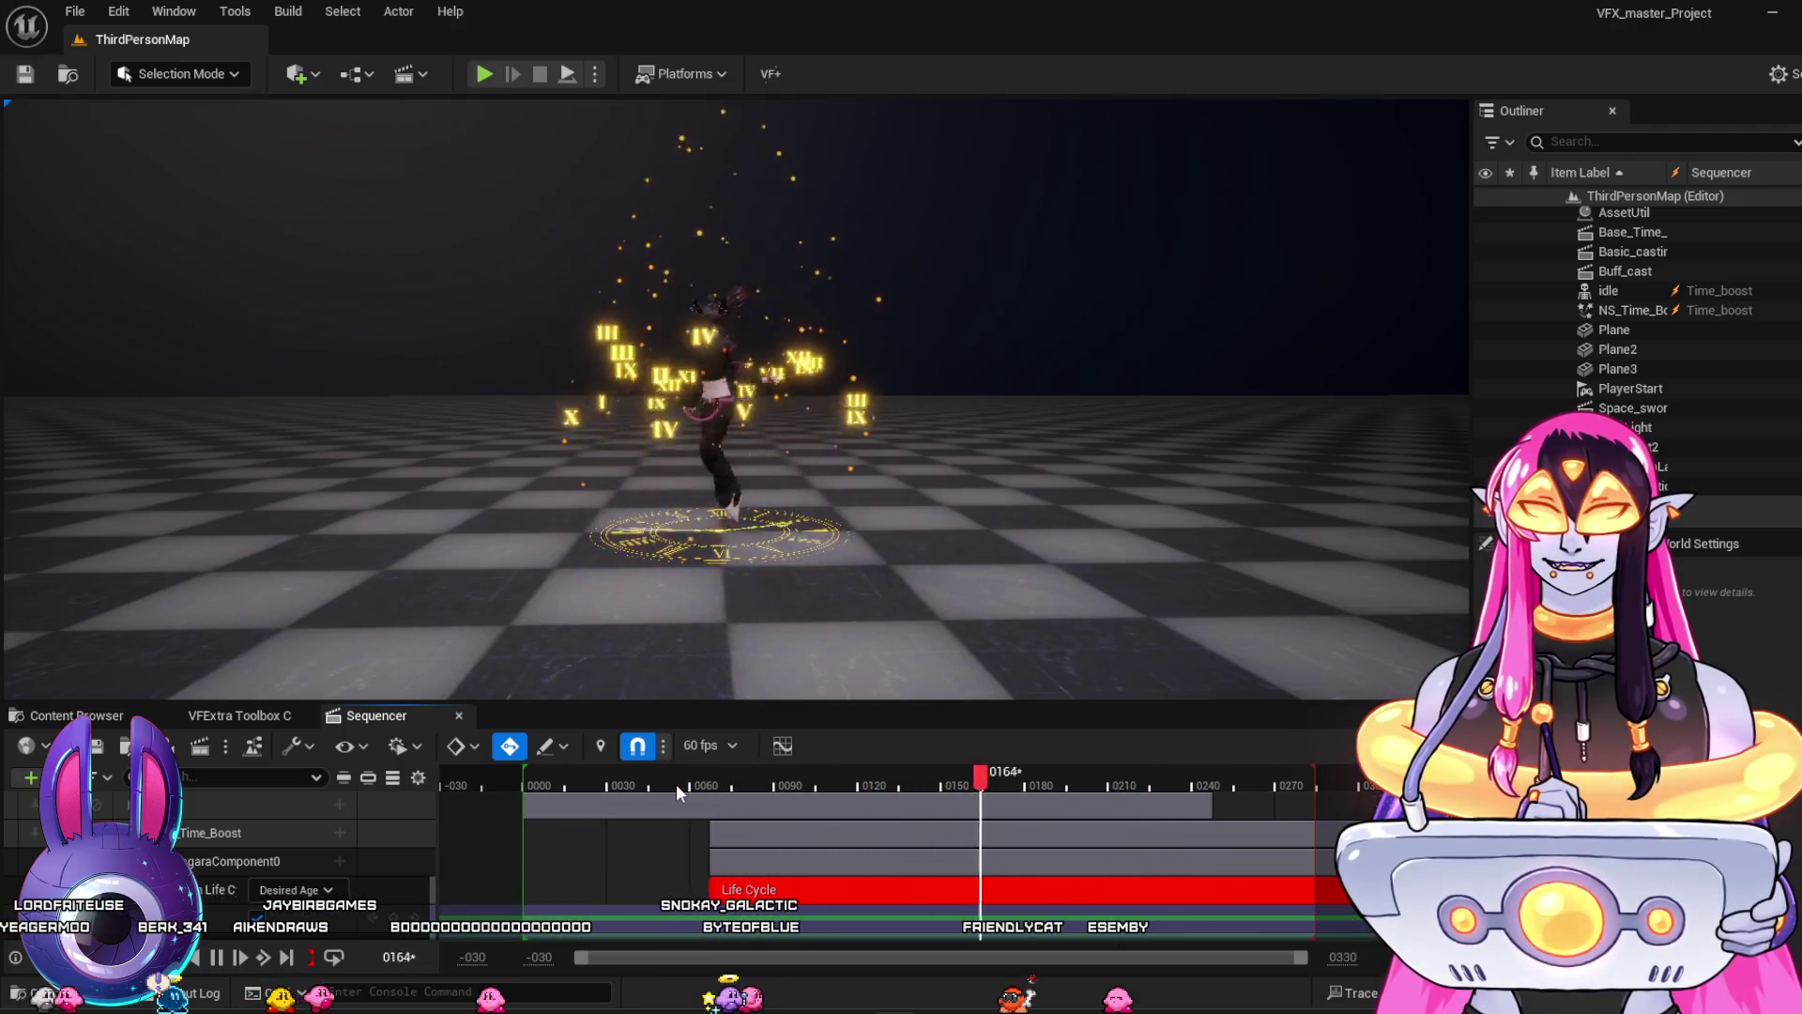
left_click(655, 773)
key("space")
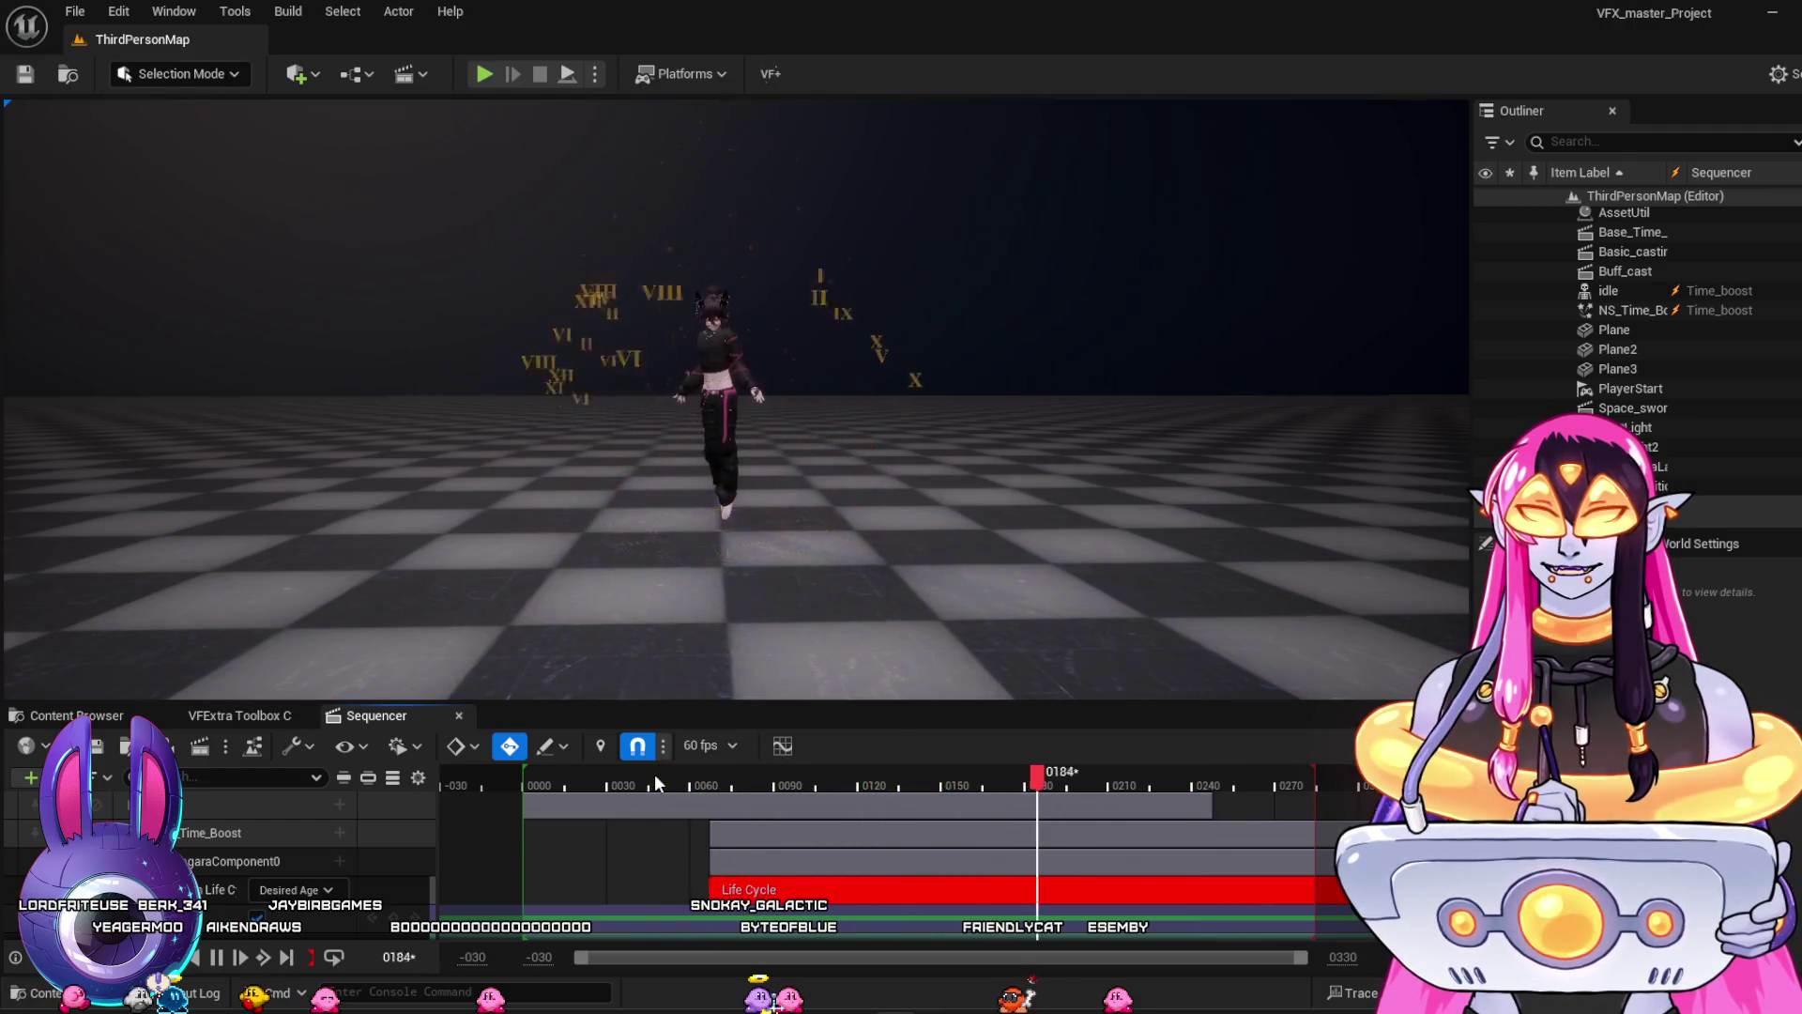
left_click(655, 774)
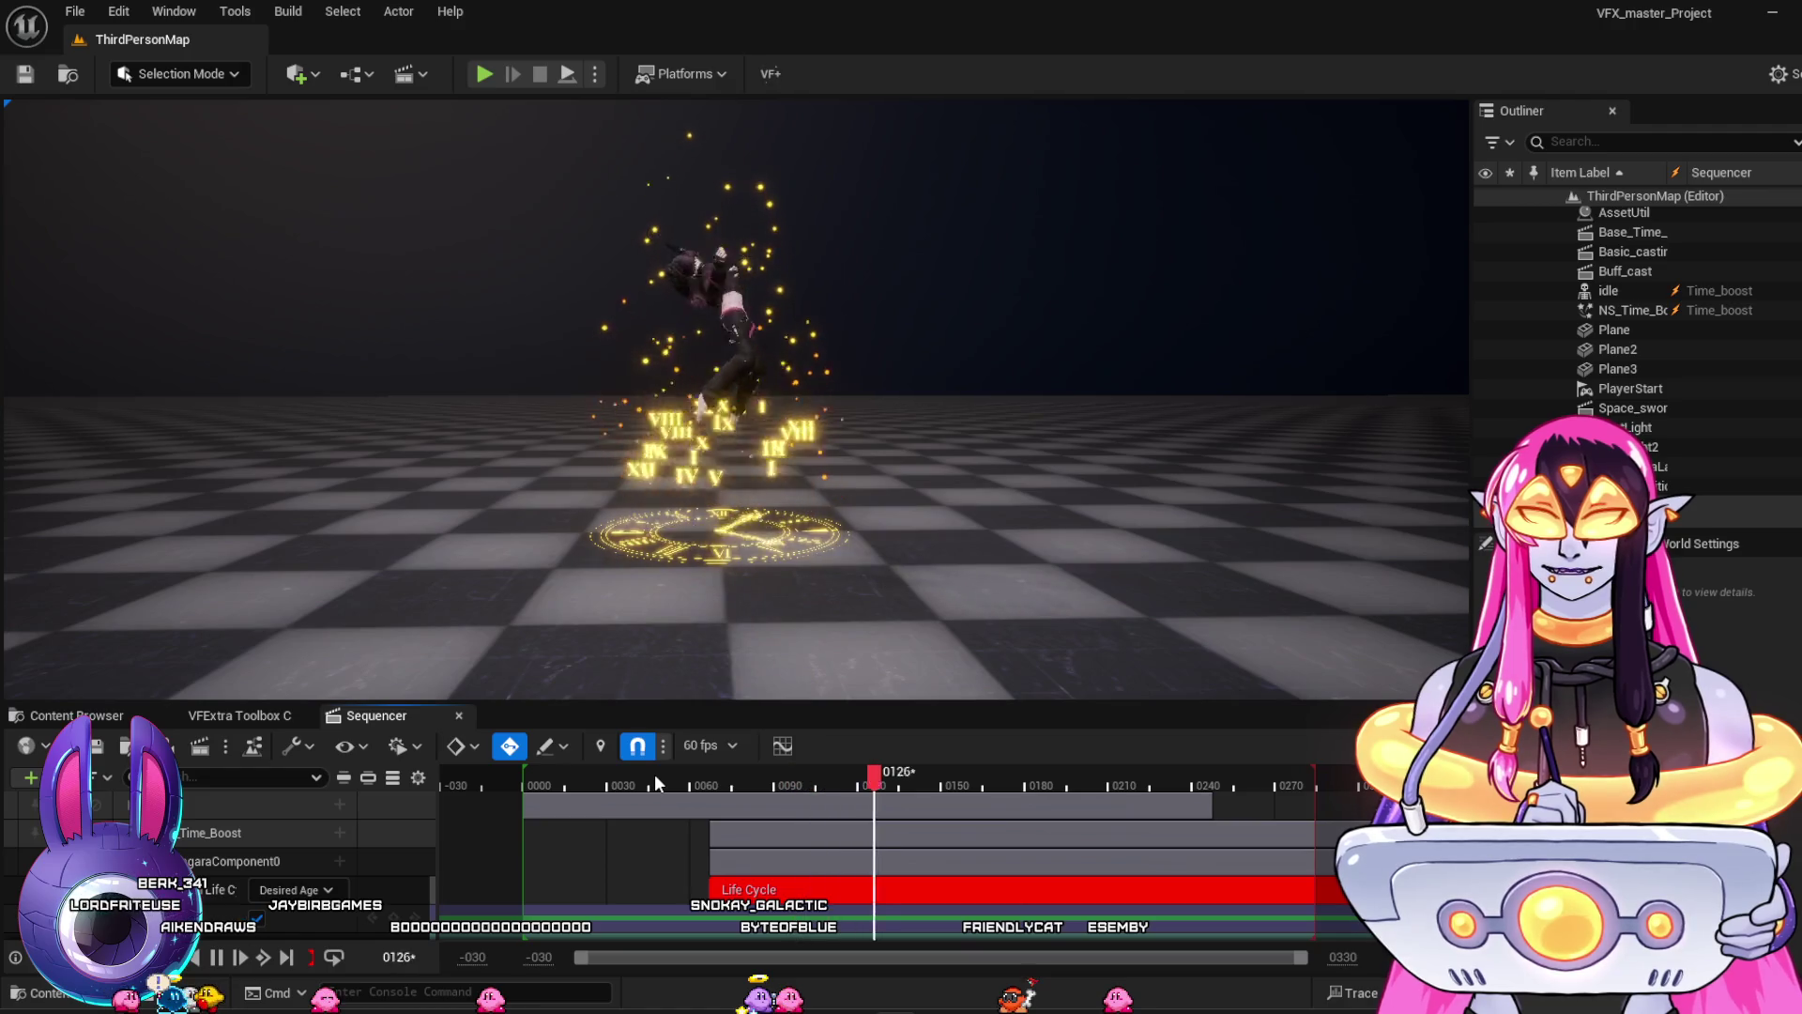
left_click(655, 773)
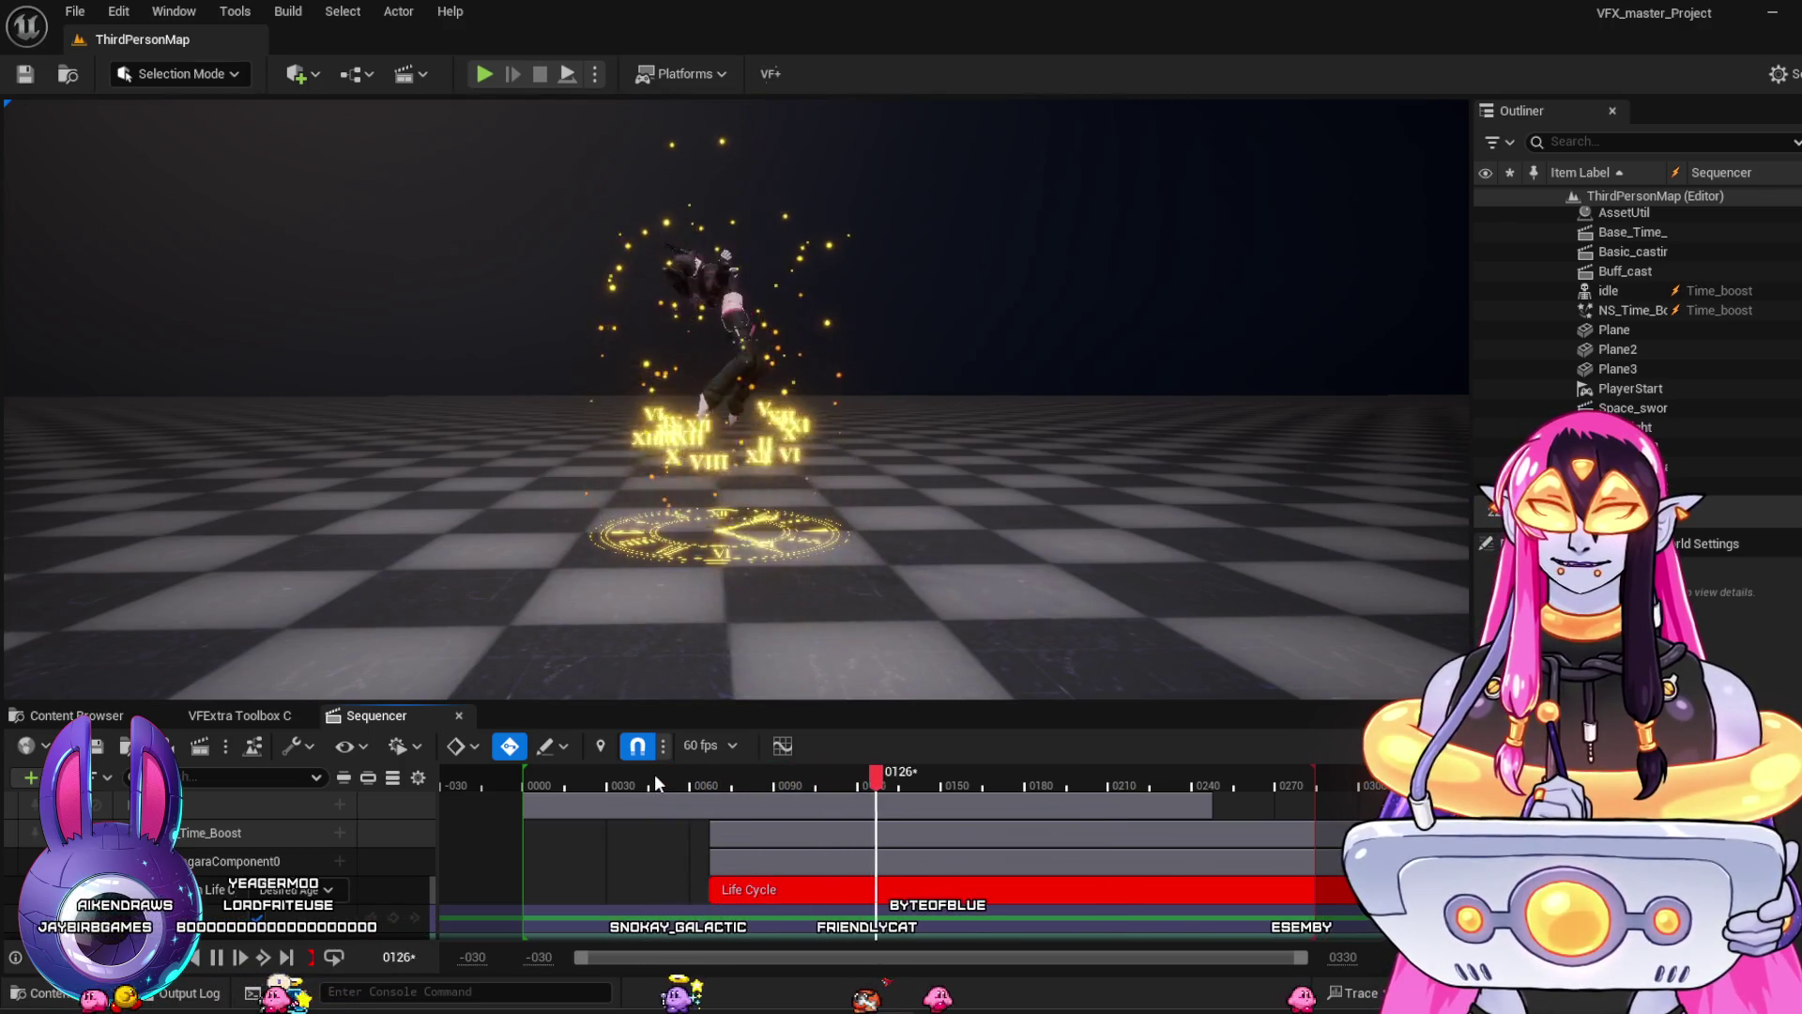
key("space")
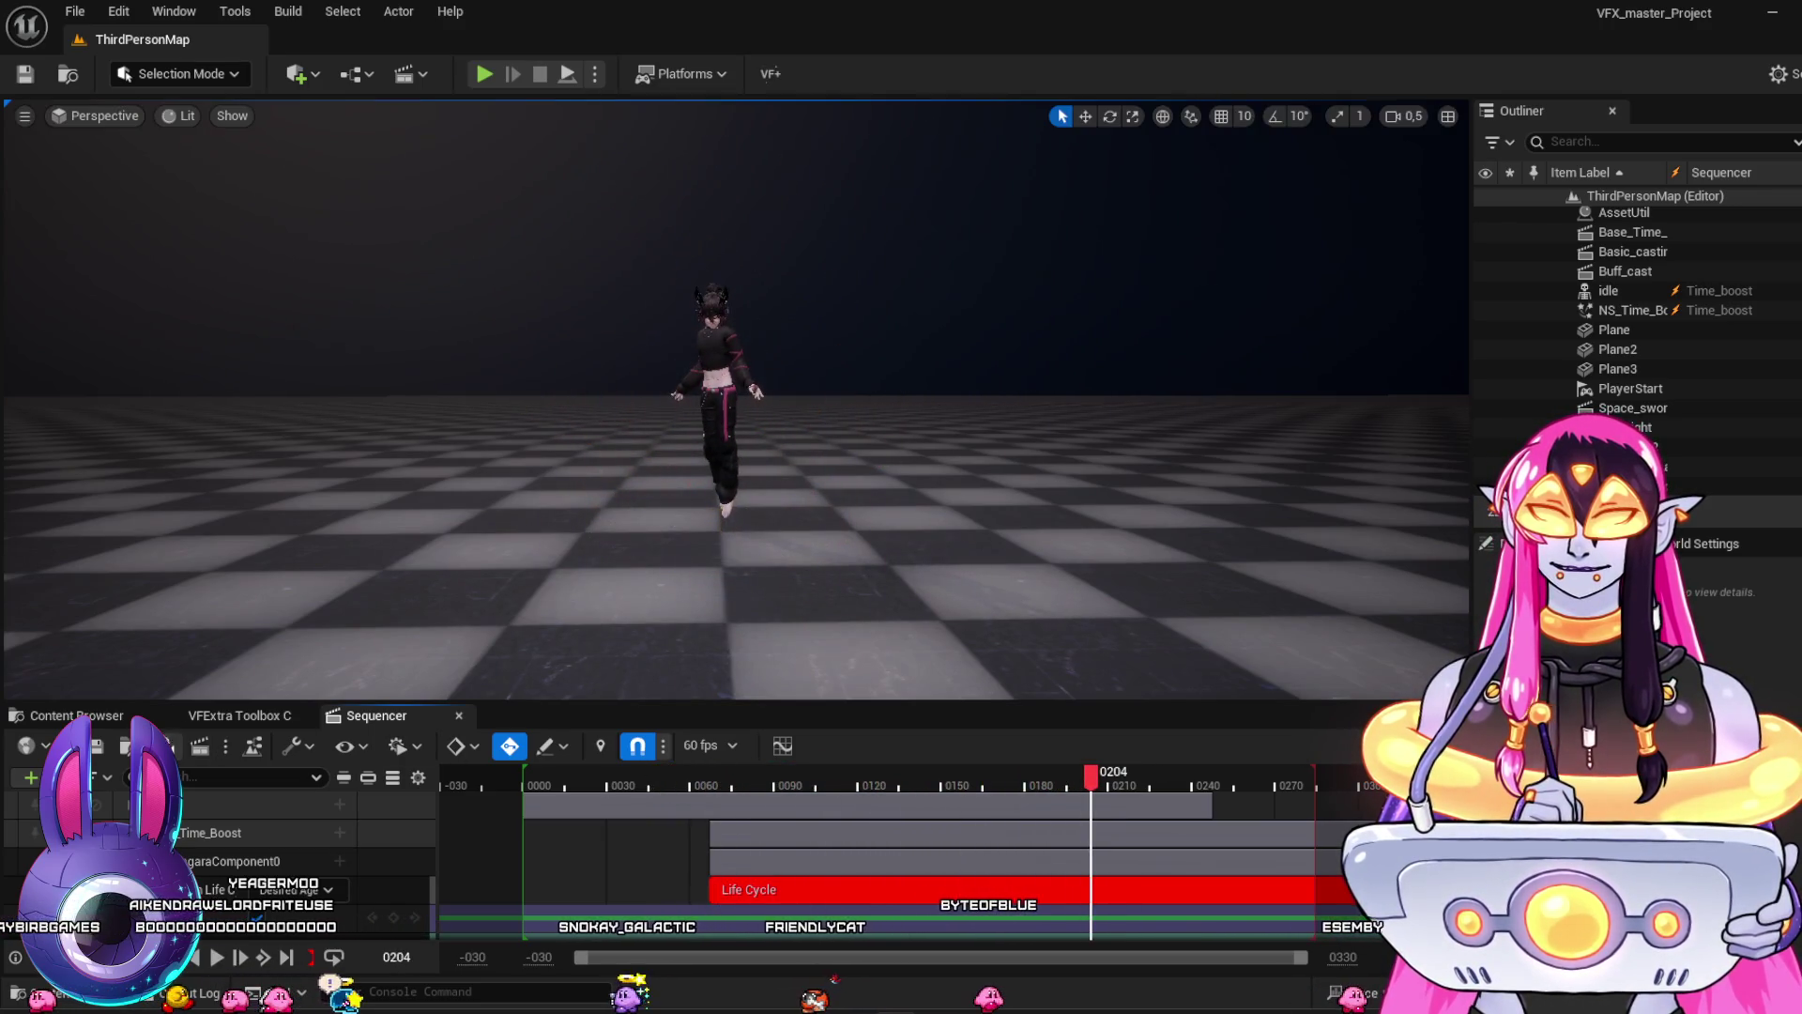
key("ctrl+space")
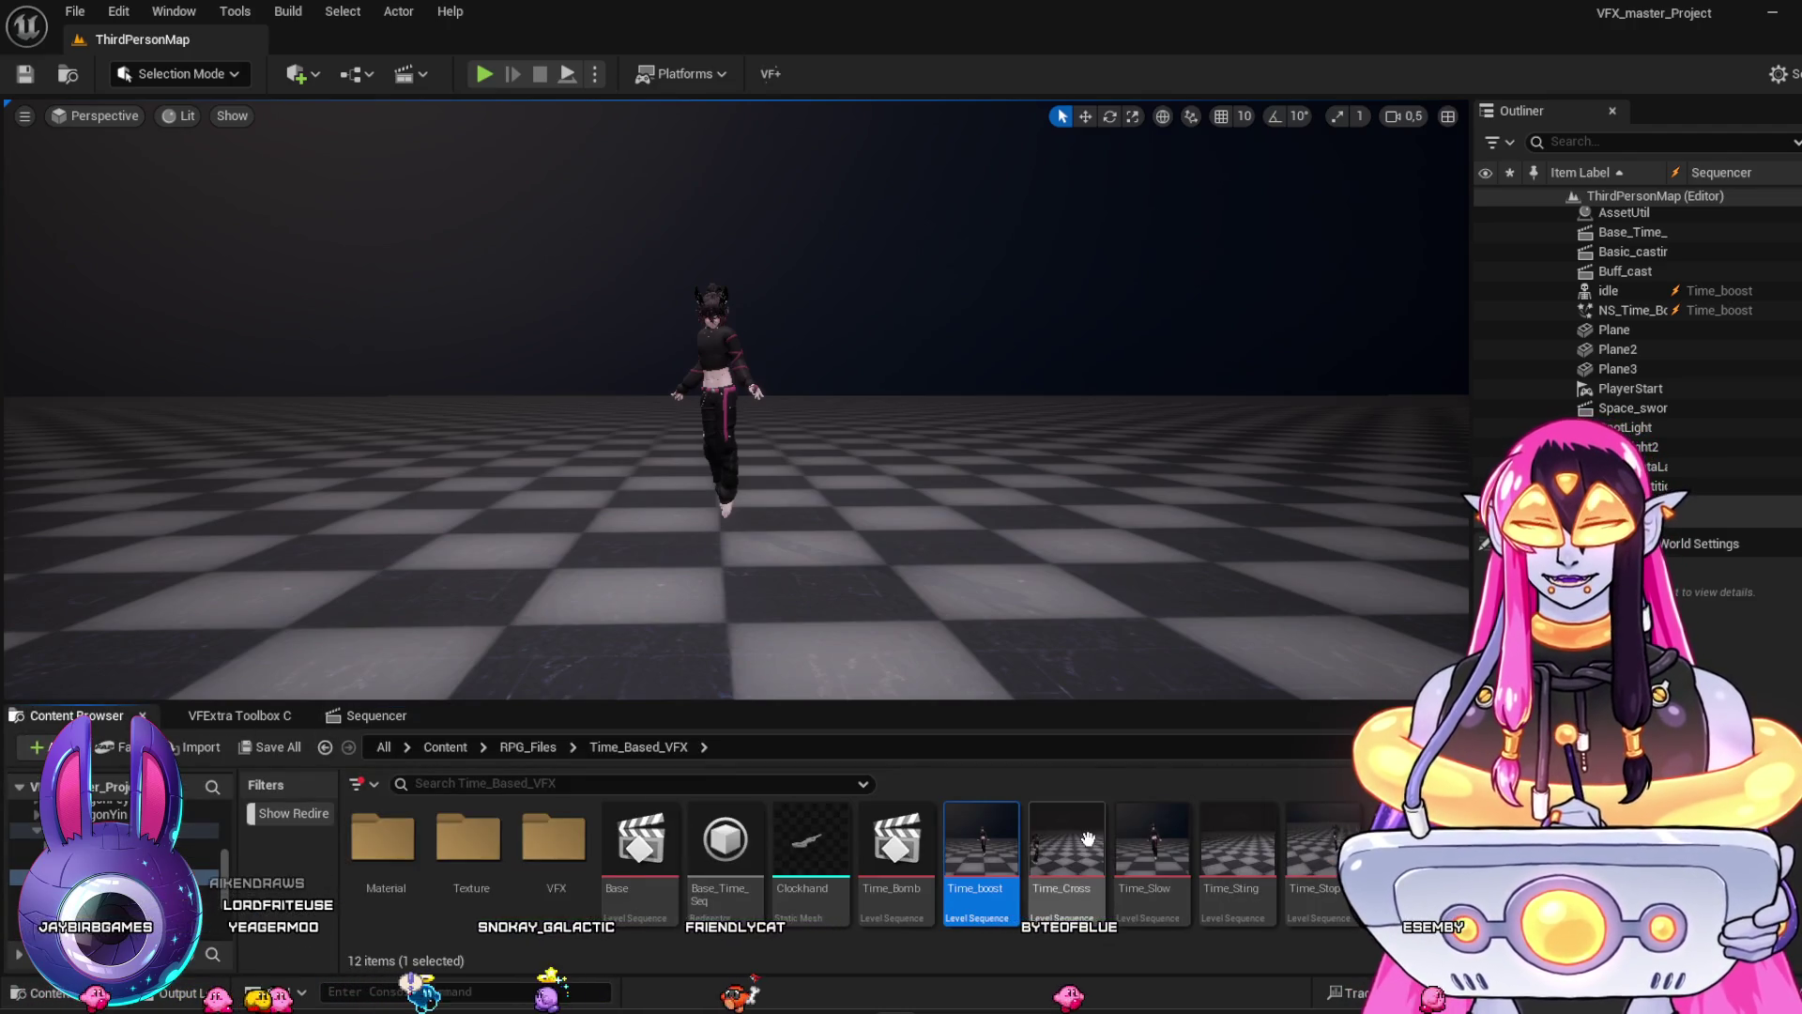
double_click(1152, 843)
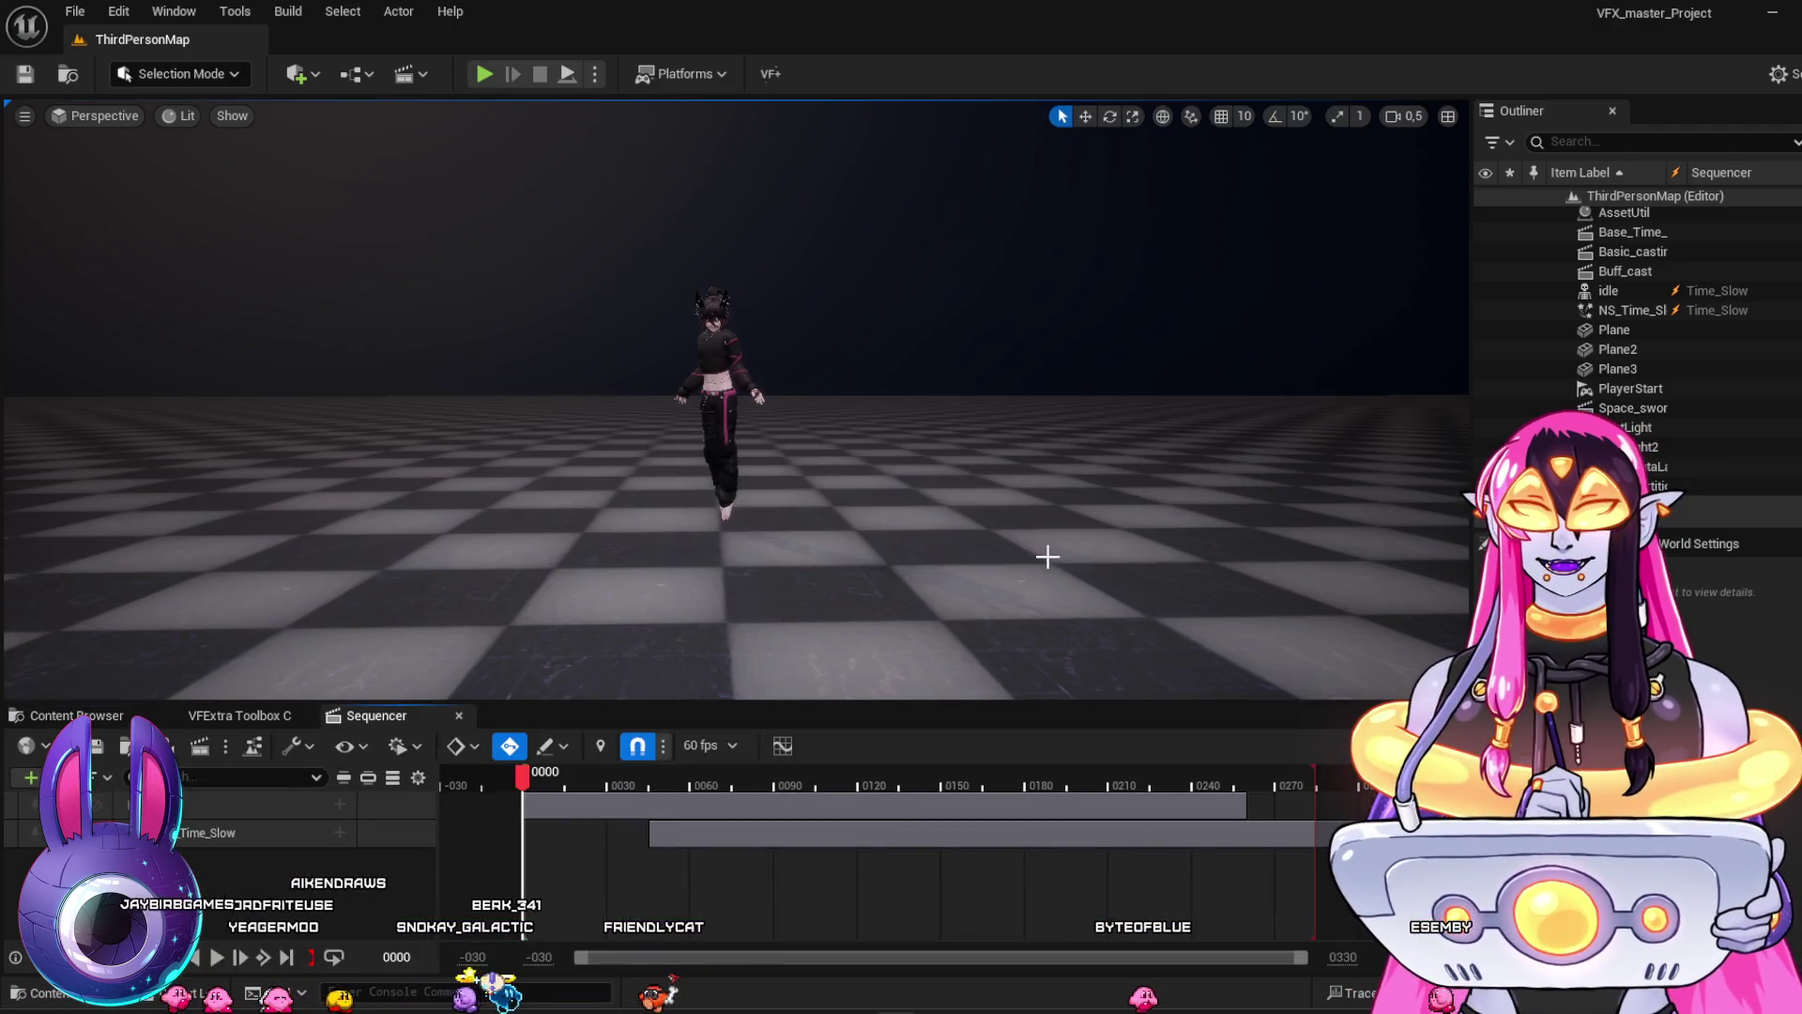
Preview Time_Slow at frames 80, 215, 145 and 79 by scrubbing the playhead
left_click(748, 782)
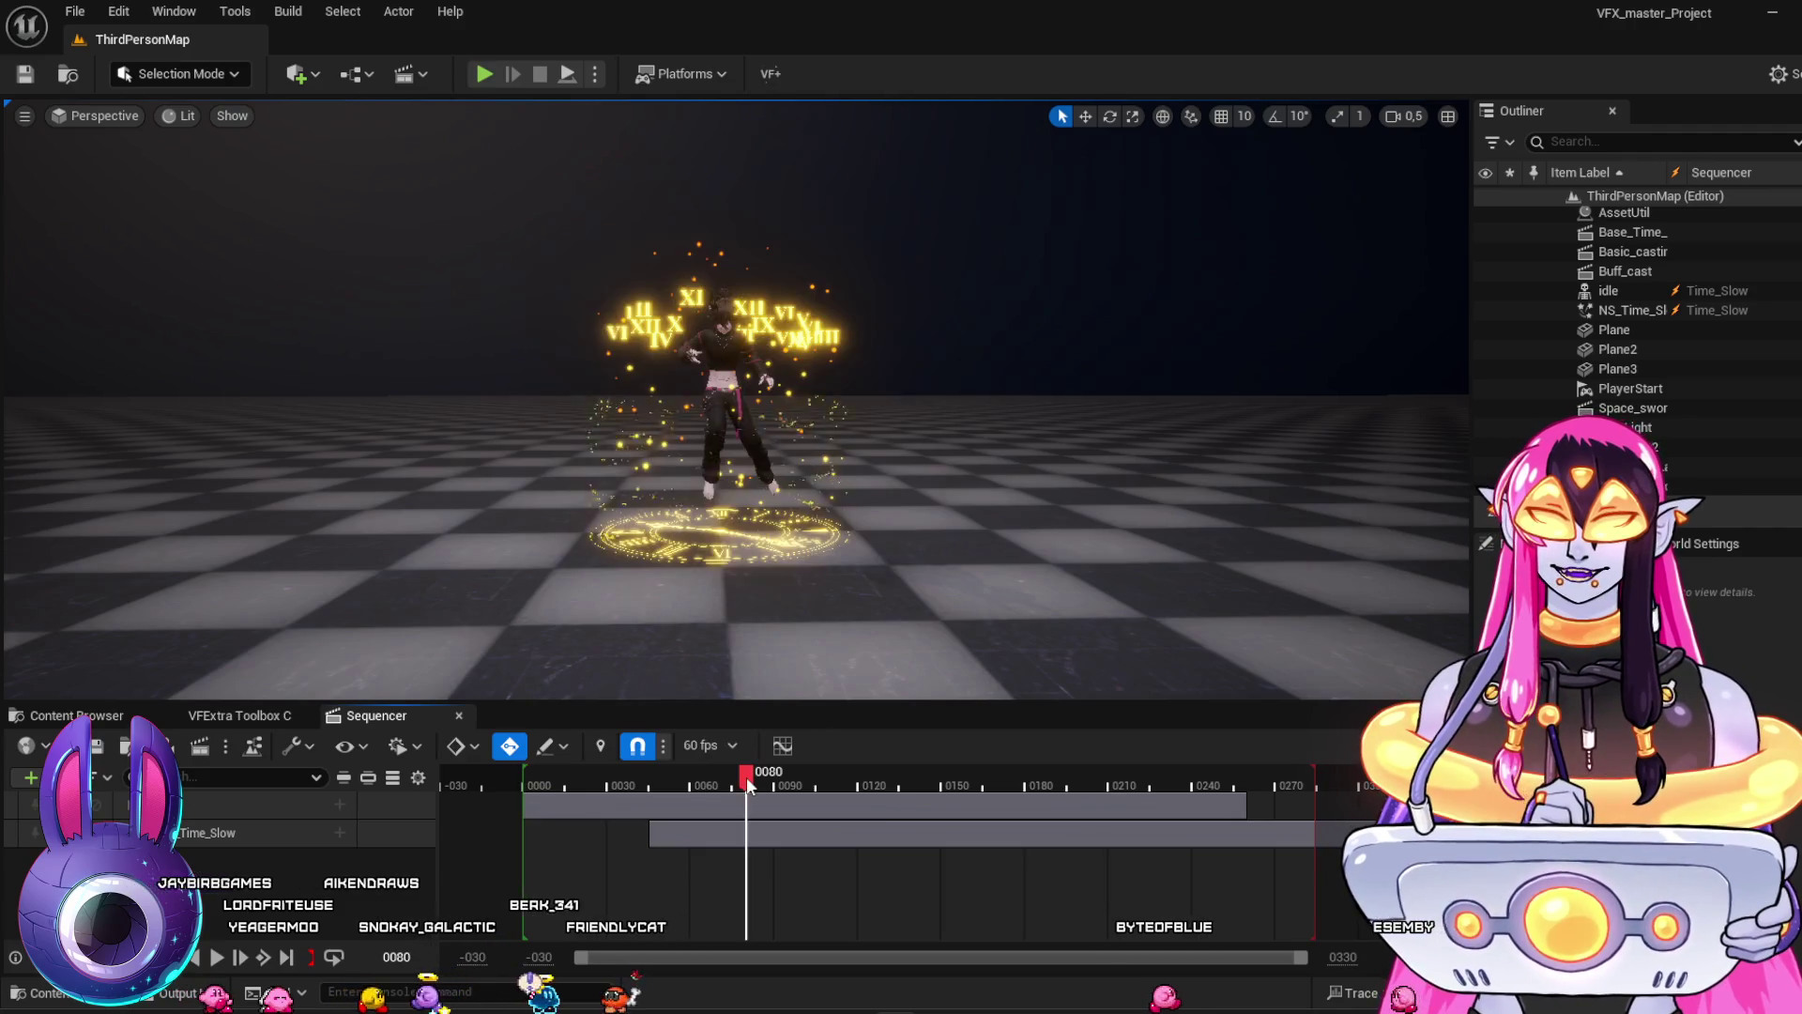
left_click(1016, 783)
left_click(1122, 783)
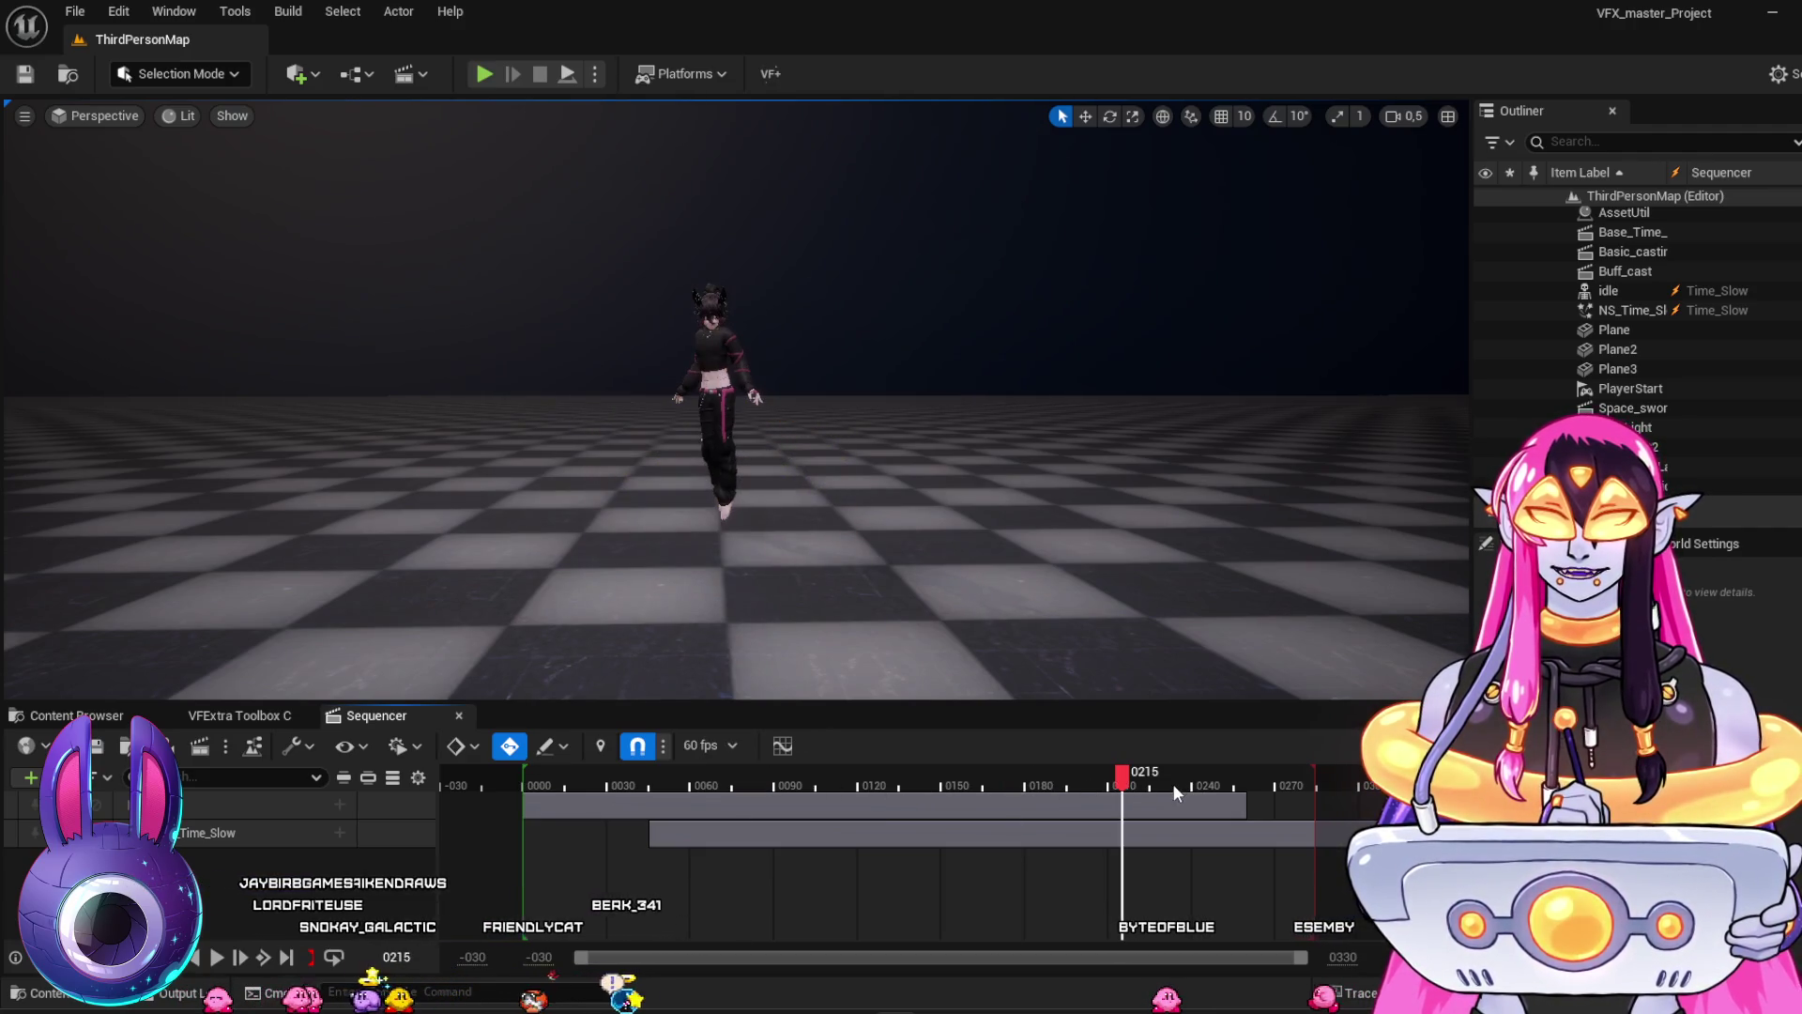
left_click_drag(972, 766, 930, 757)
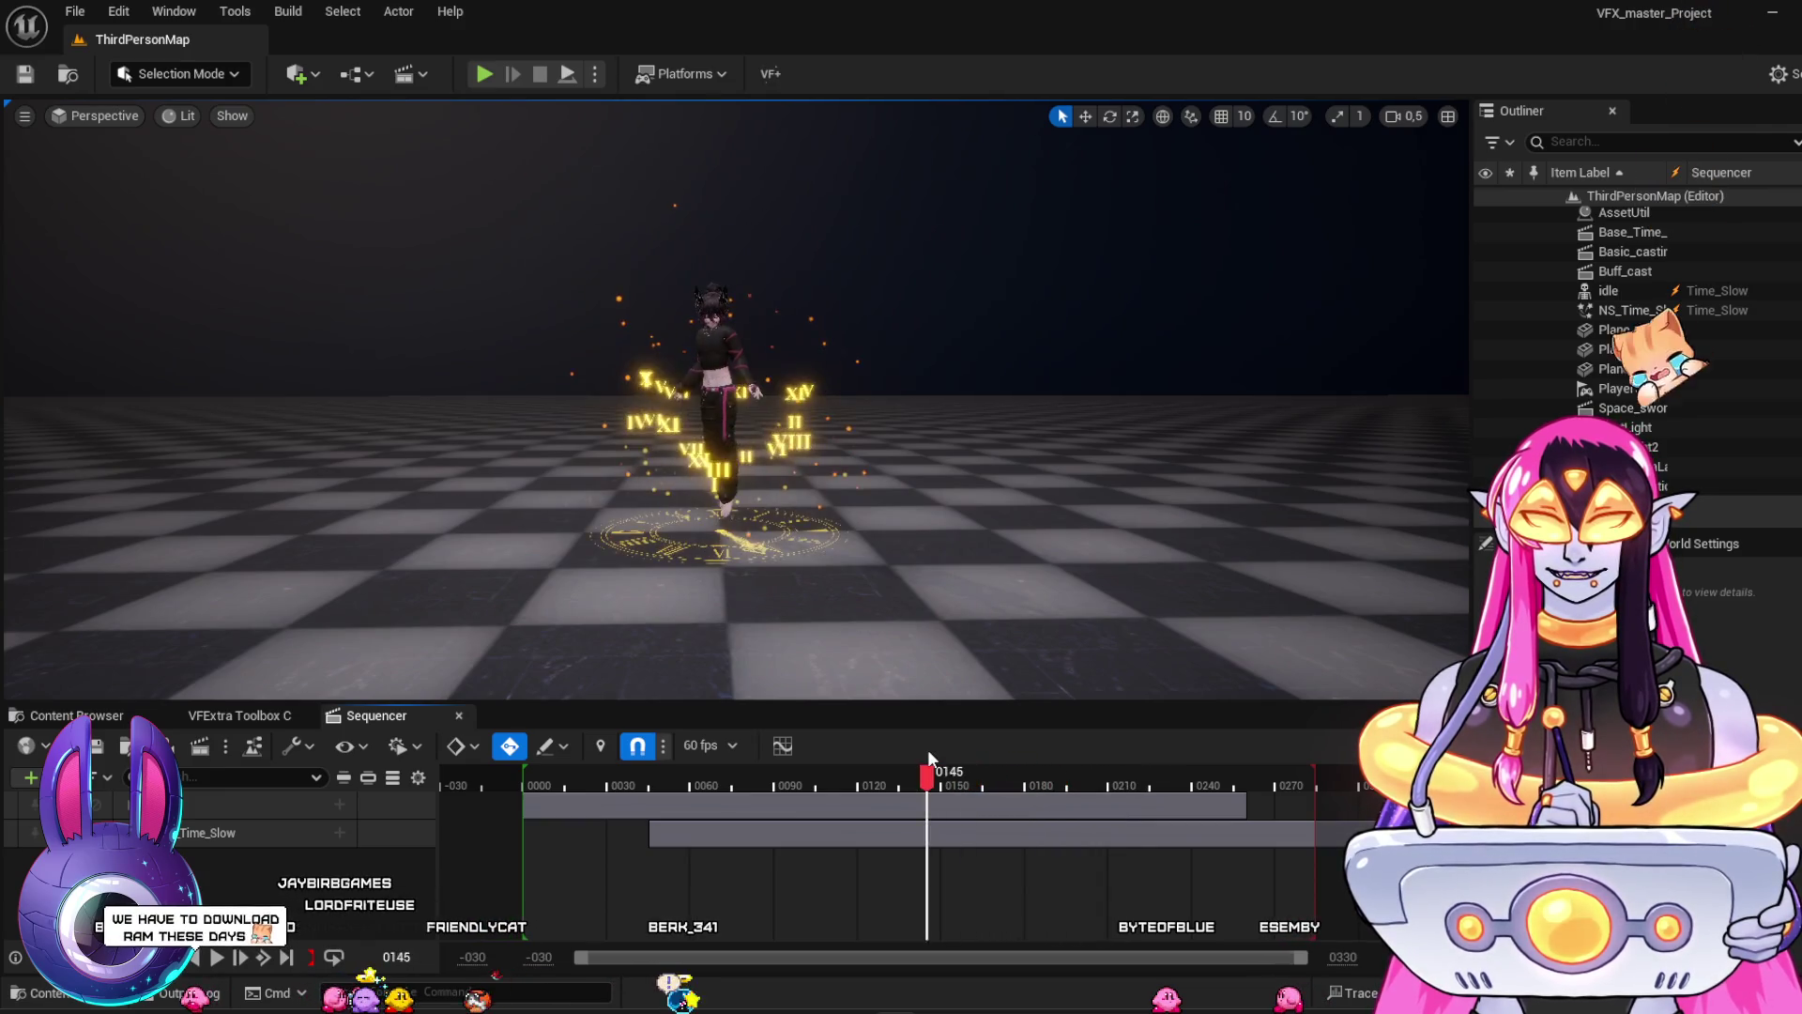
left_click_drag(781, 741, 590, 682)
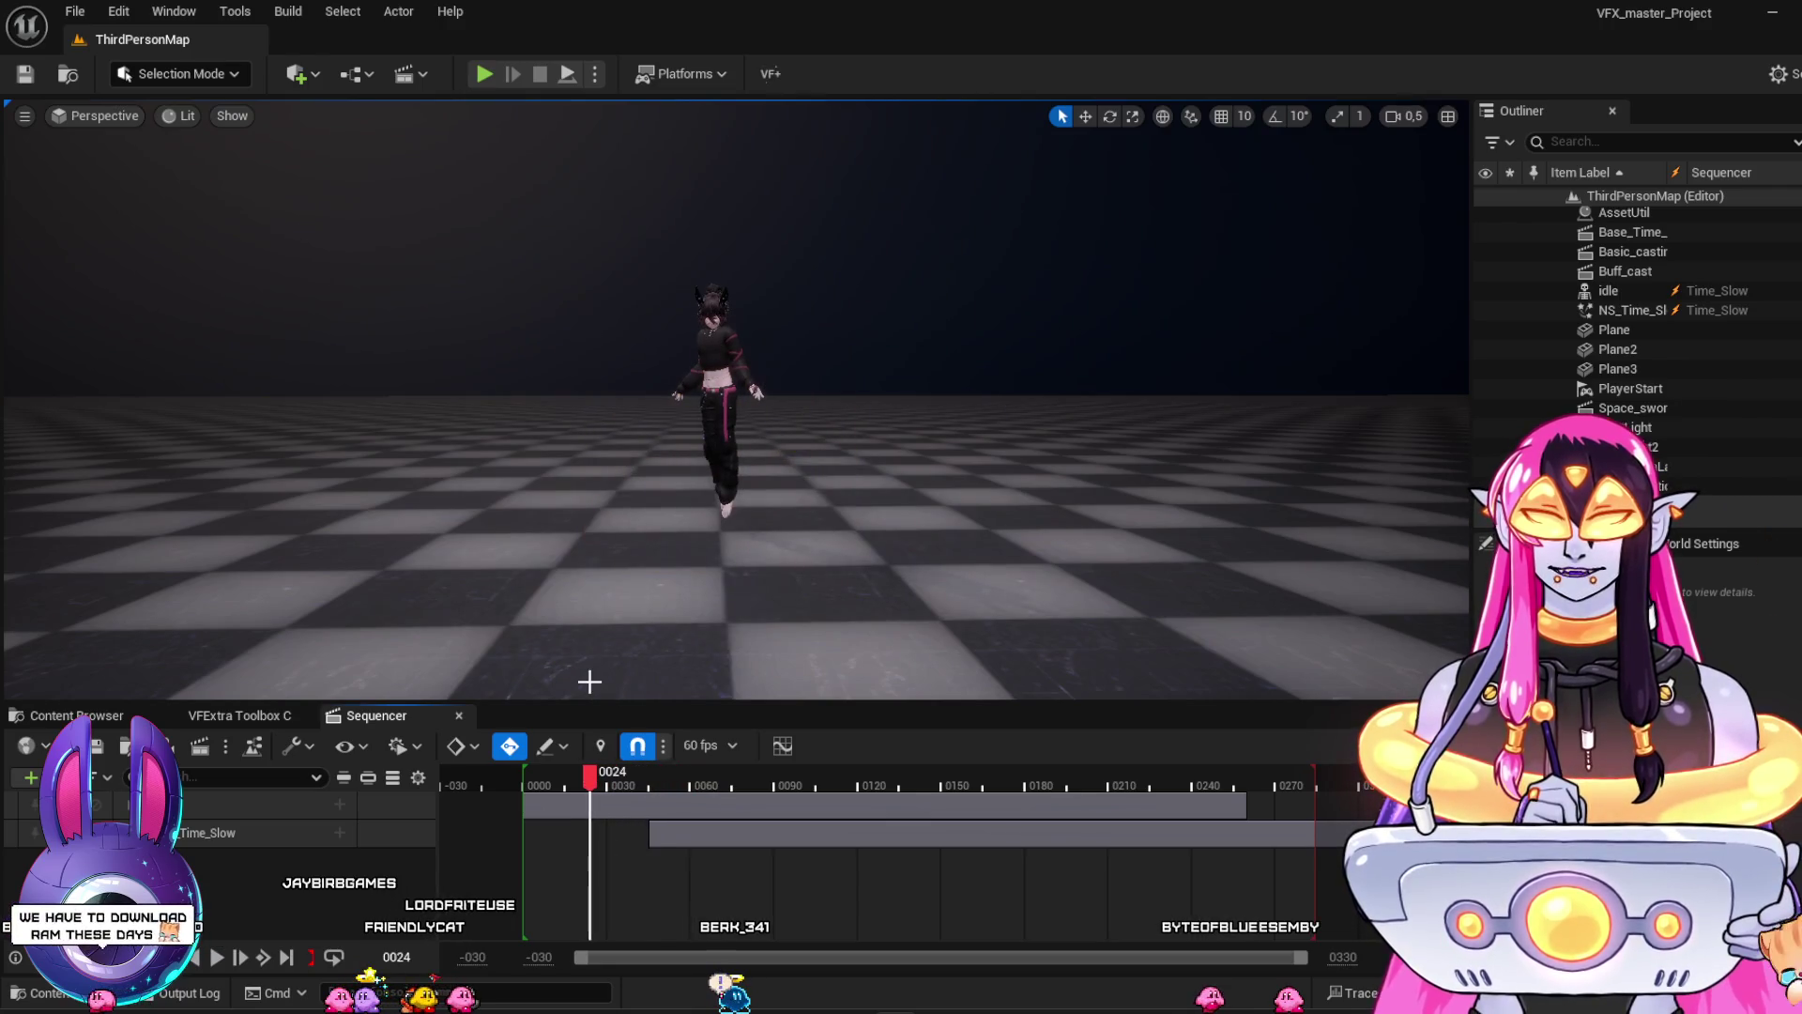
Play Time_Slow, restarting it near the start several times, ending at frame 26, then return to Time_Based_VFX
key("space")
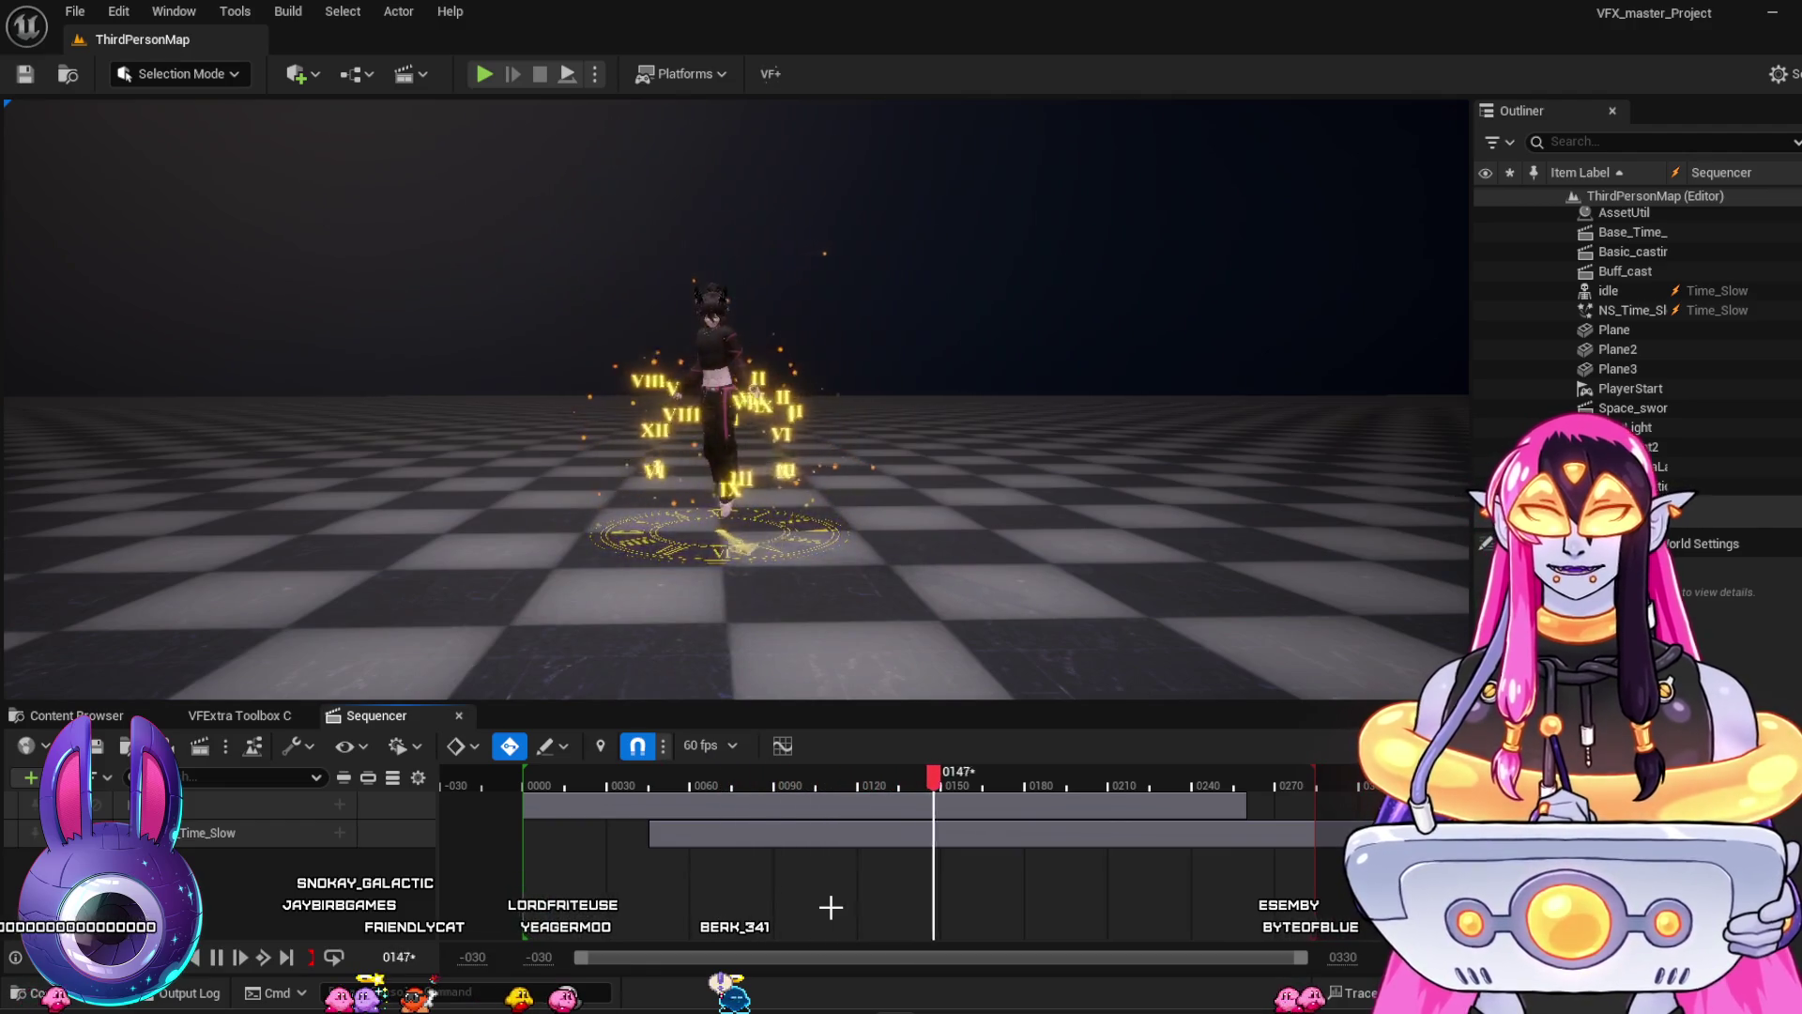
left_click(619, 777)
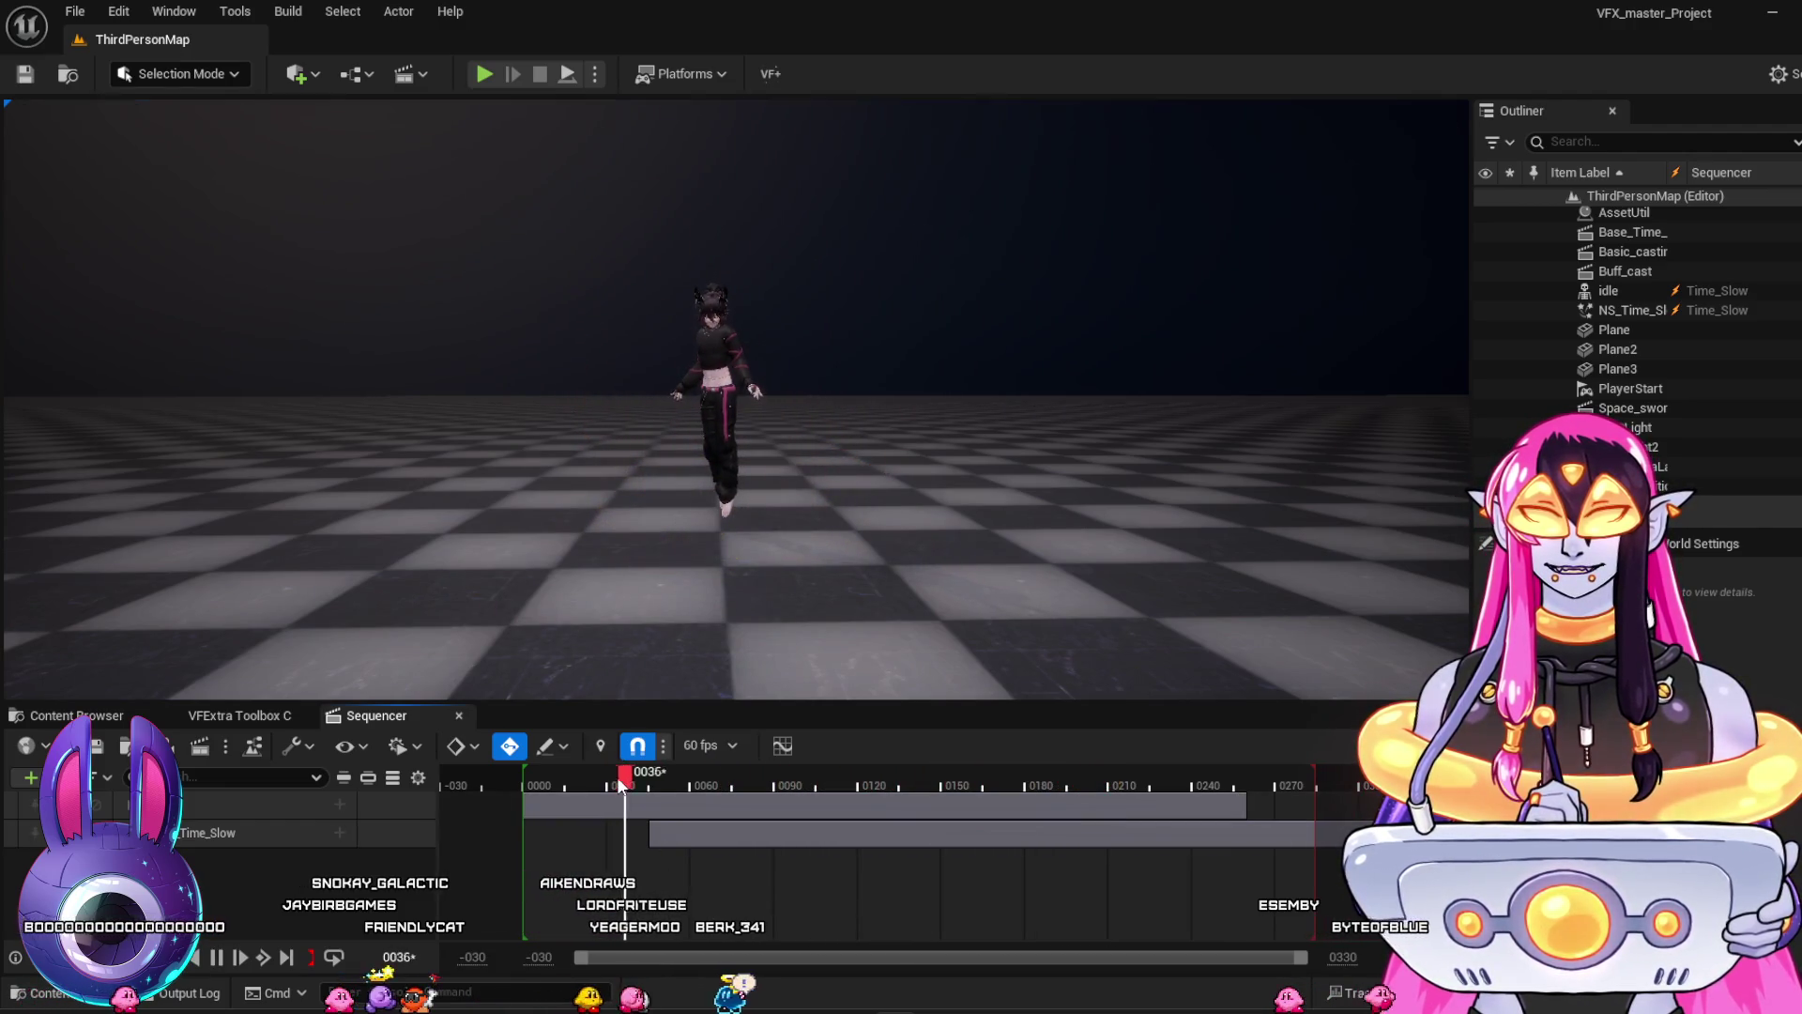
left_click(556, 771)
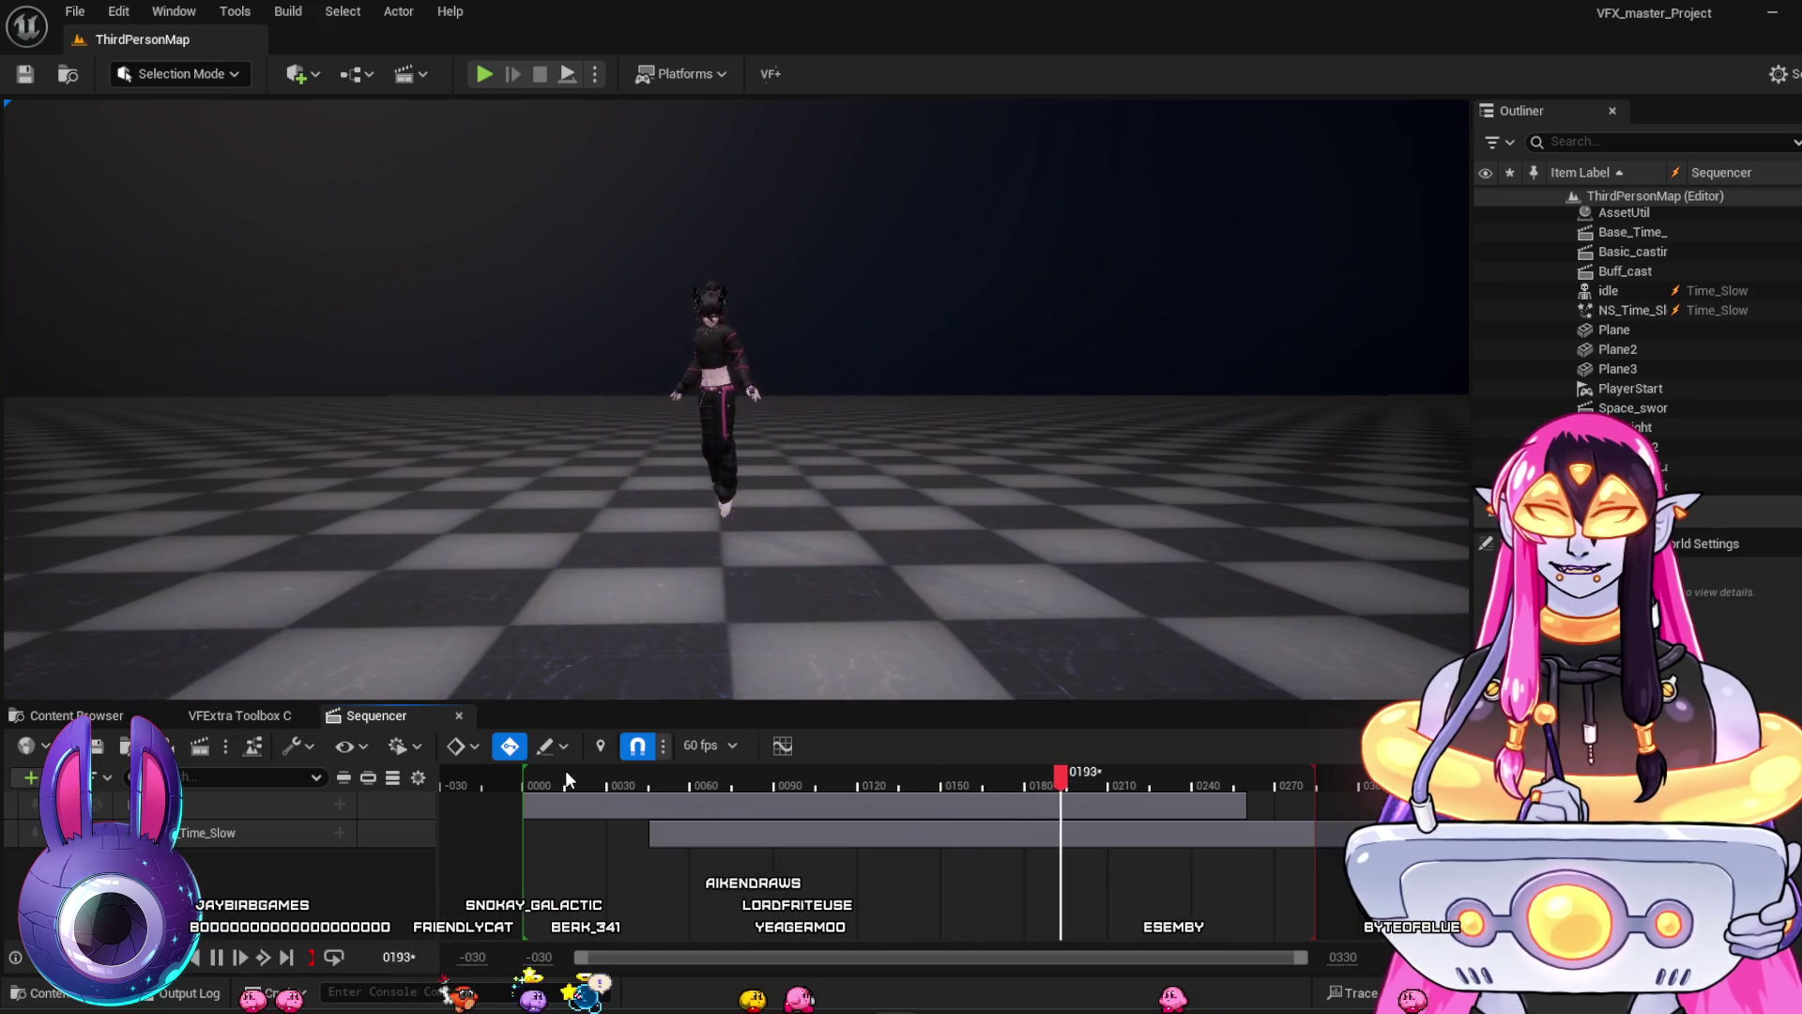
left_click(565, 771)
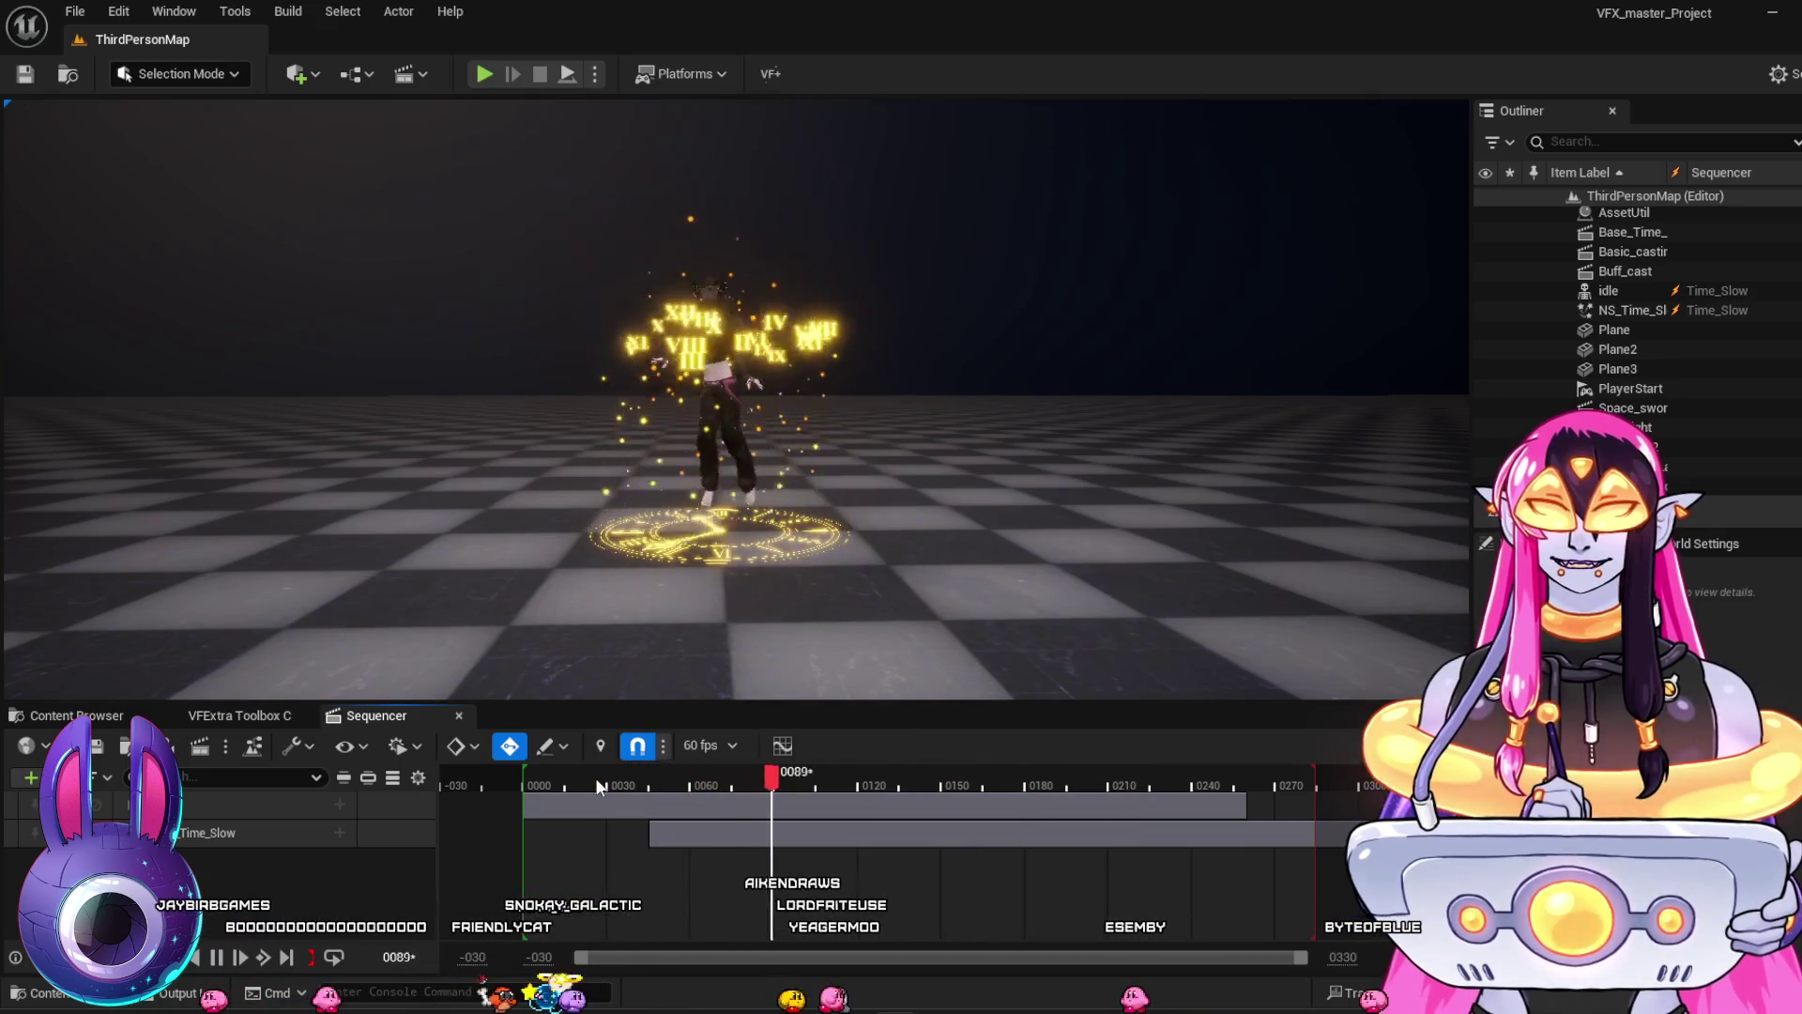
left_click(595, 777)
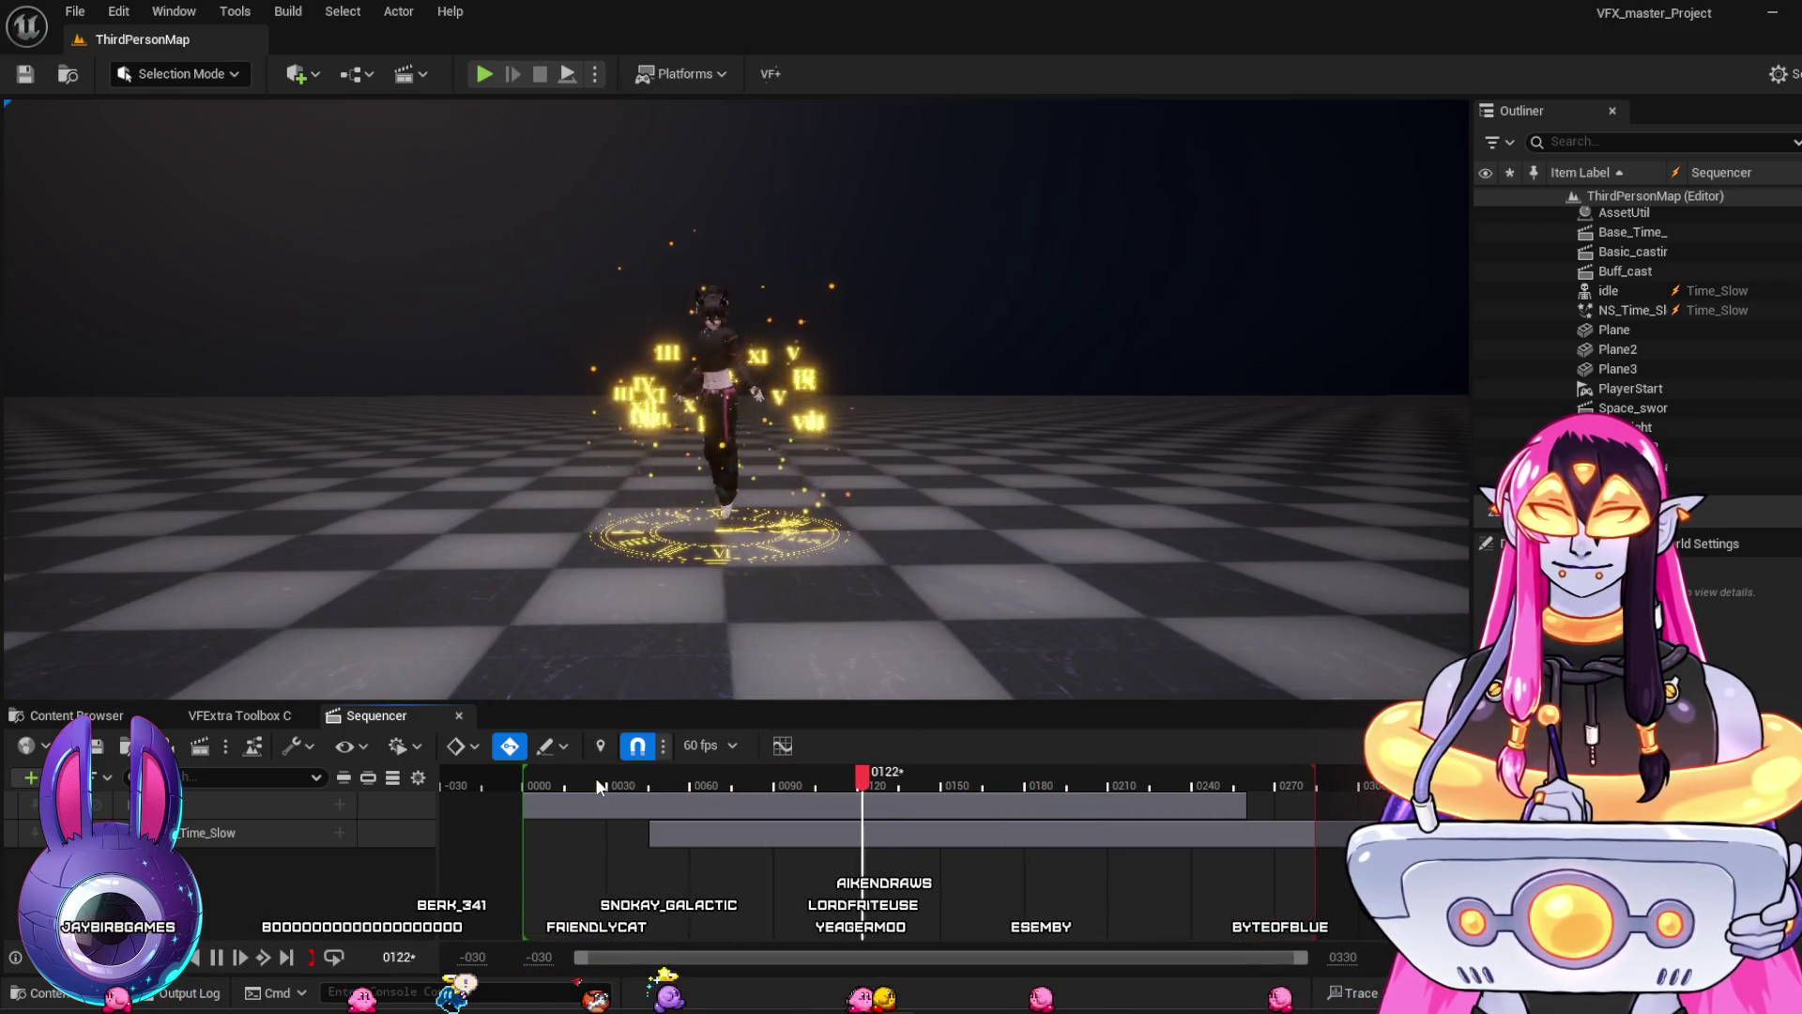
left_click(595, 777)
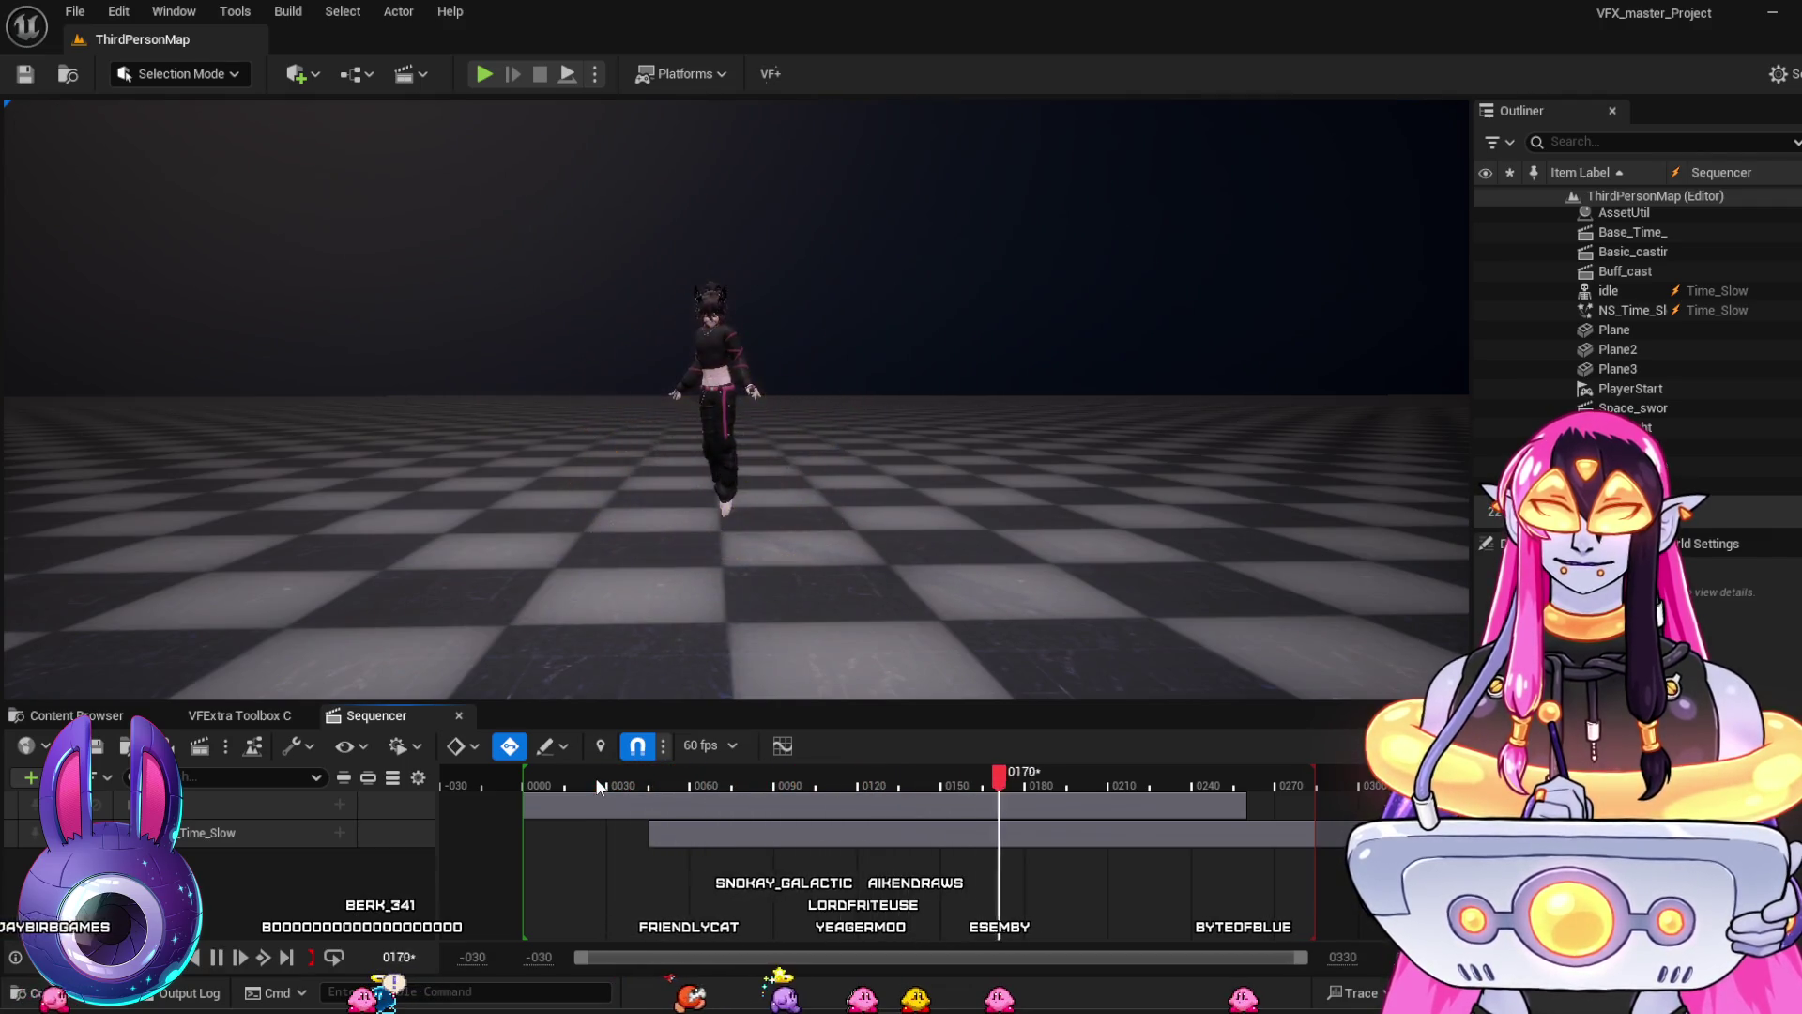
left_click(100, 717)
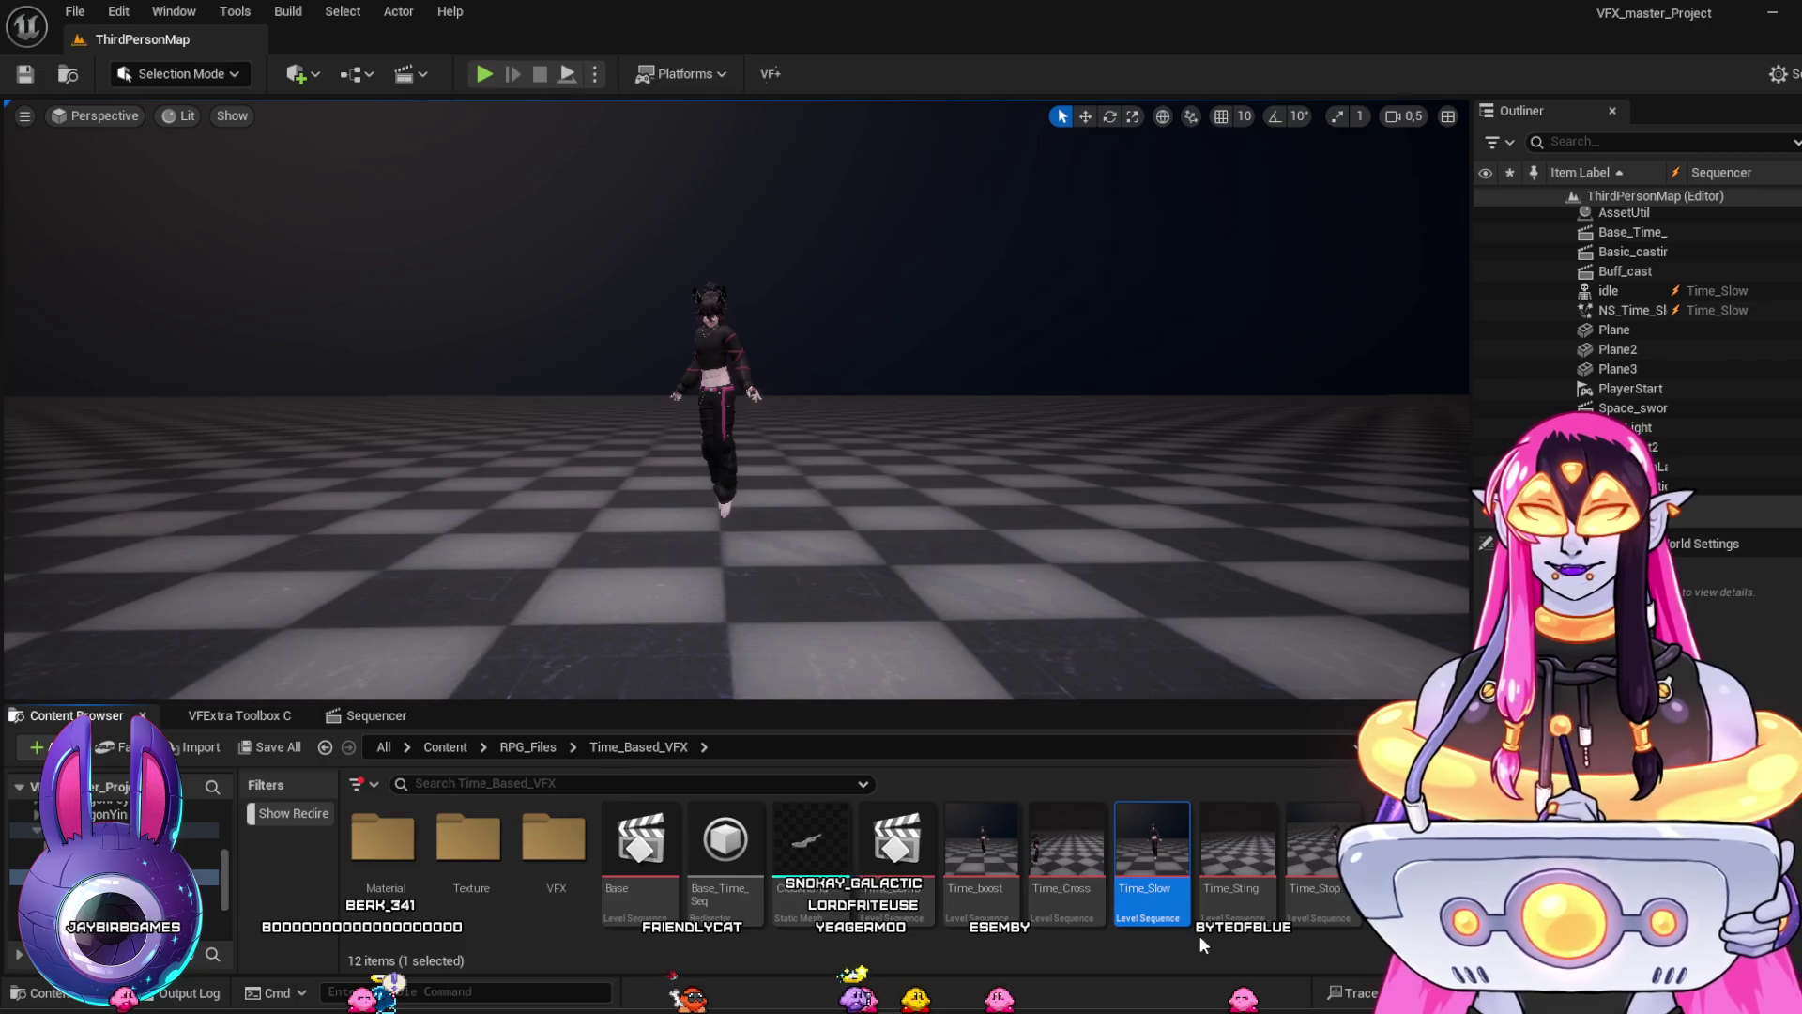
Open Time_Stop and scrub through frames 11, 50 and 64 until the clock effect appears
left_click(1302, 868)
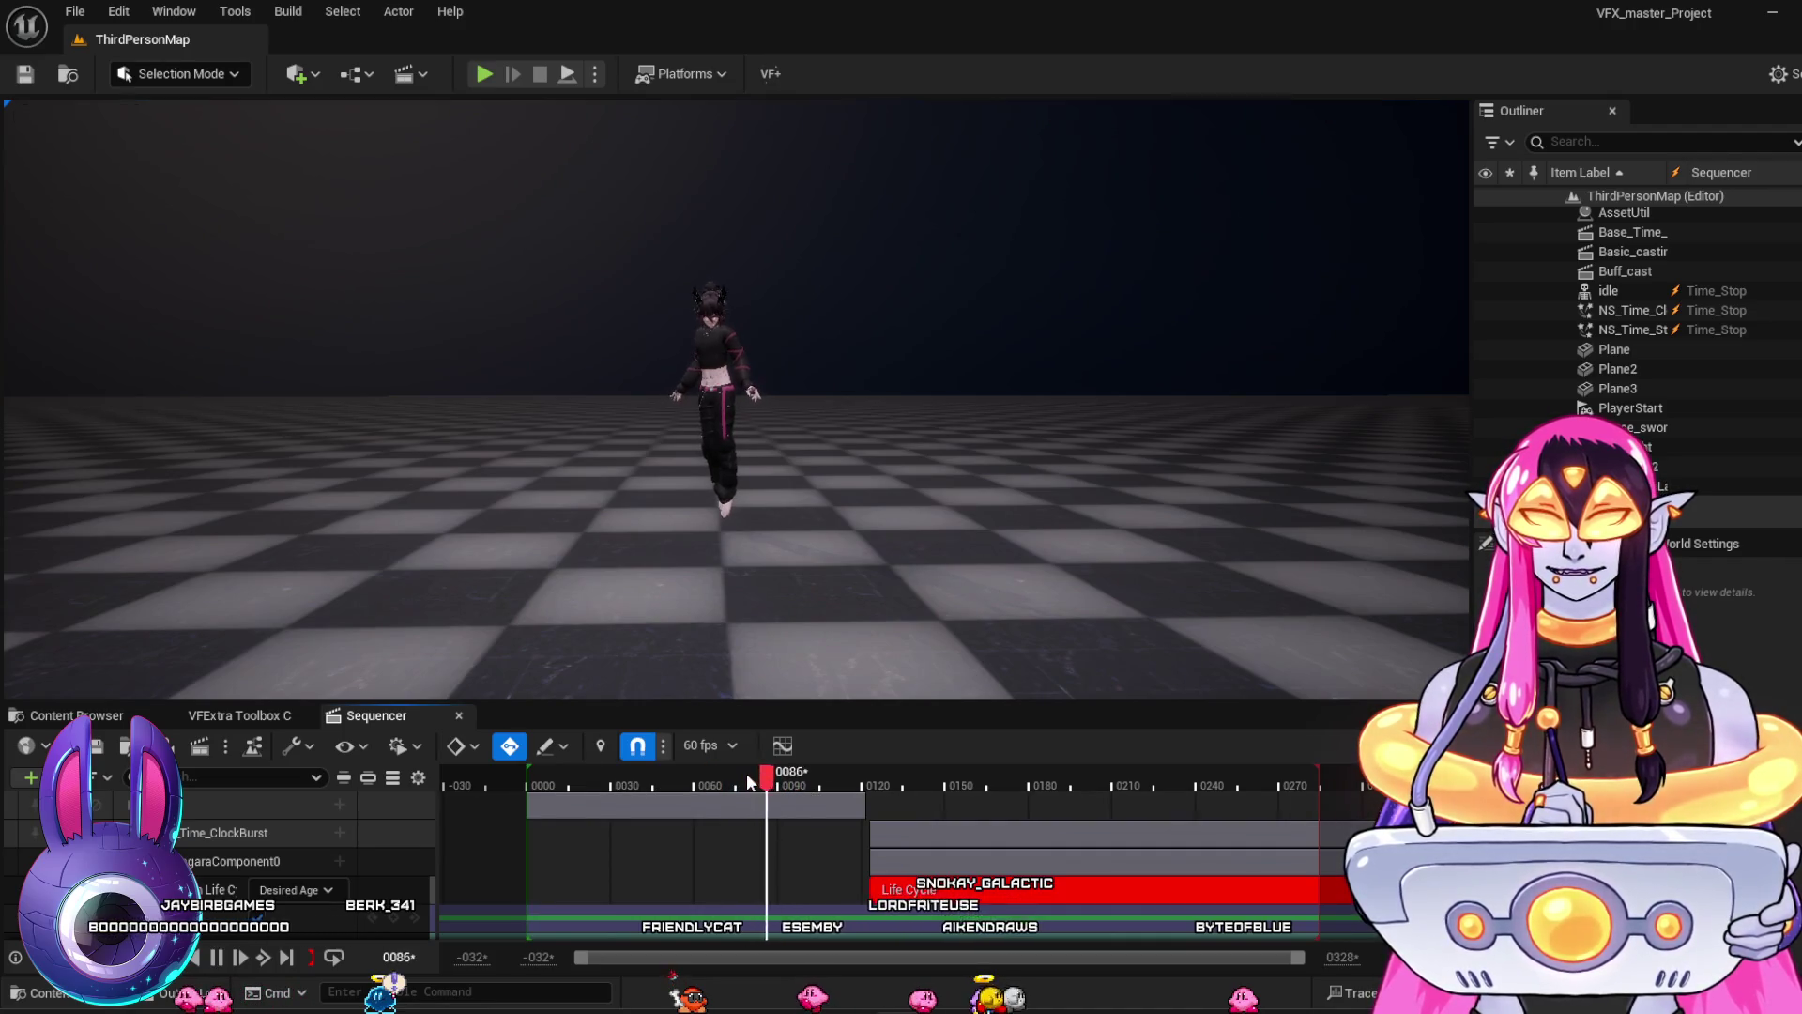
key("space")
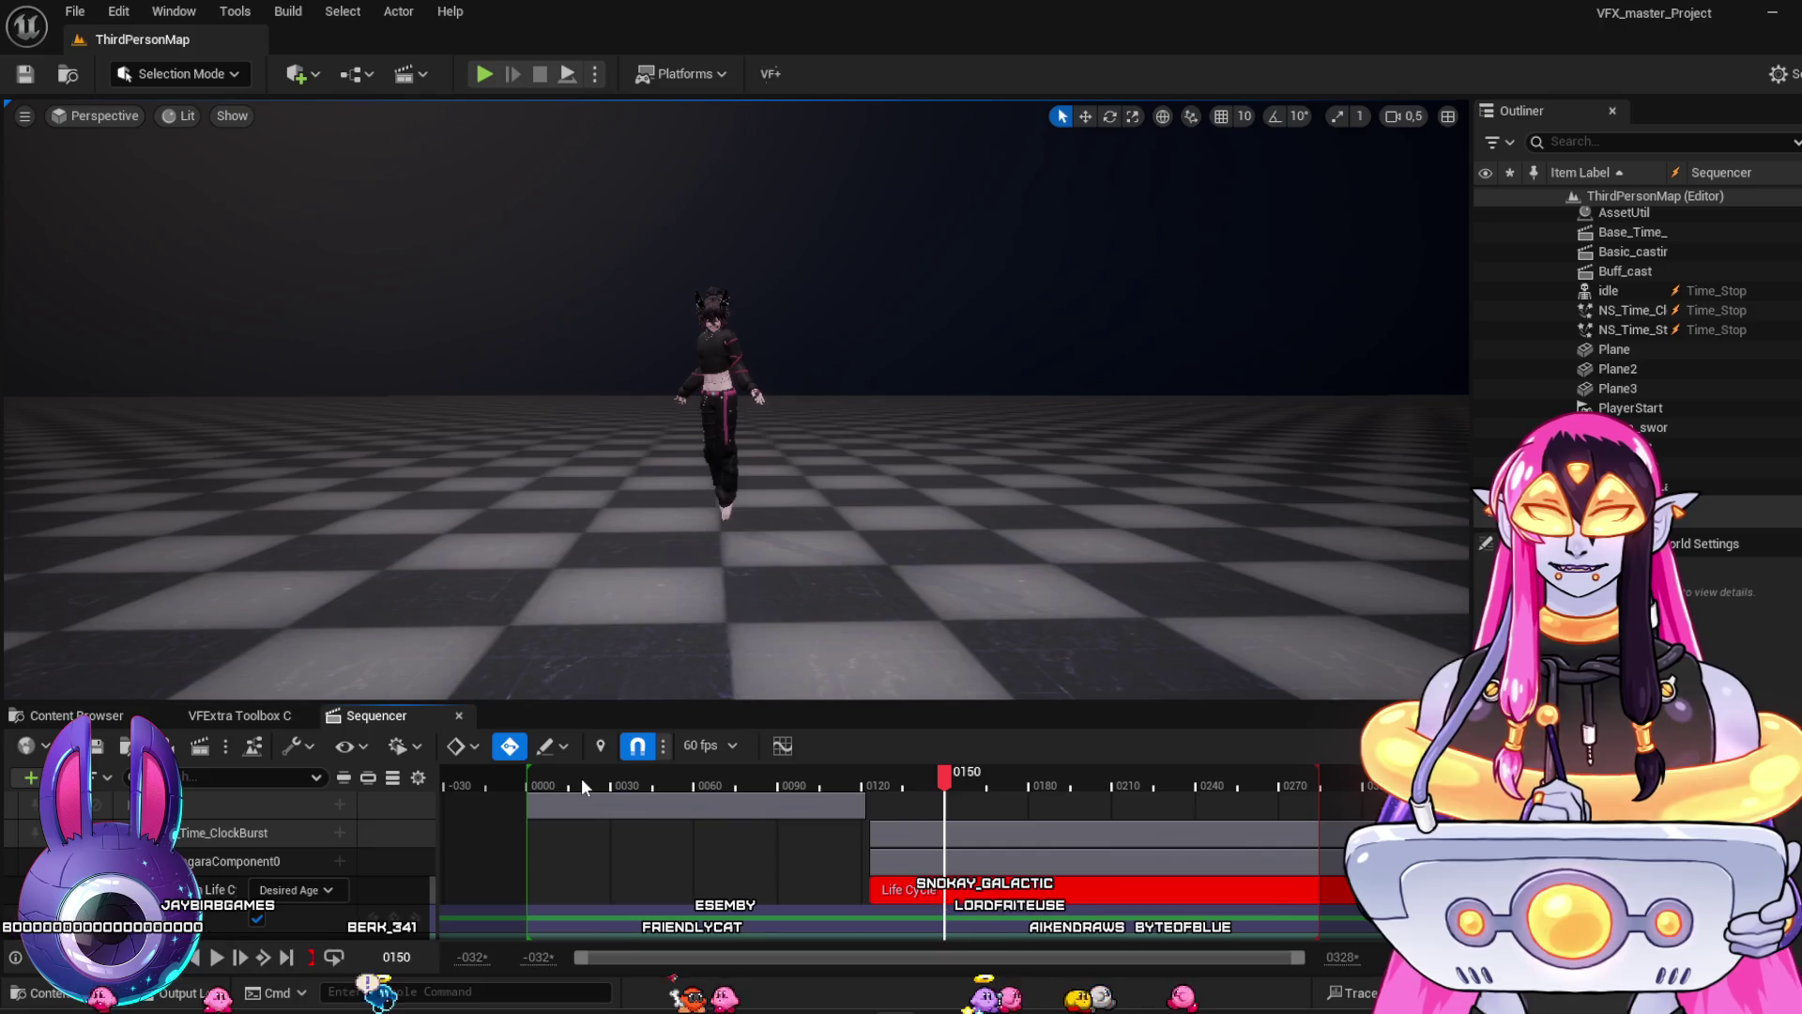
left_click(558, 777)
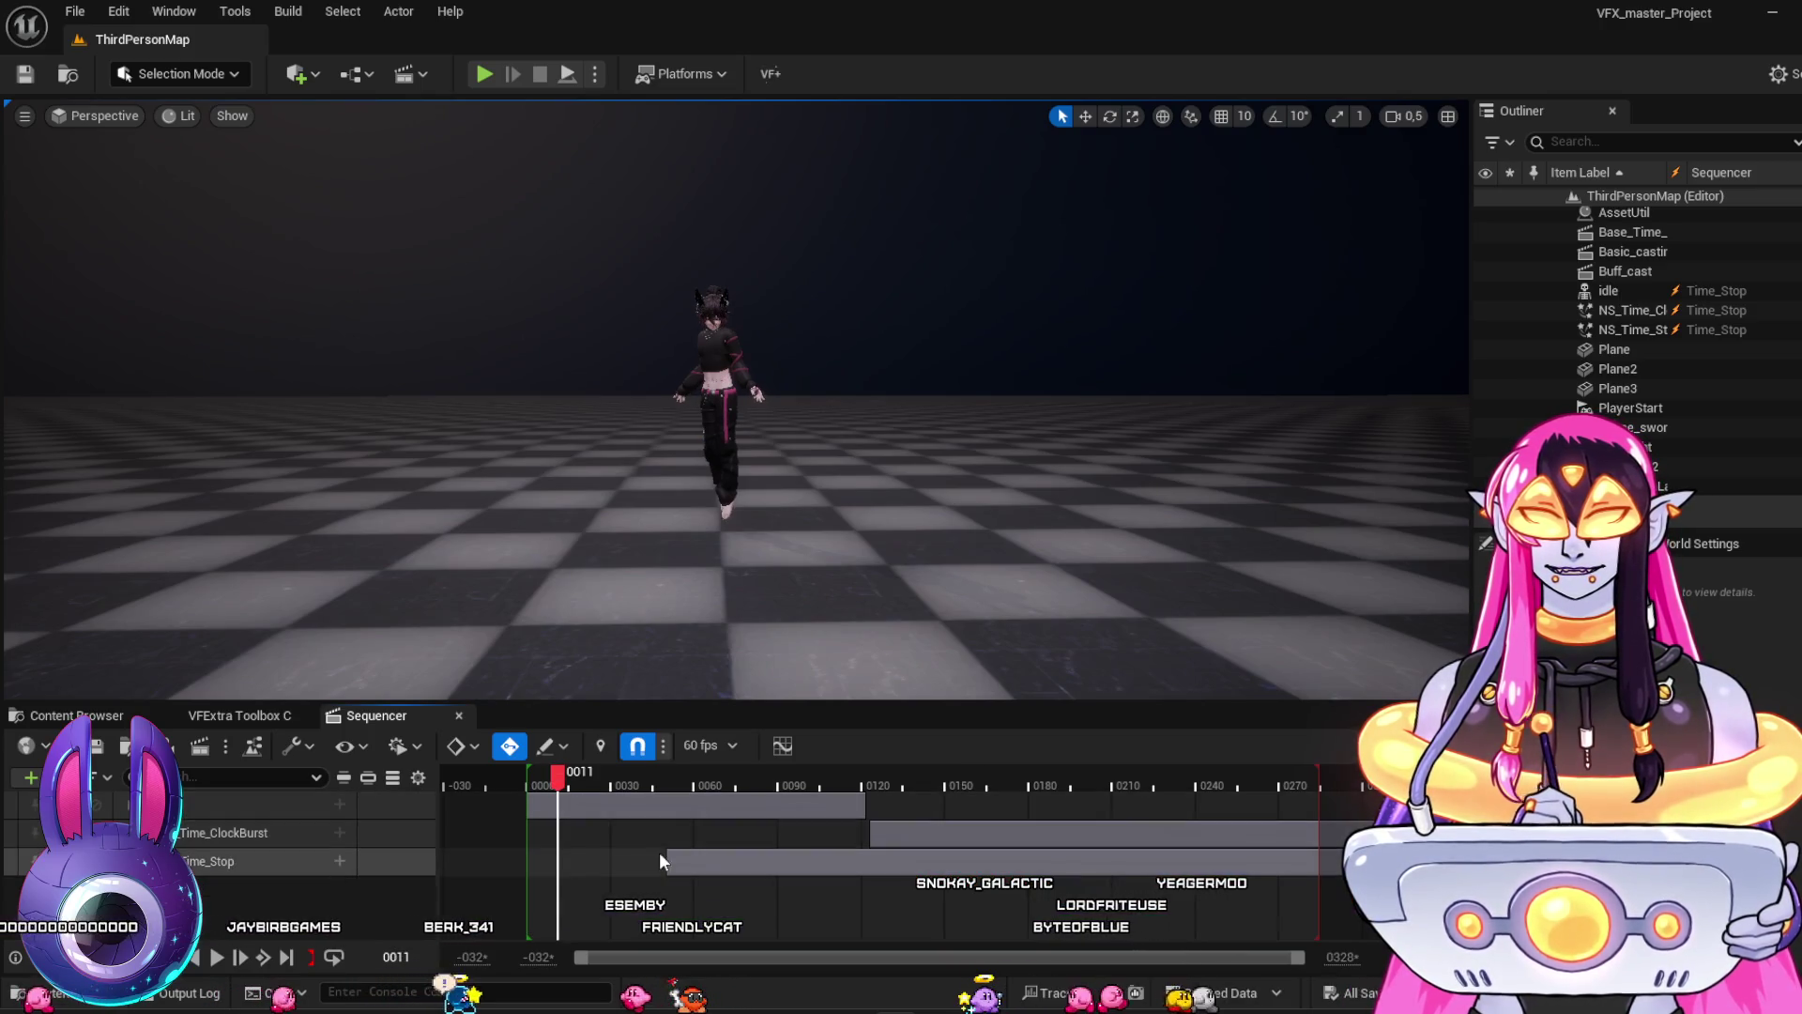
left_click(667, 784)
left_click(706, 796)
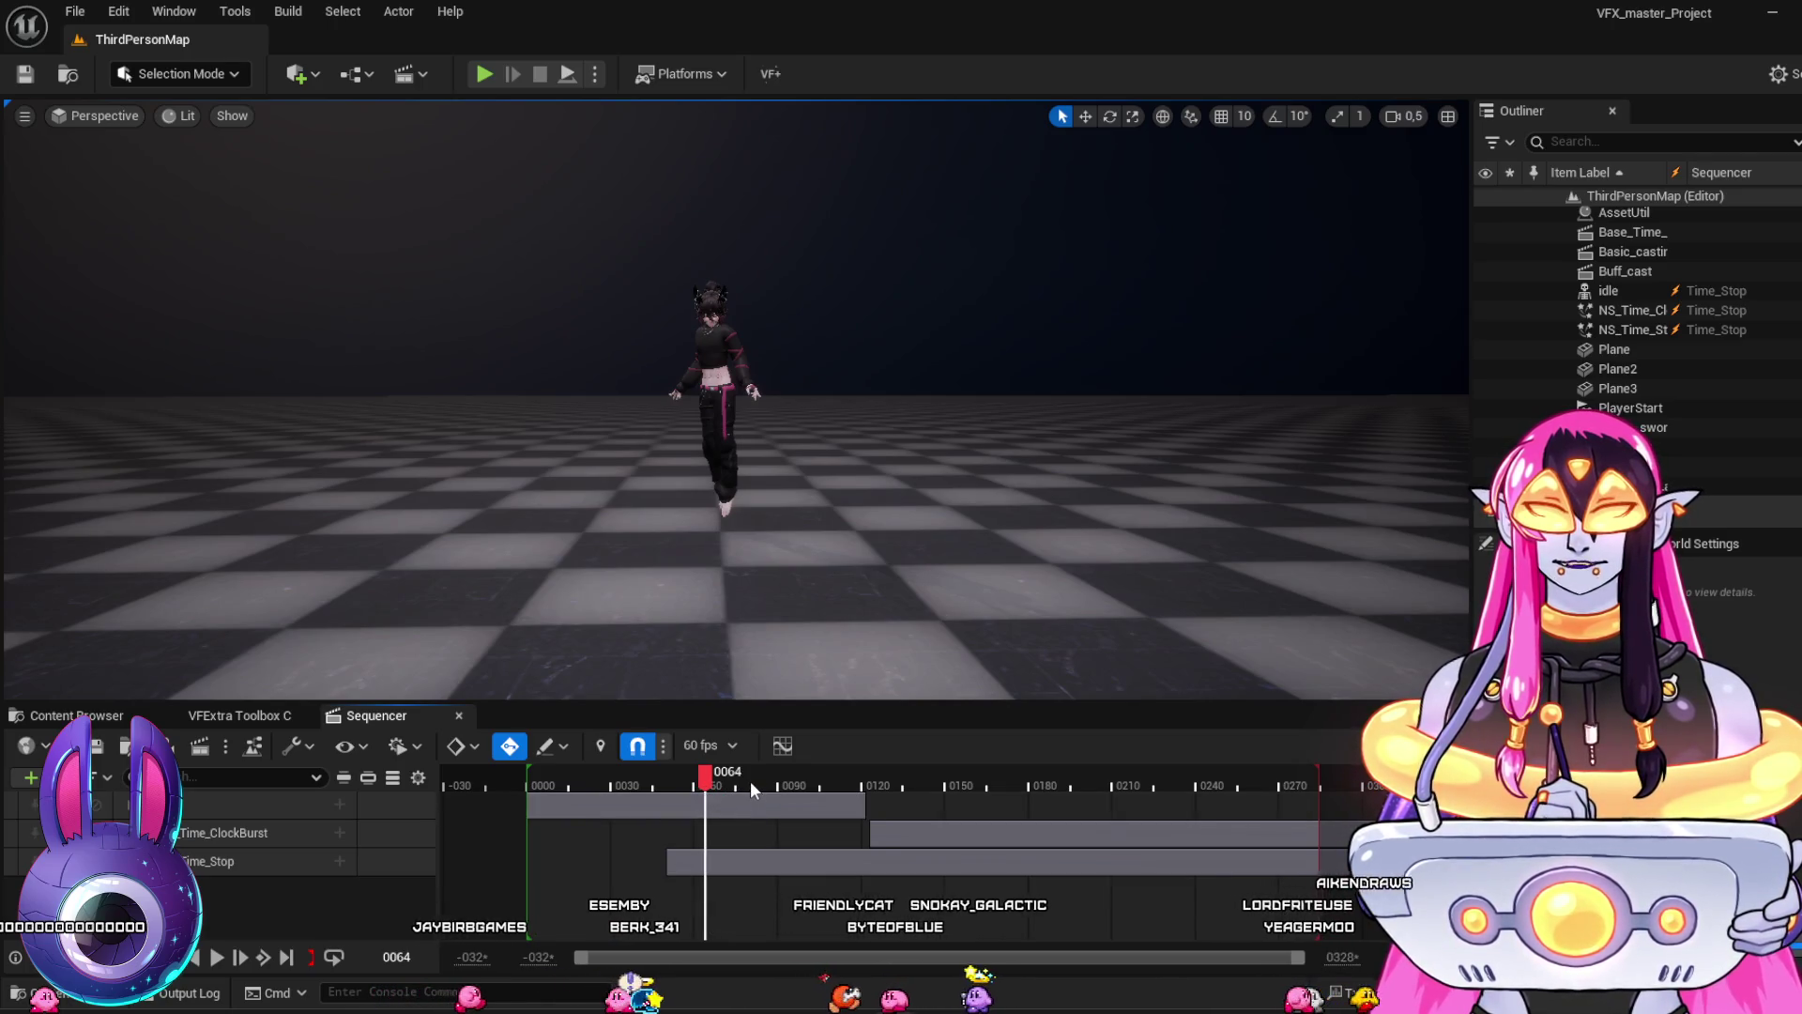
left_click_drag(751, 781, 926, 785)
Orbit closer to the character and replay the Time_Stop clock burst from near the start repeatedly
left_click(578, 781)
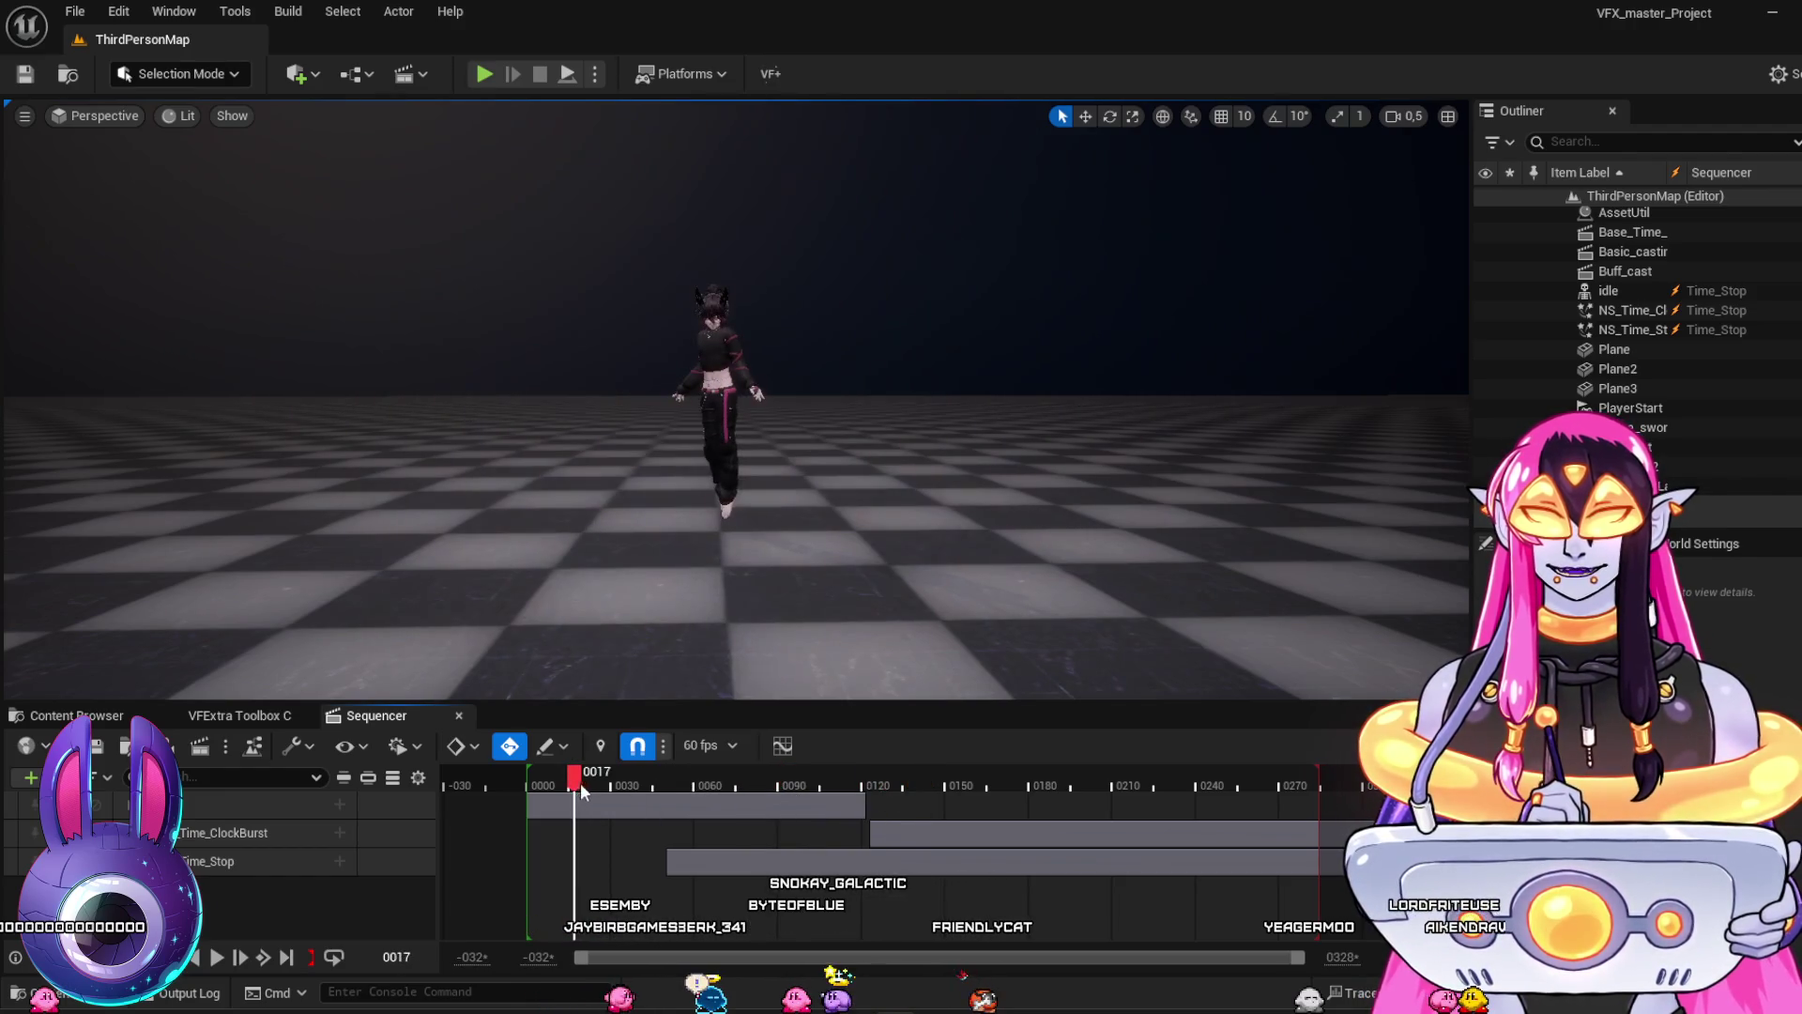
key("space")
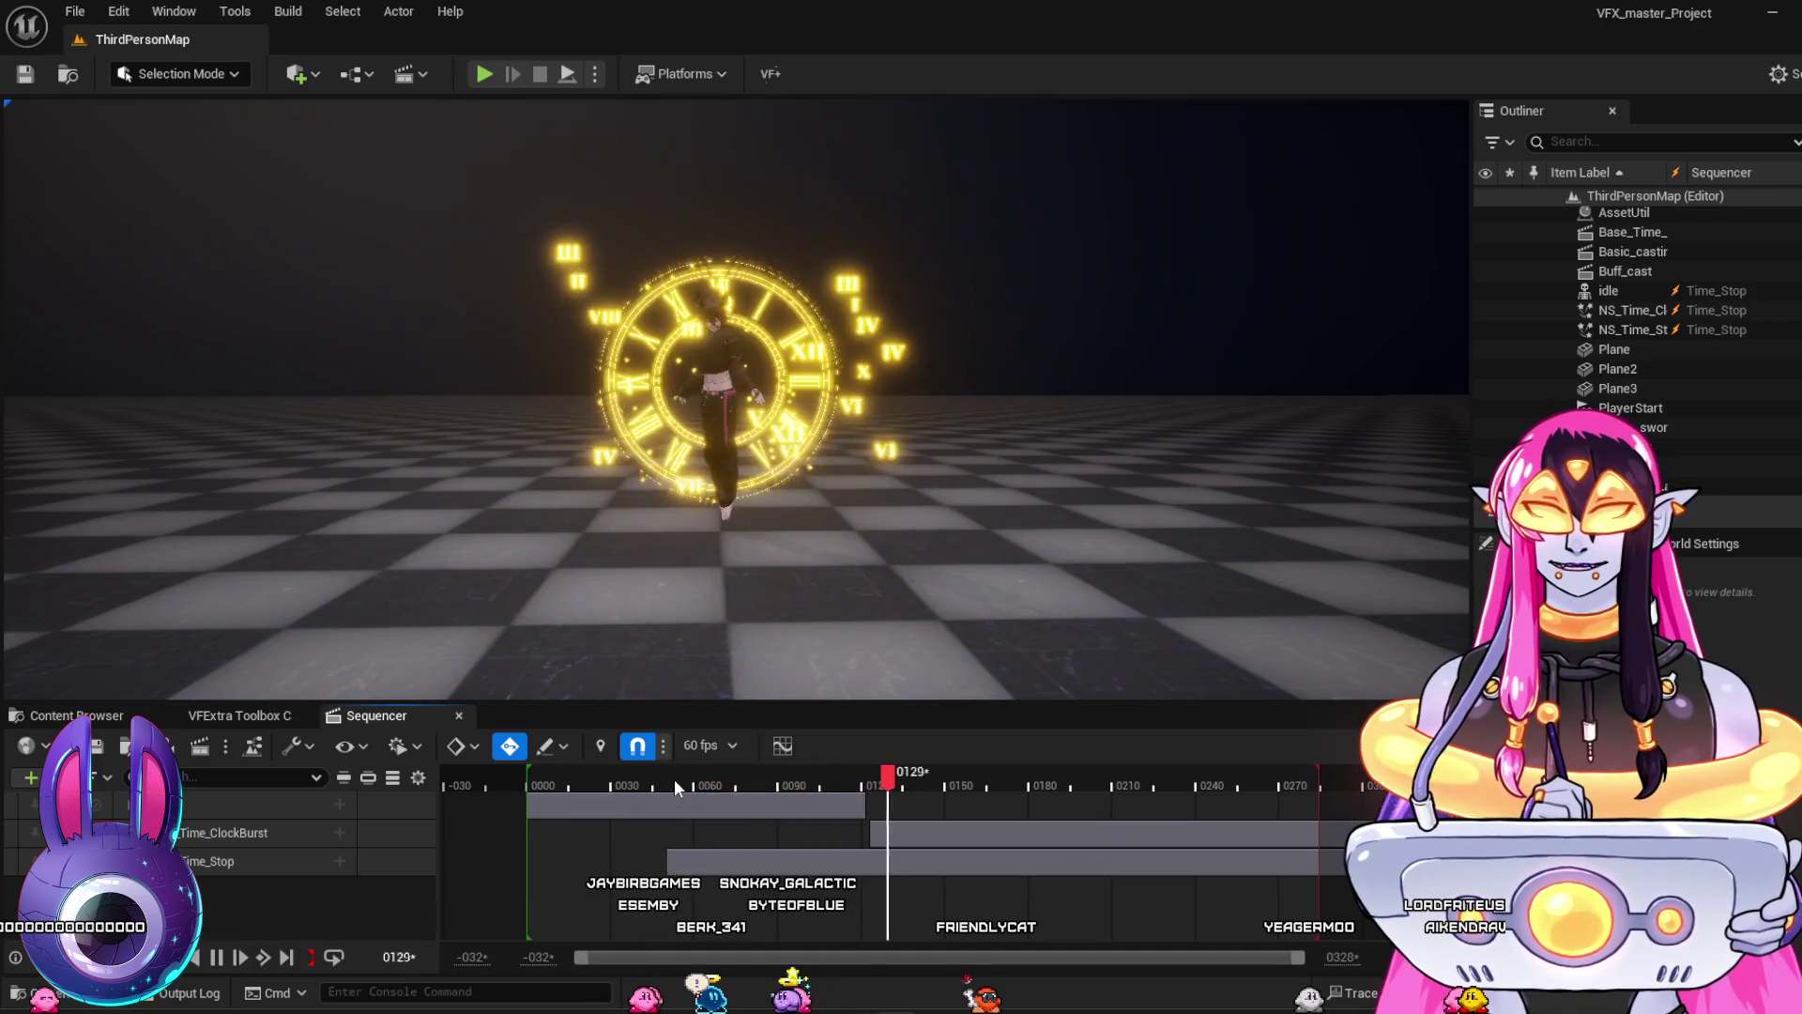
left_click(790, 604)
left_click_drag(790, 603, 762, 672)
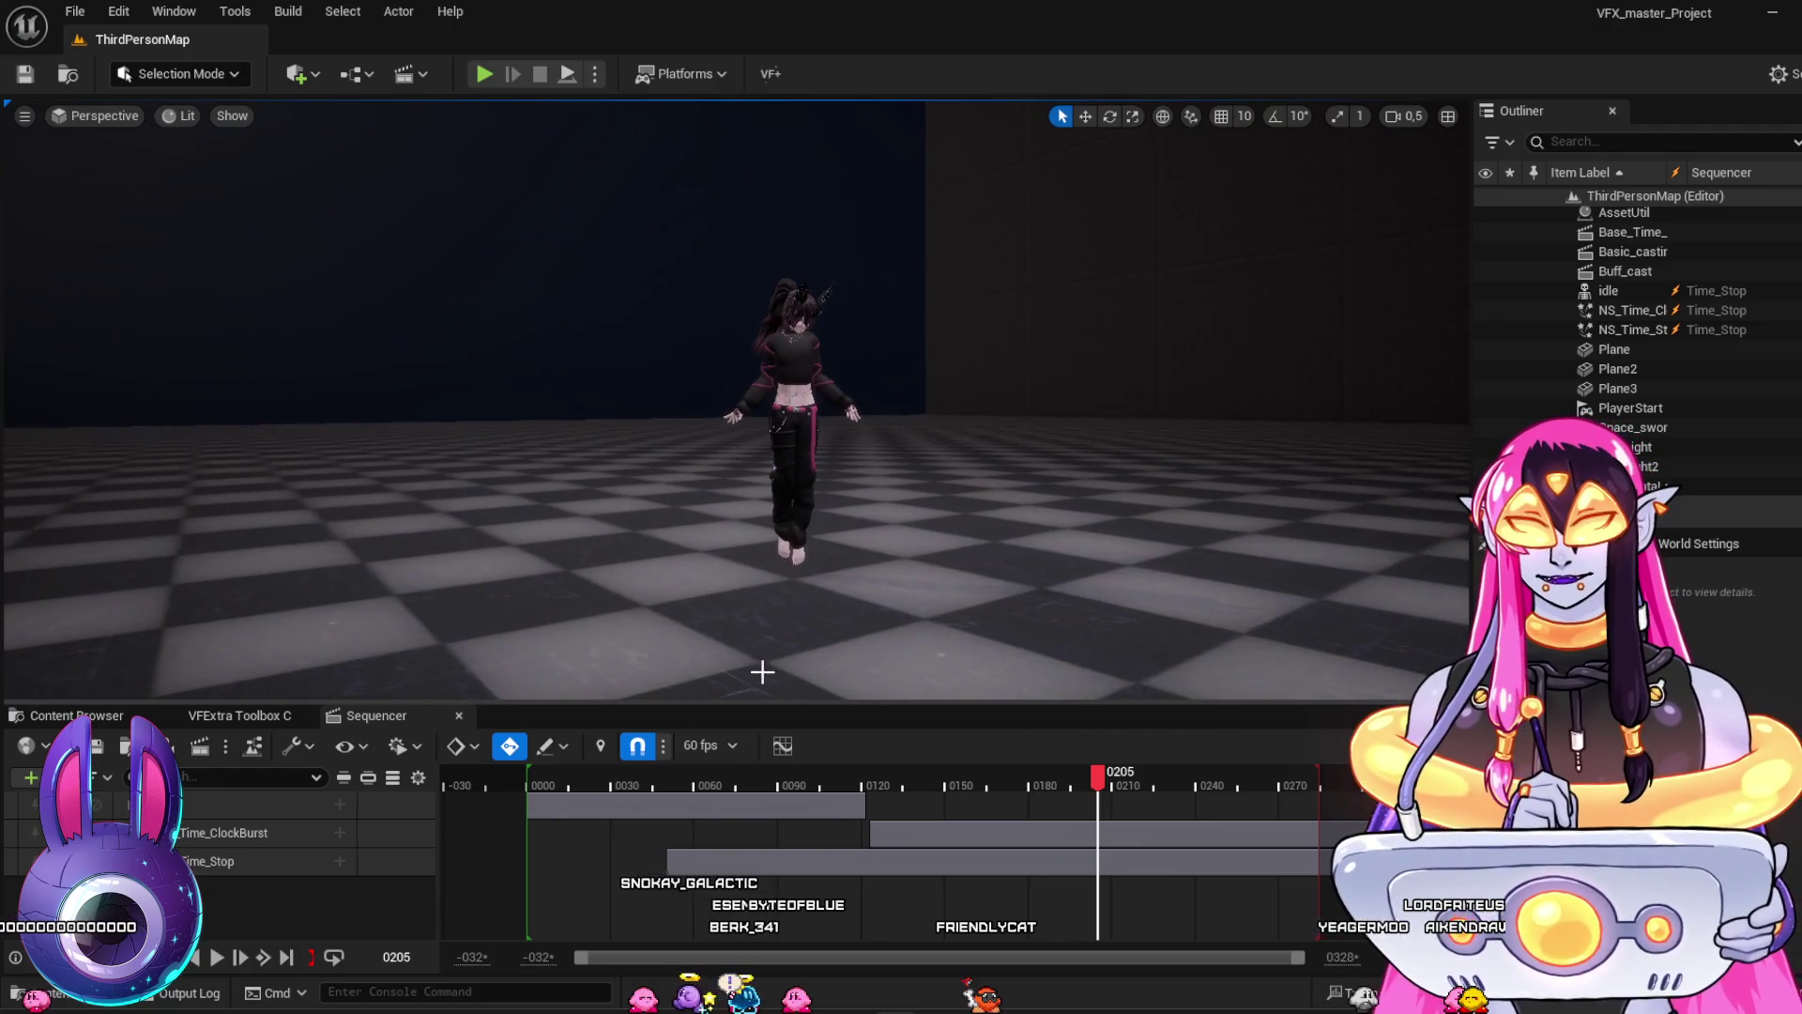
left_click(648, 780)
key("space")
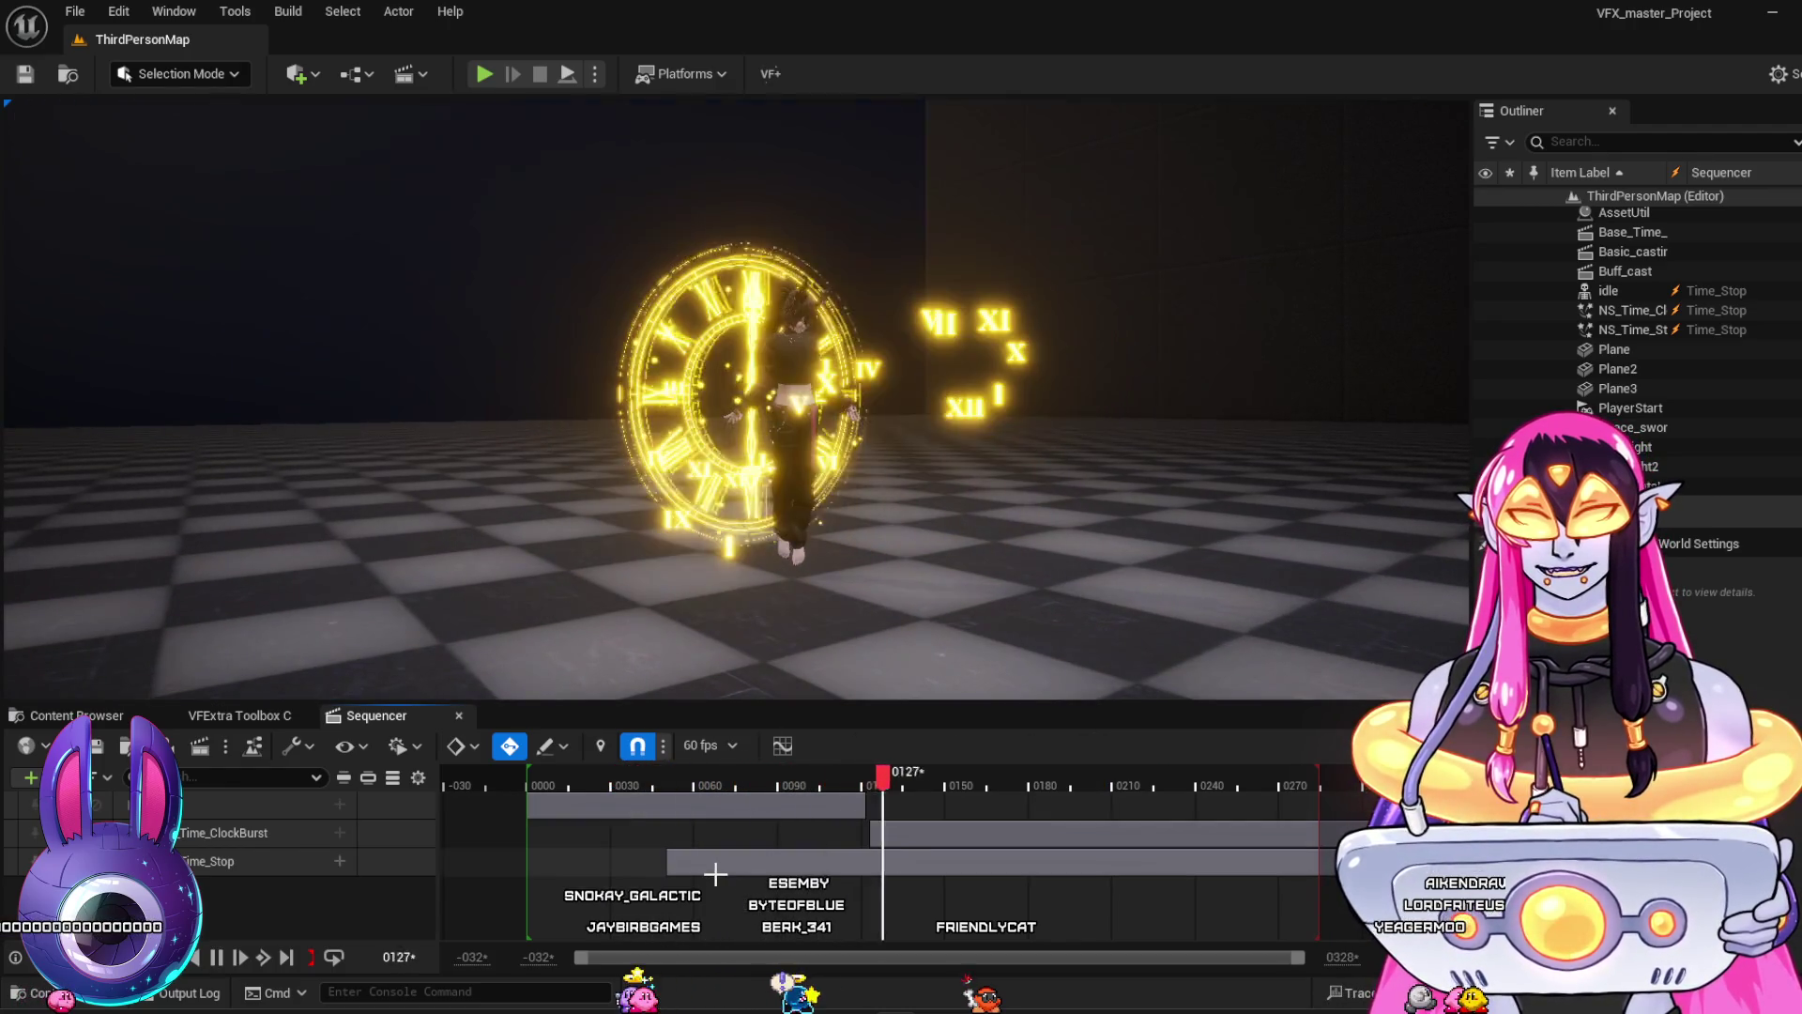
left_click(638, 780)
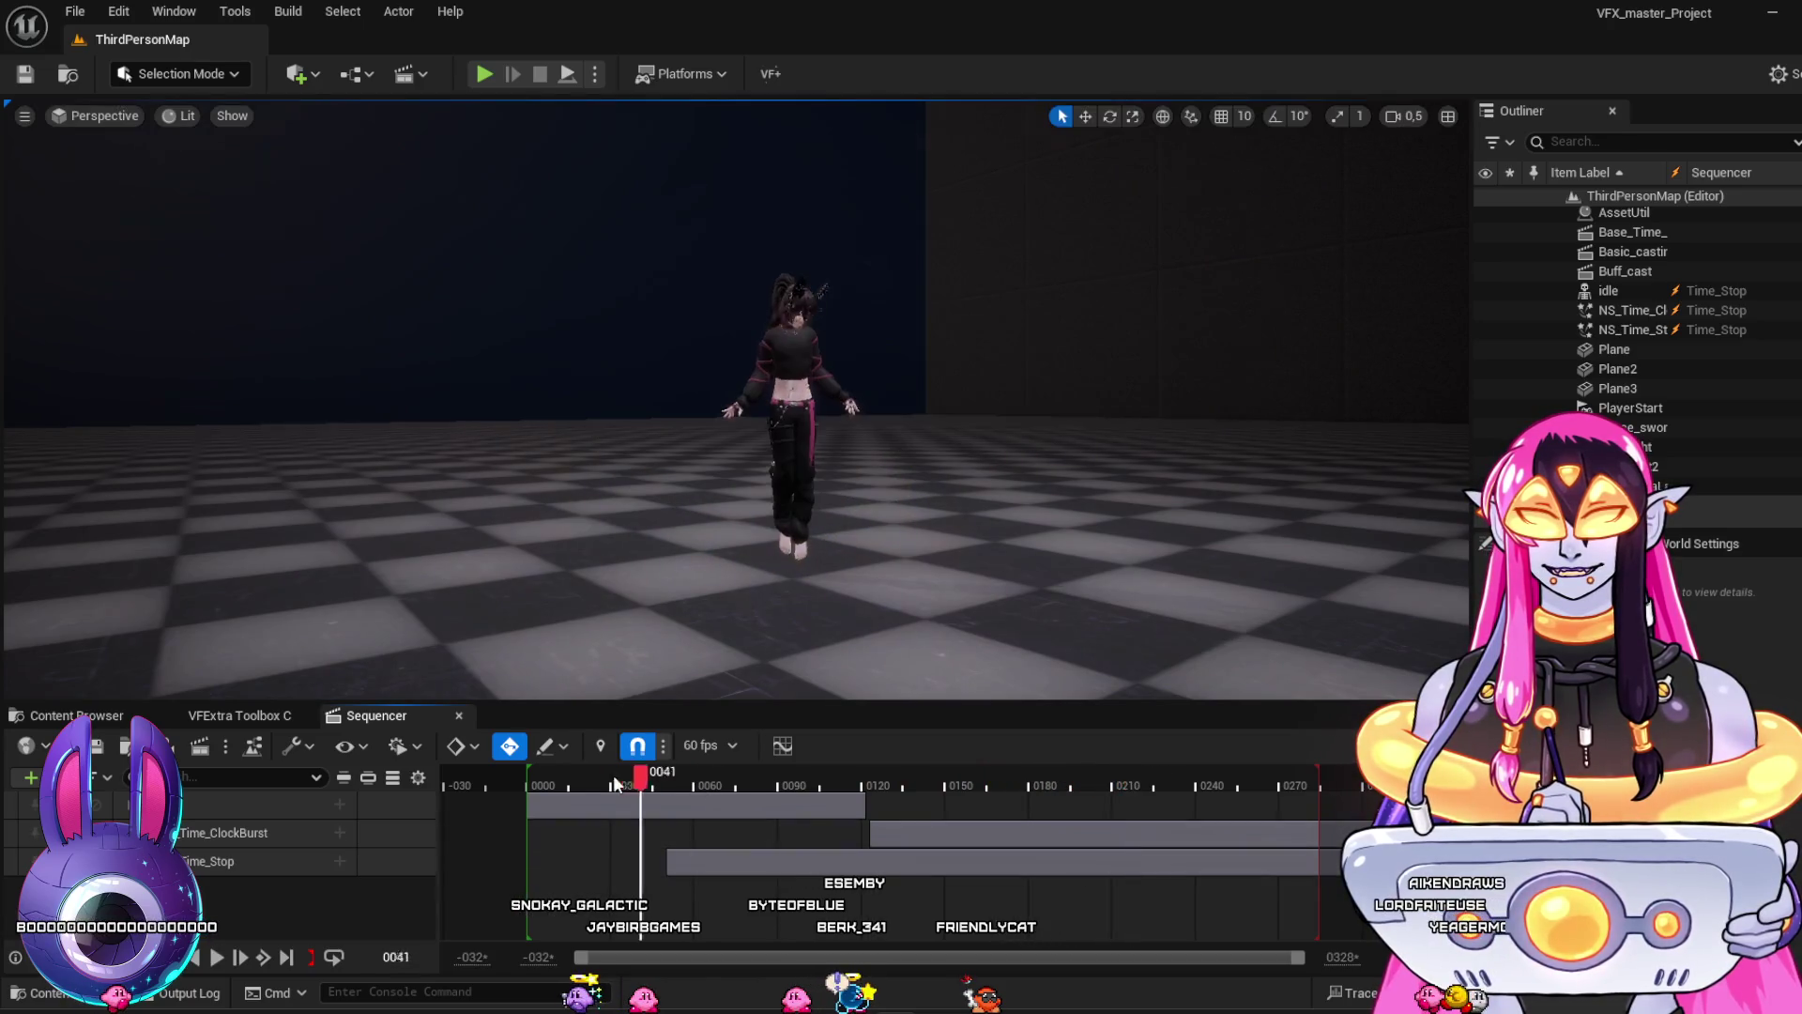
left_click(610, 774)
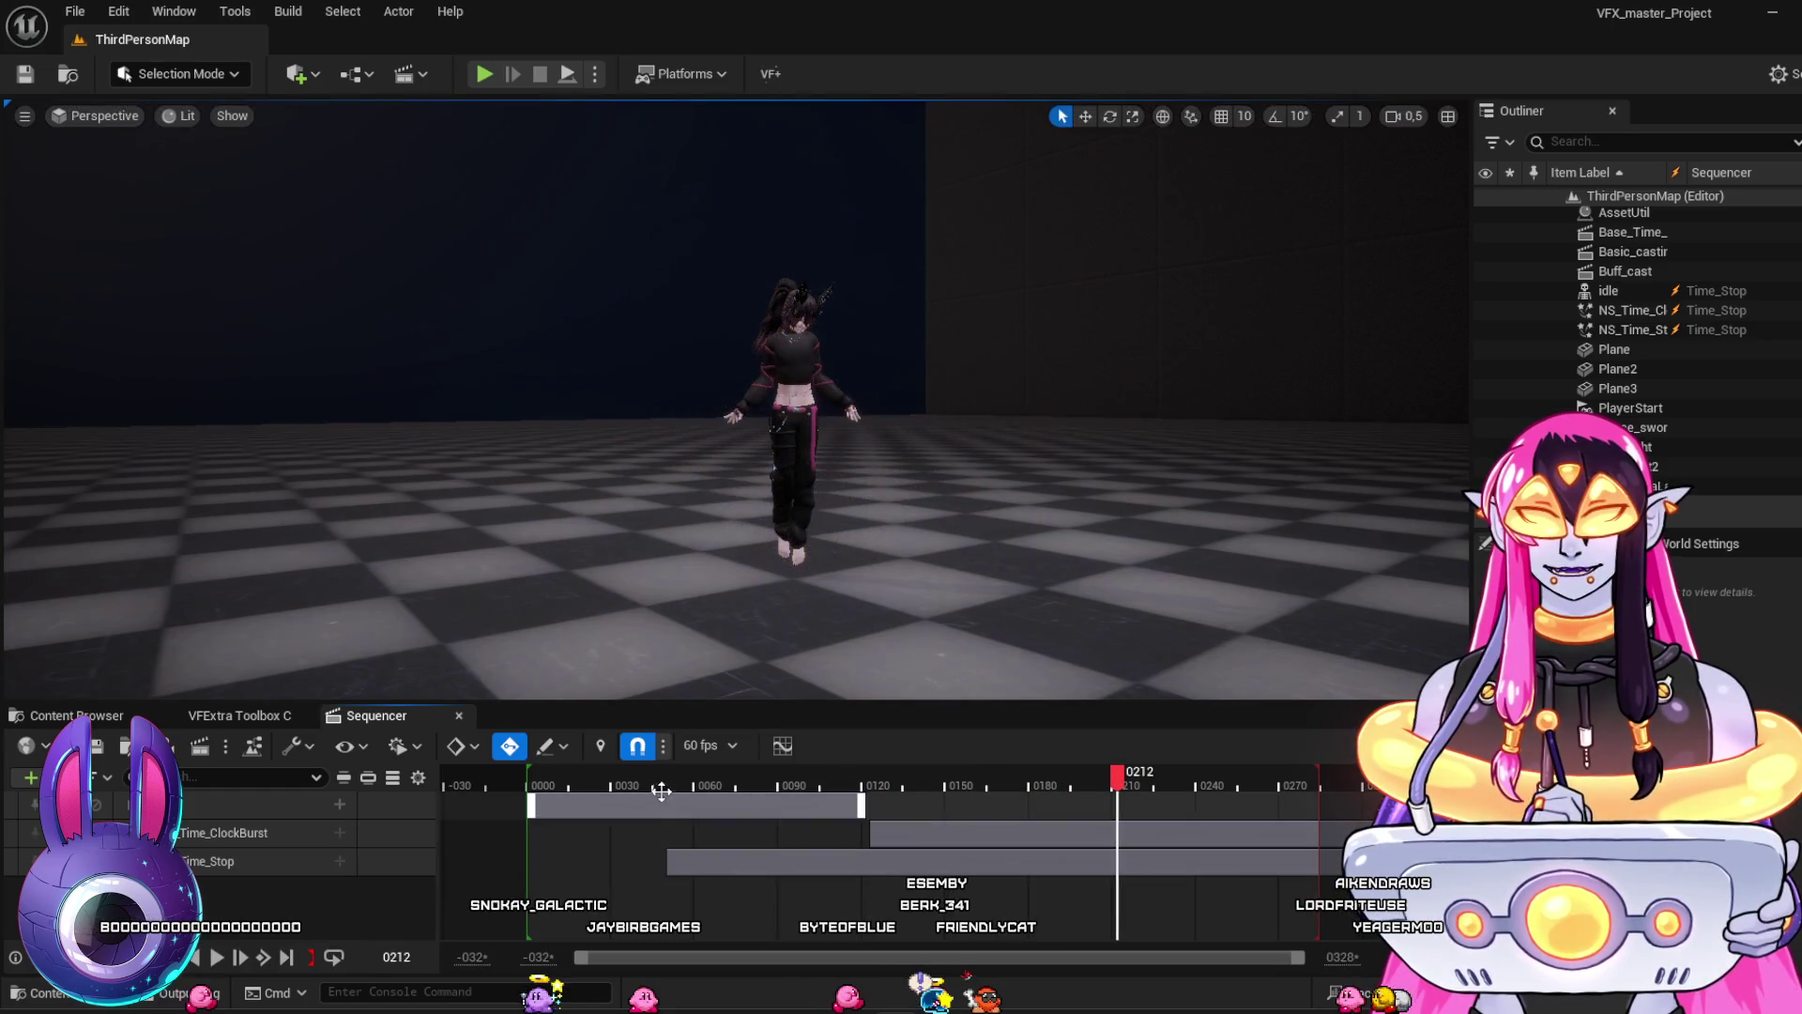
left_click(583, 785)
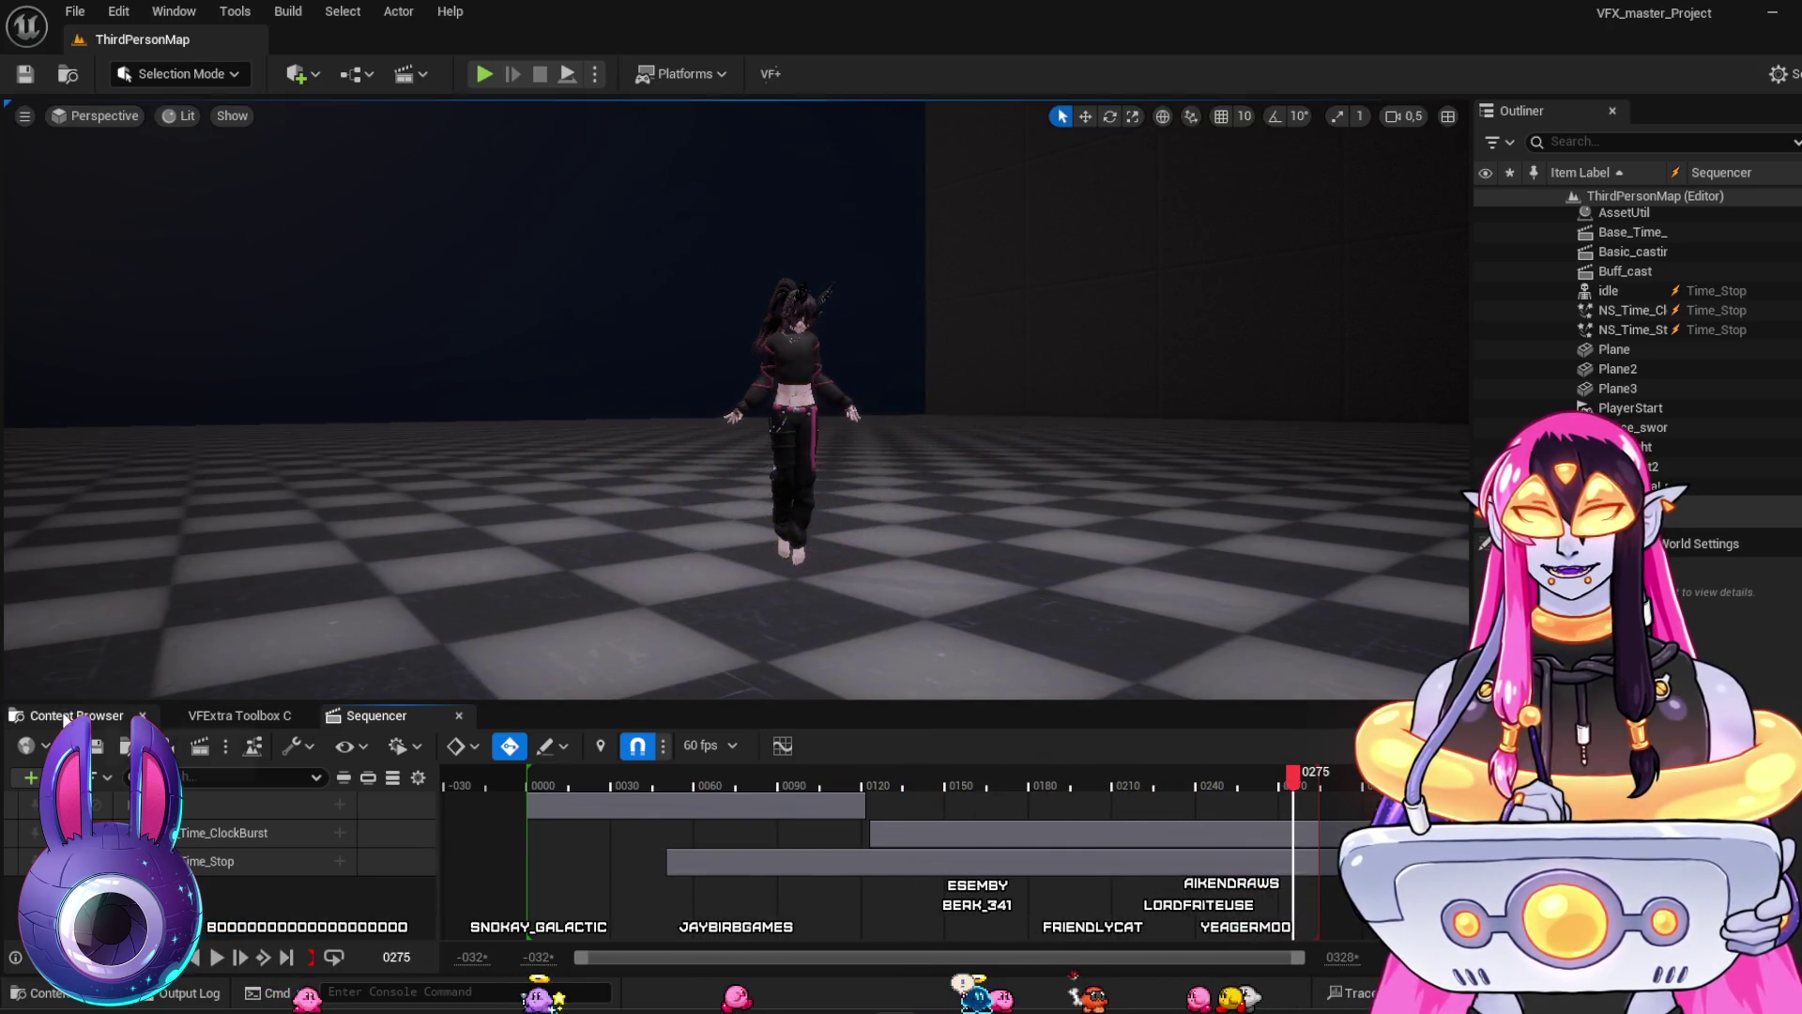
Browse the VFX and Spells folders, checking the VFX subfolder and 80sMagic
left_click(77, 715)
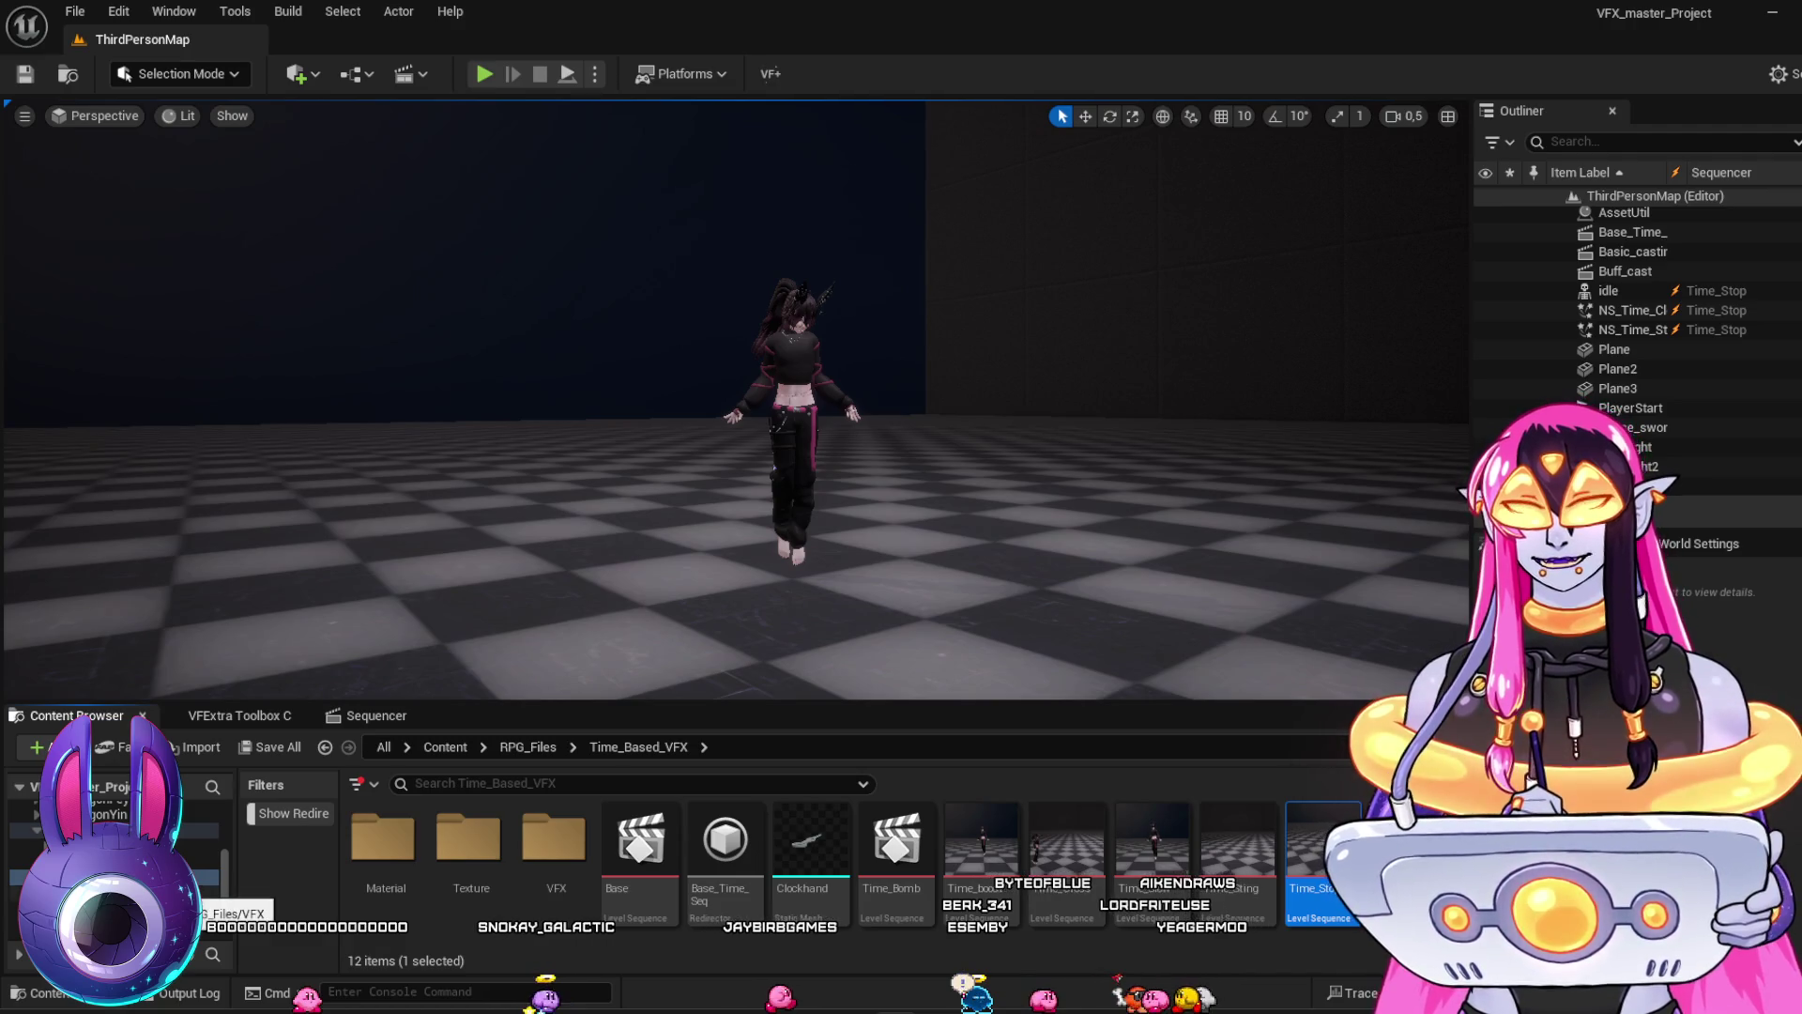
left_click(188, 893)
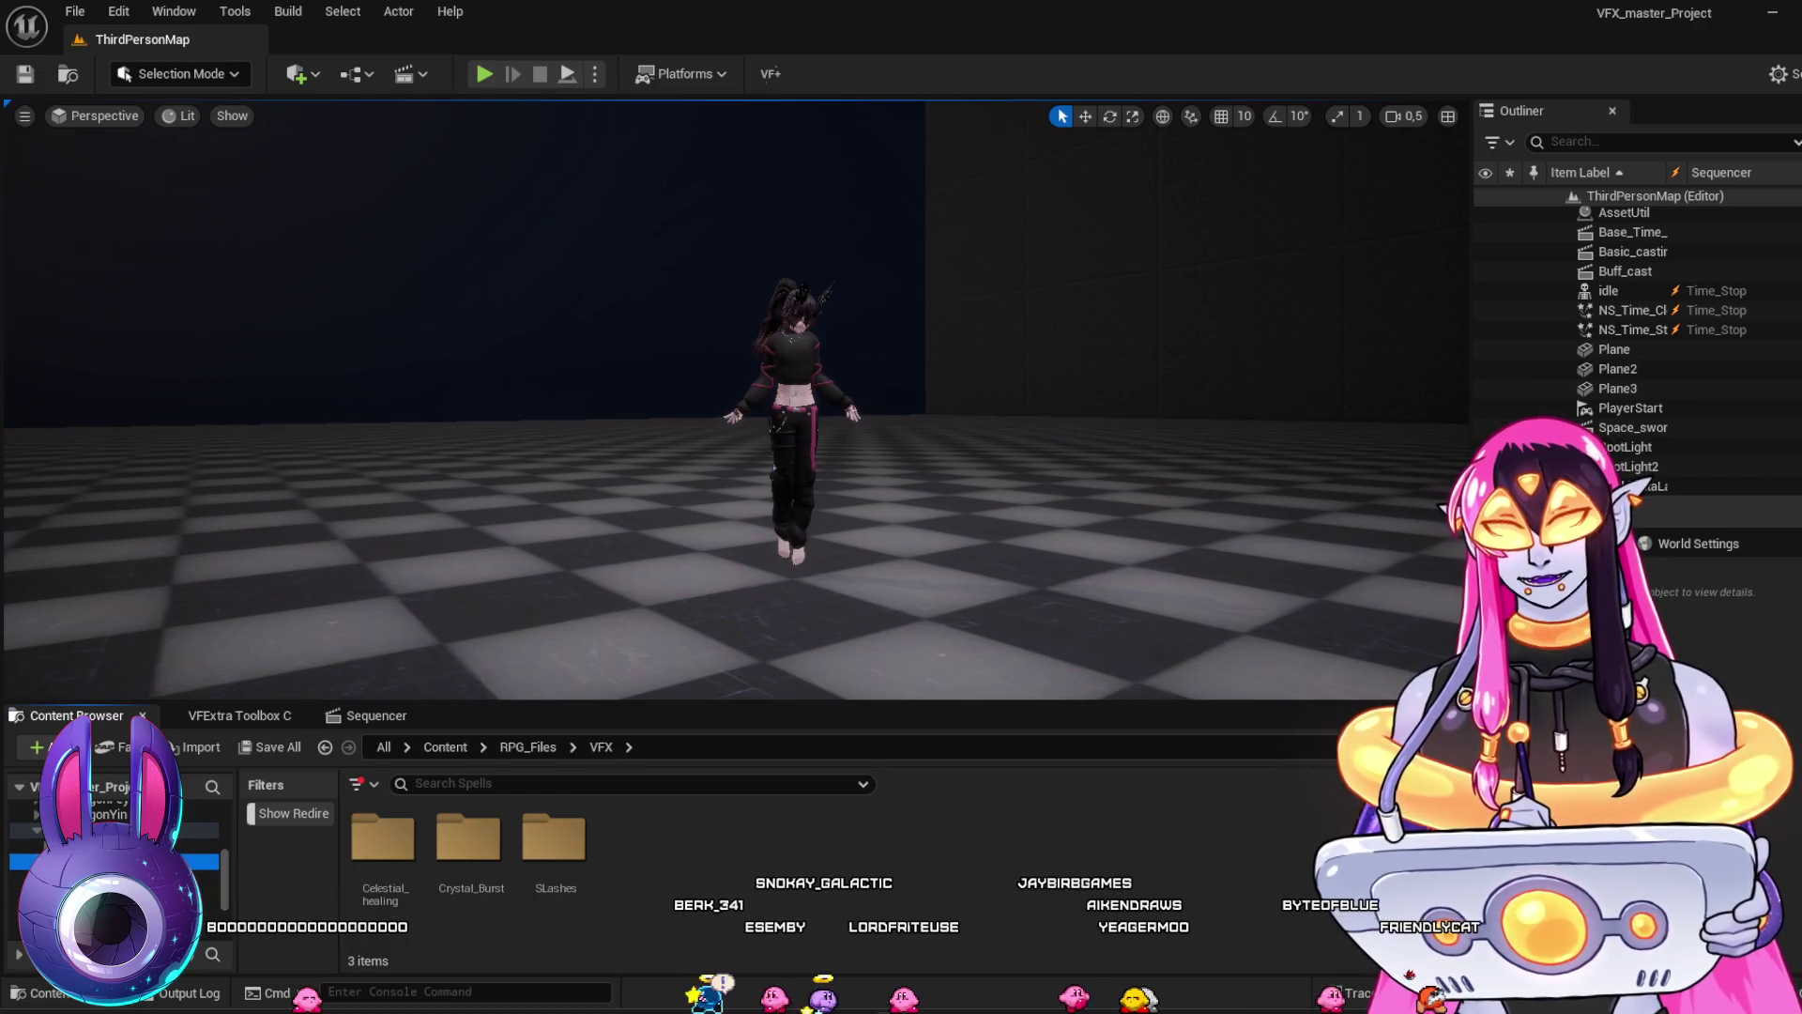
left_click(188, 860)
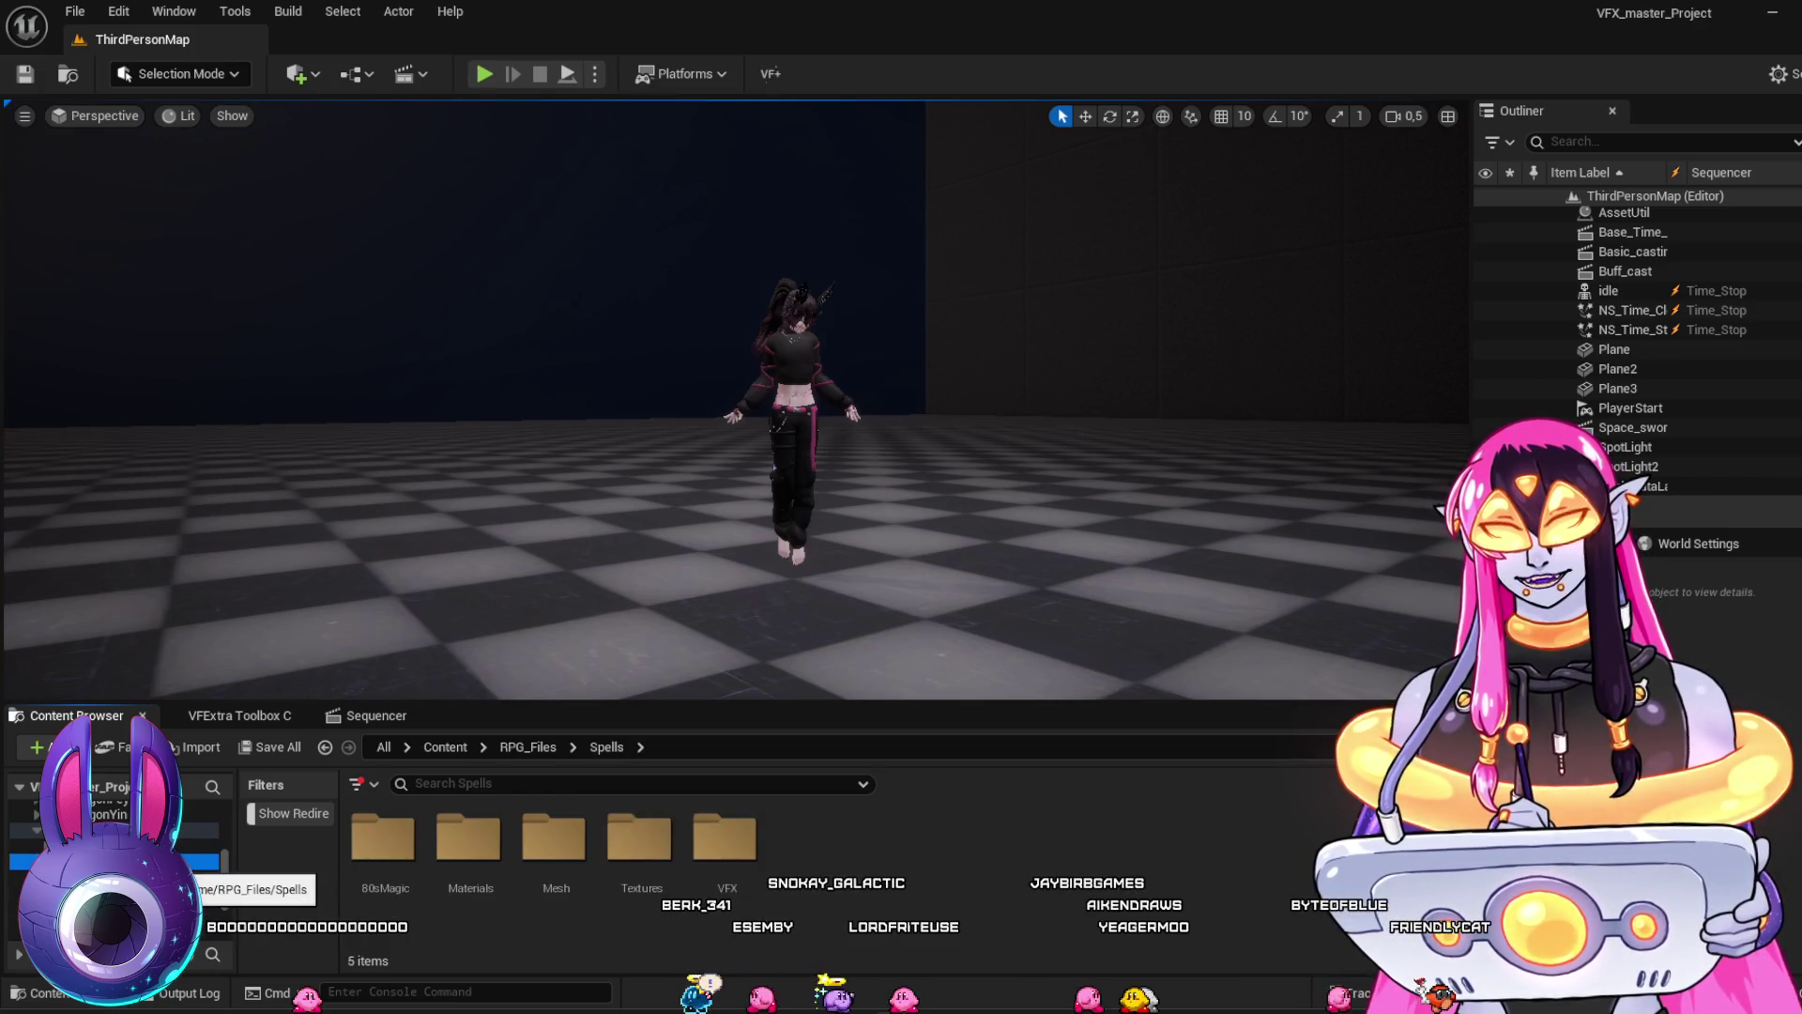
double_click(724, 836)
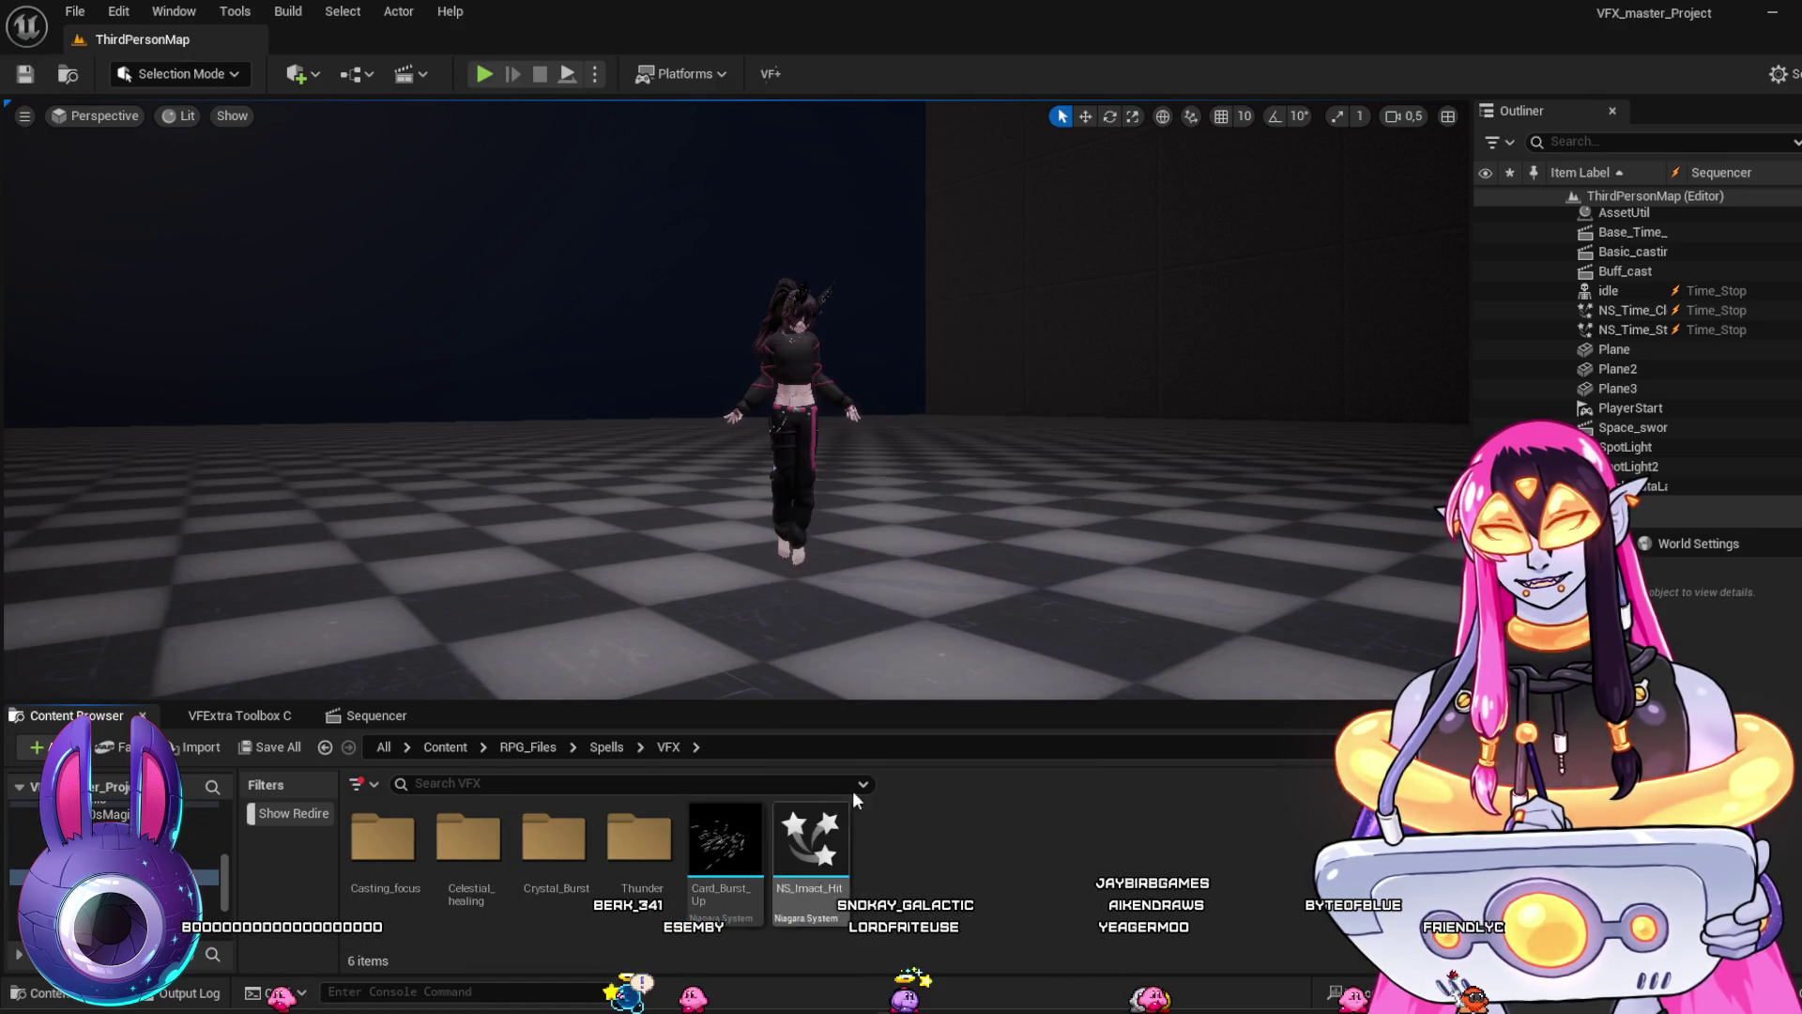
left_click(606, 748)
left_click(383, 841)
double_click(383, 841)
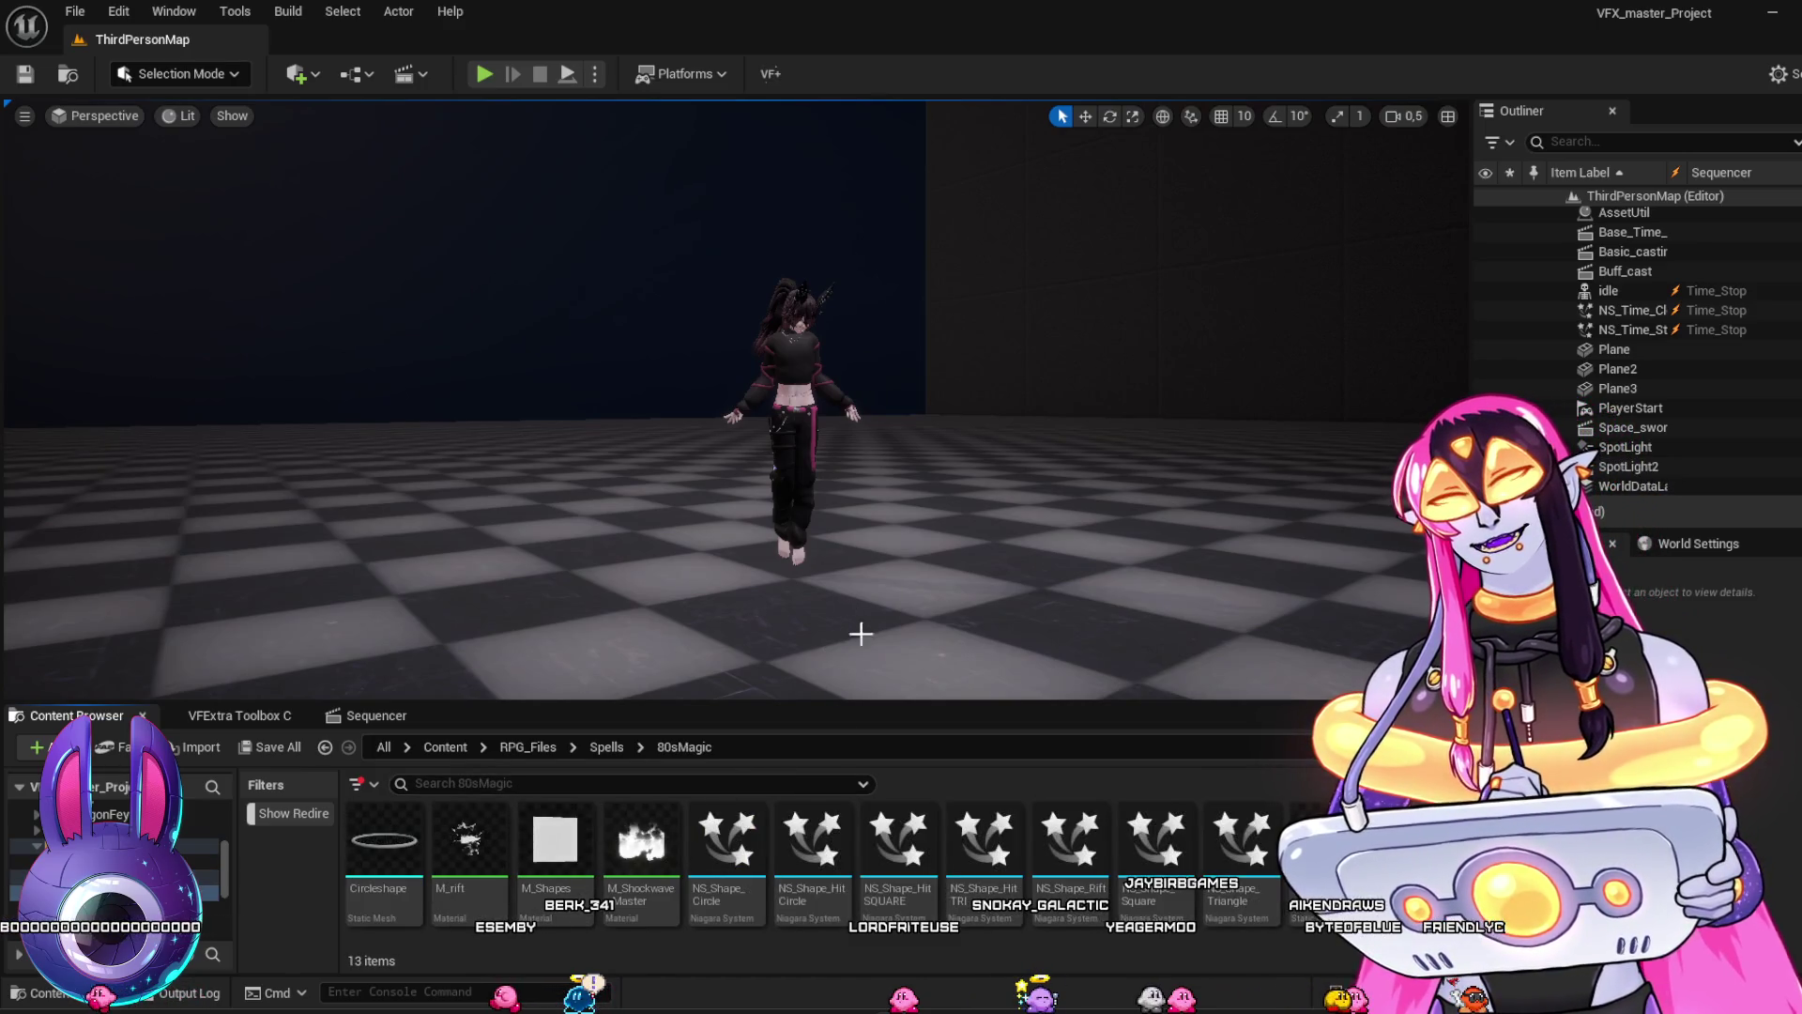
left_click(603, 748)
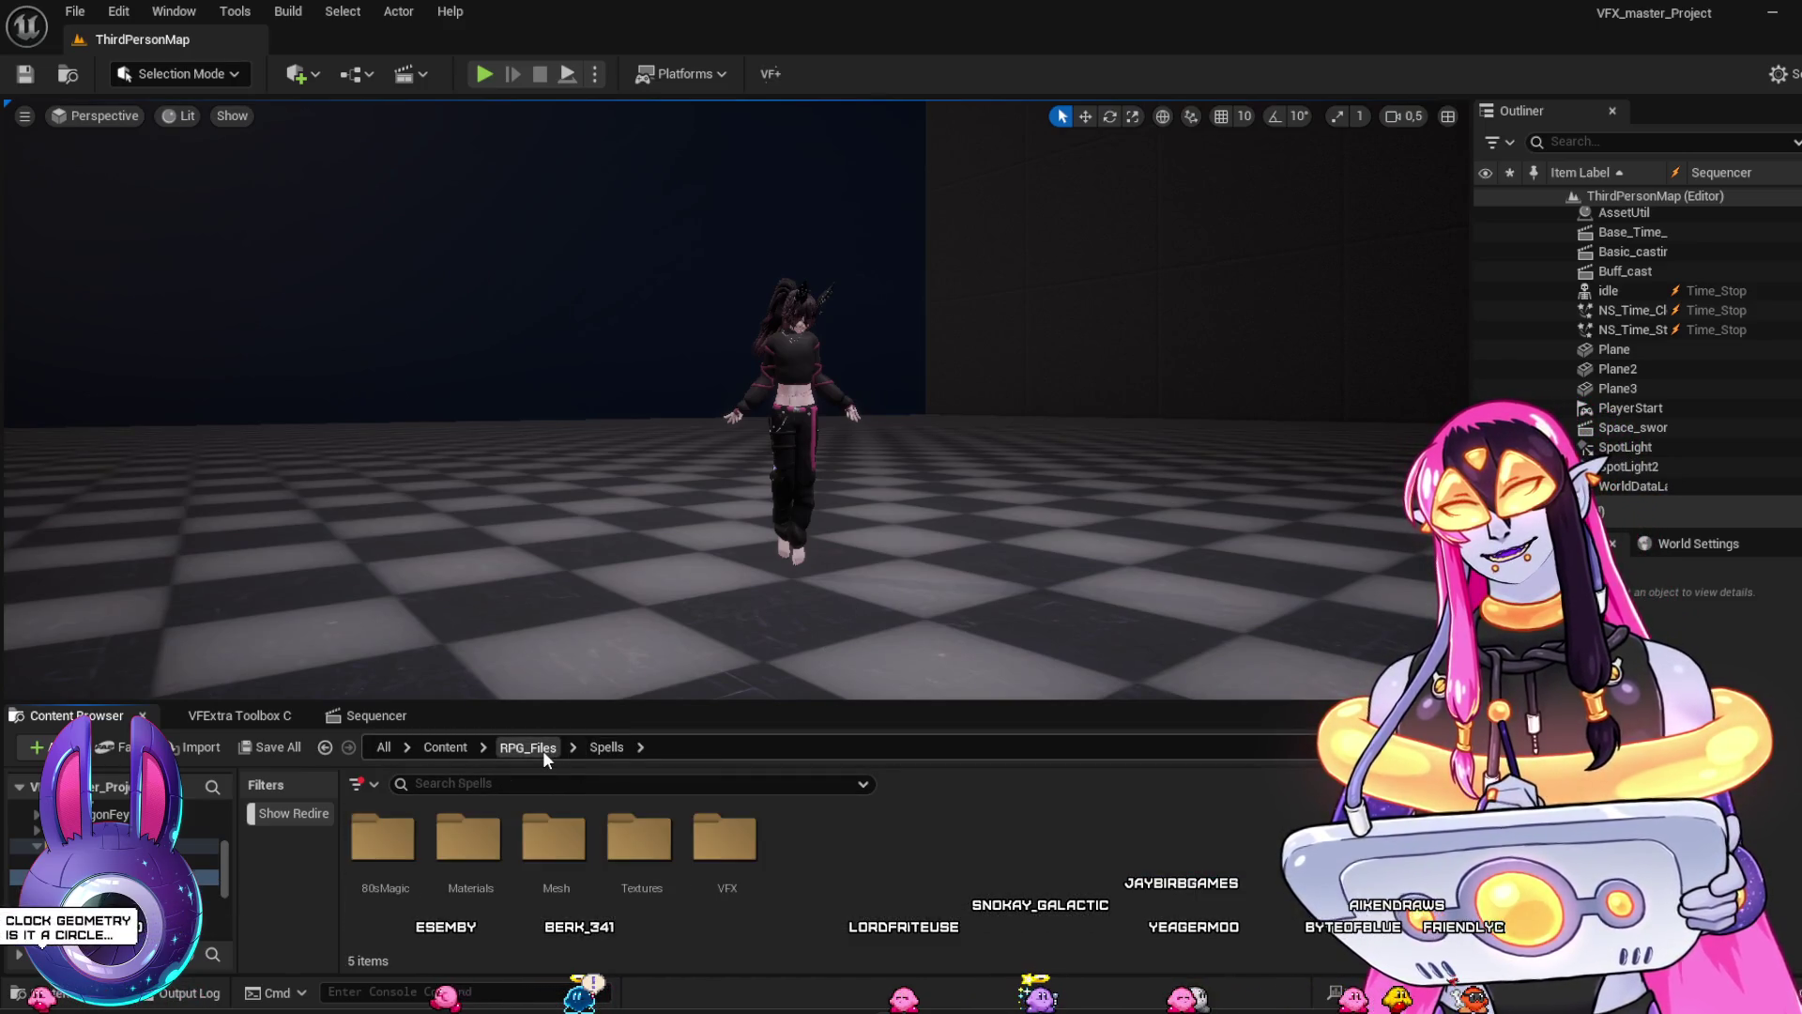
Check RPG_Files, FF14_Inspired and 80sMagic, then load RetroMagic from the top-level Content folder
left_click(542, 748)
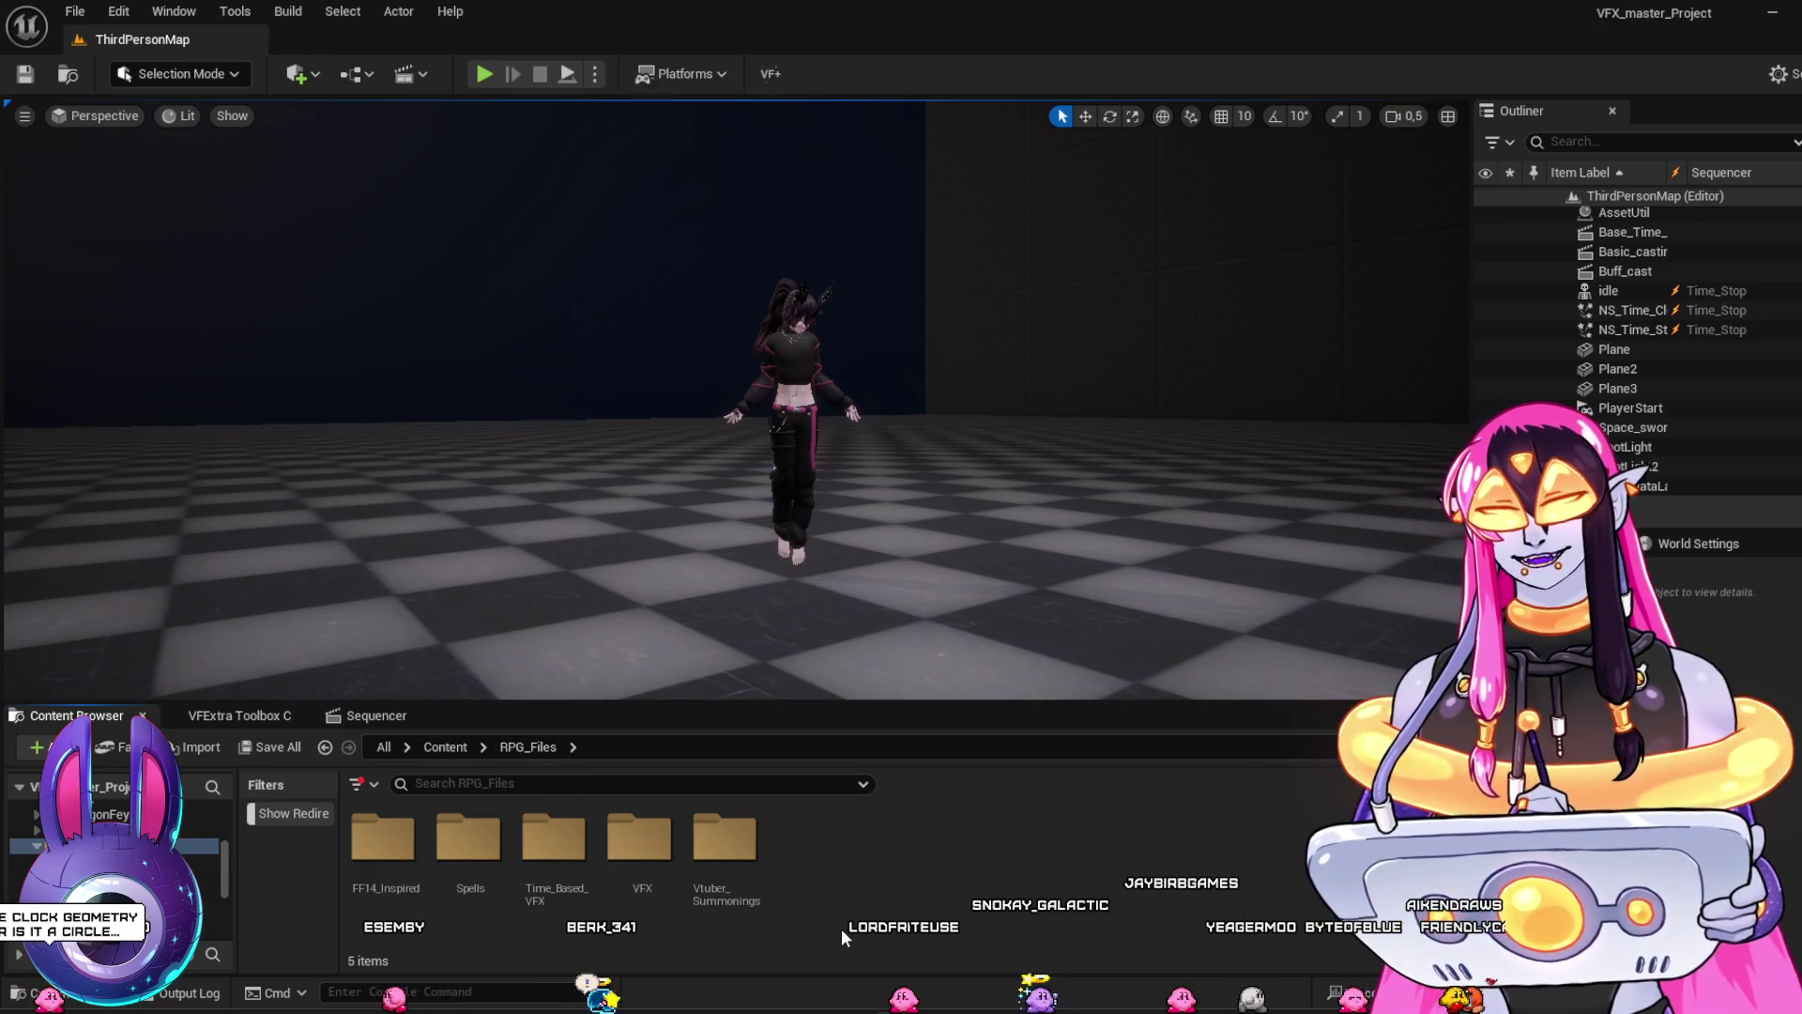
left_click(187, 861)
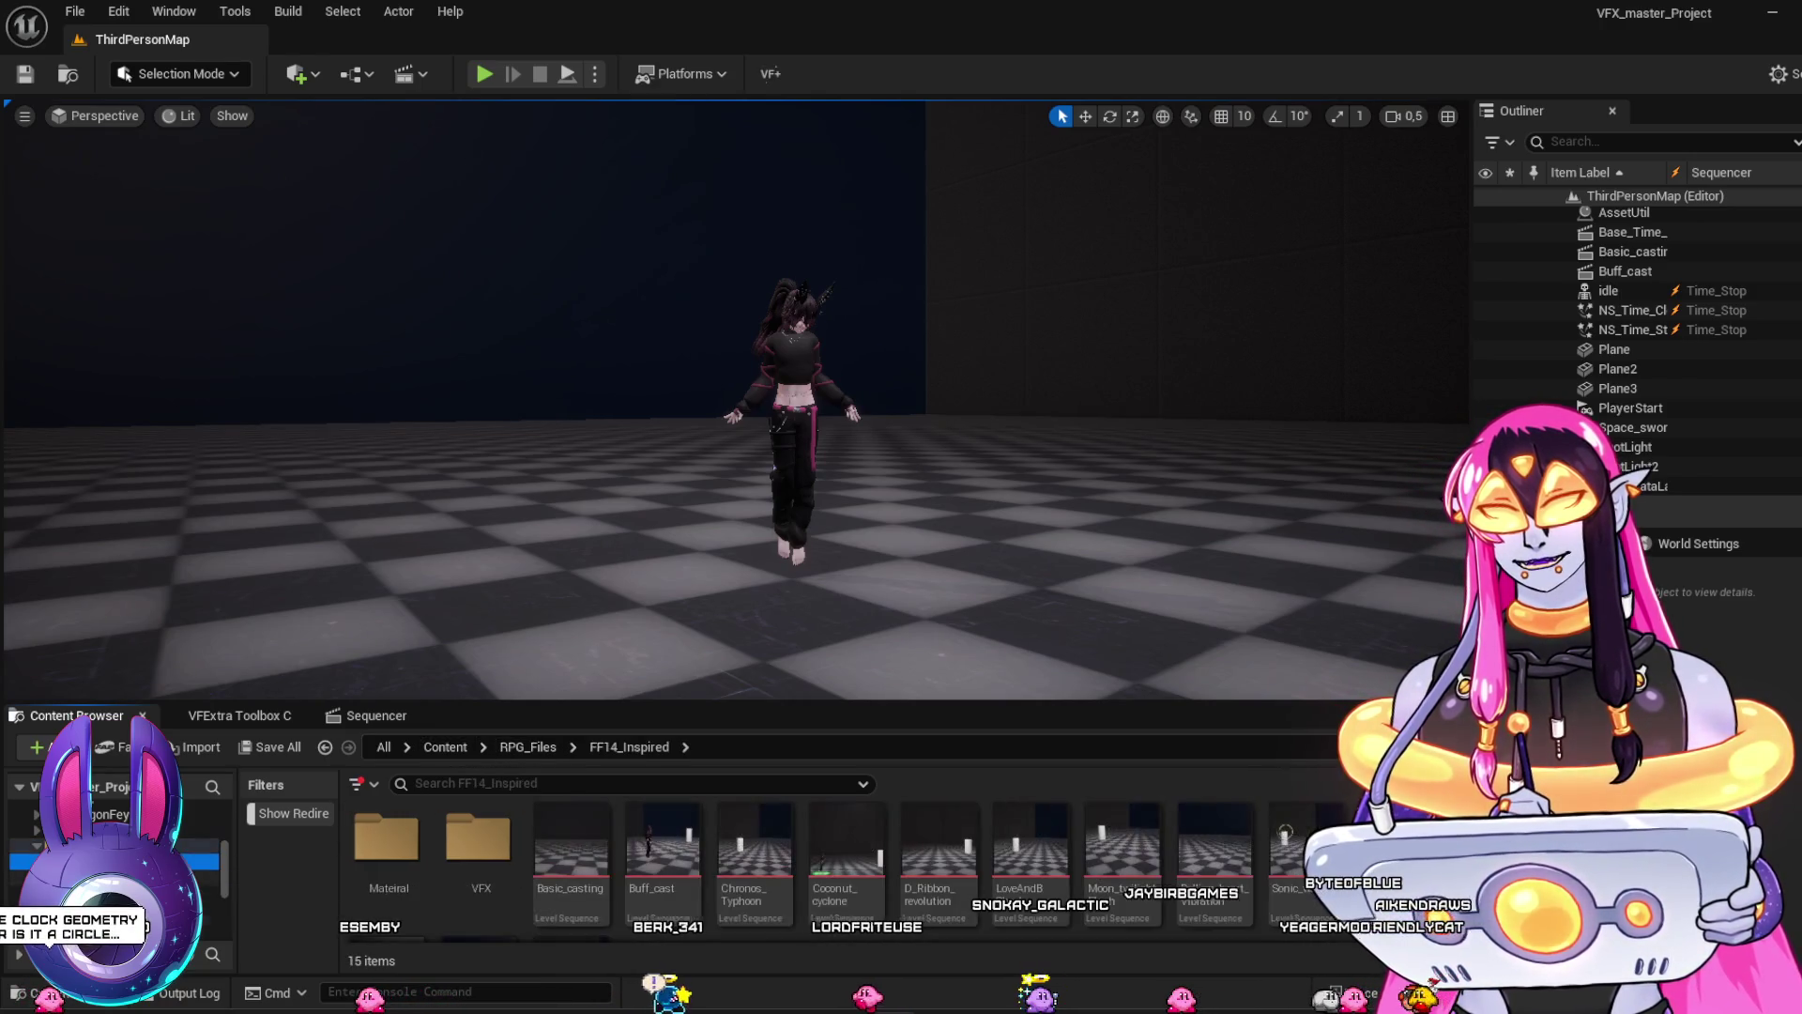
left_click(188, 878)
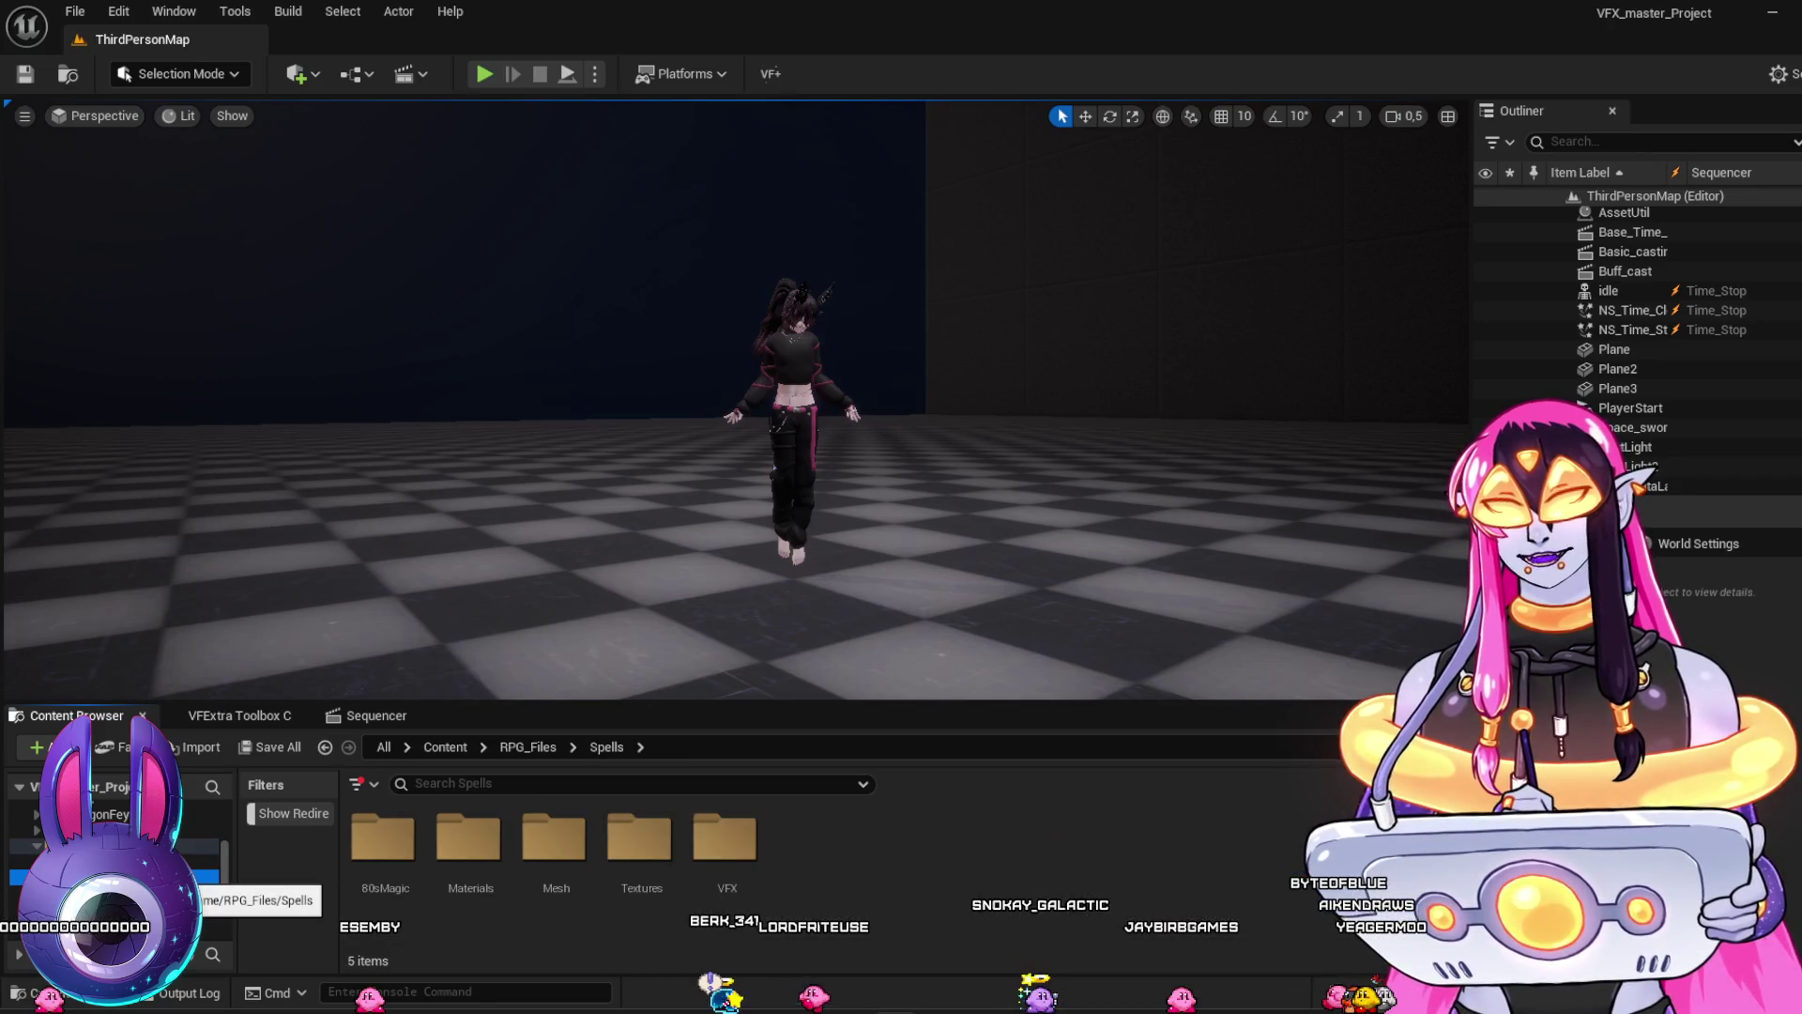
left_click(188, 892)
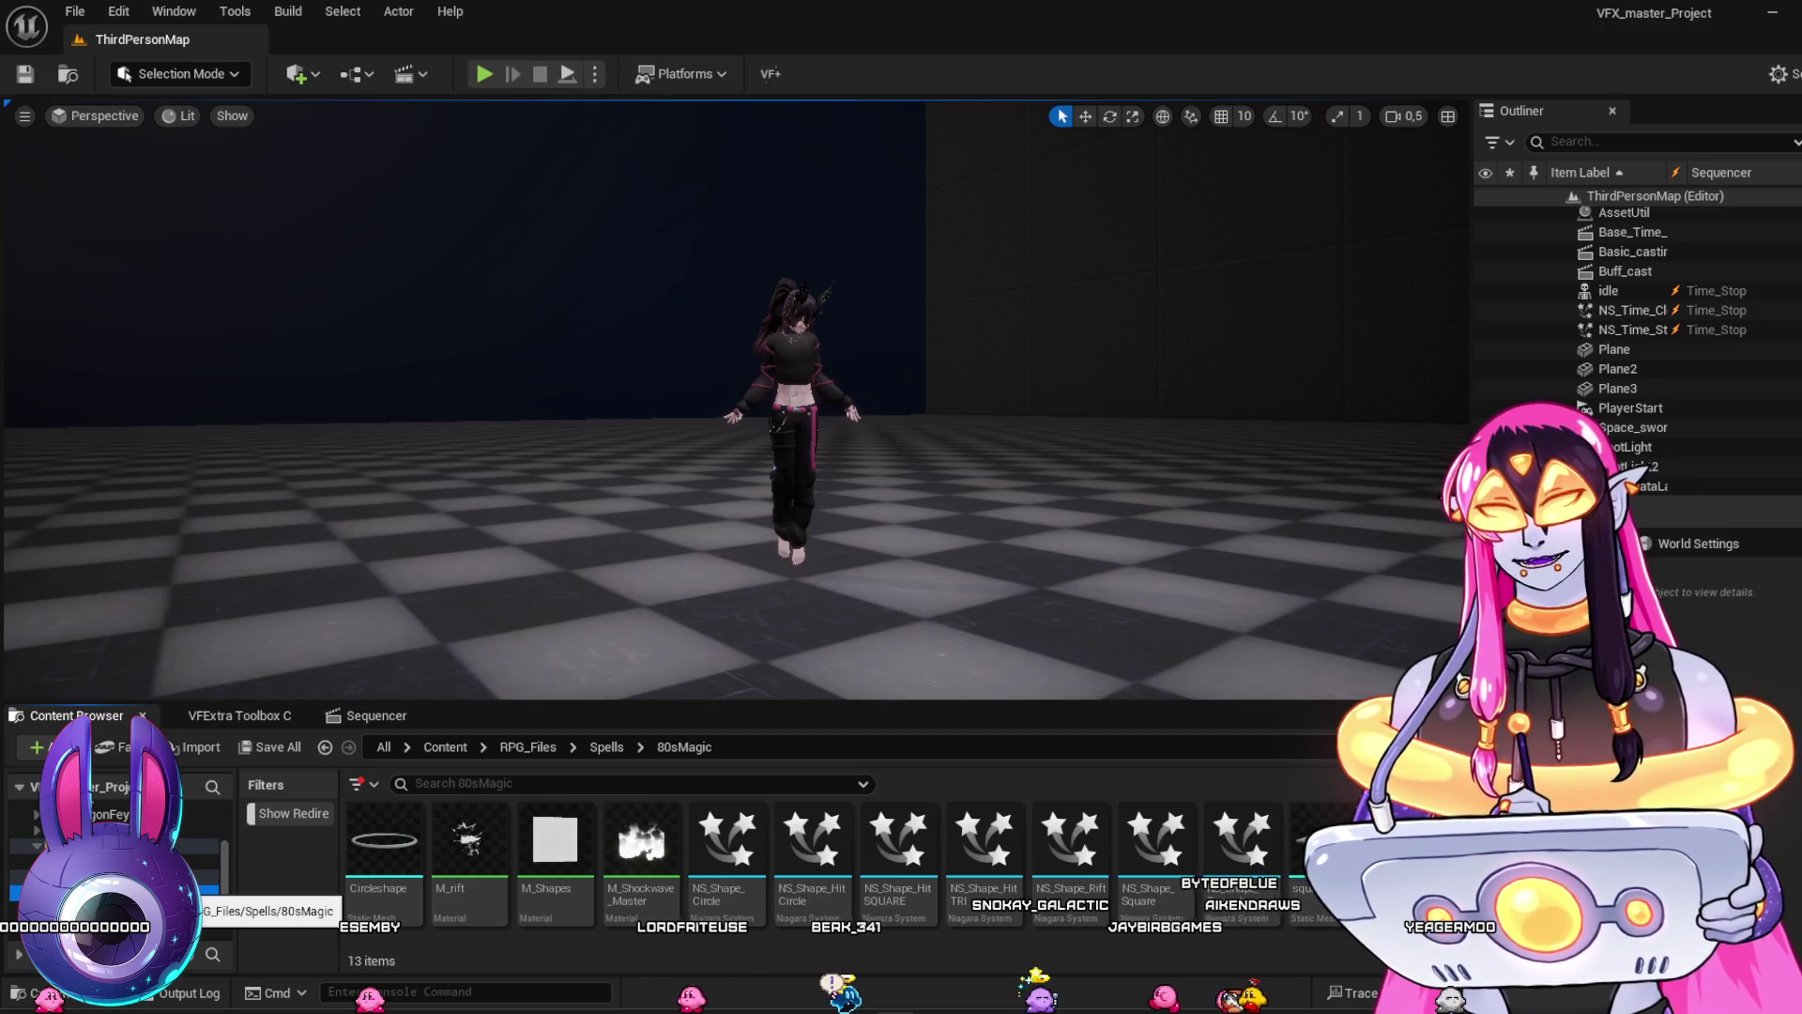
left_click(188, 877)
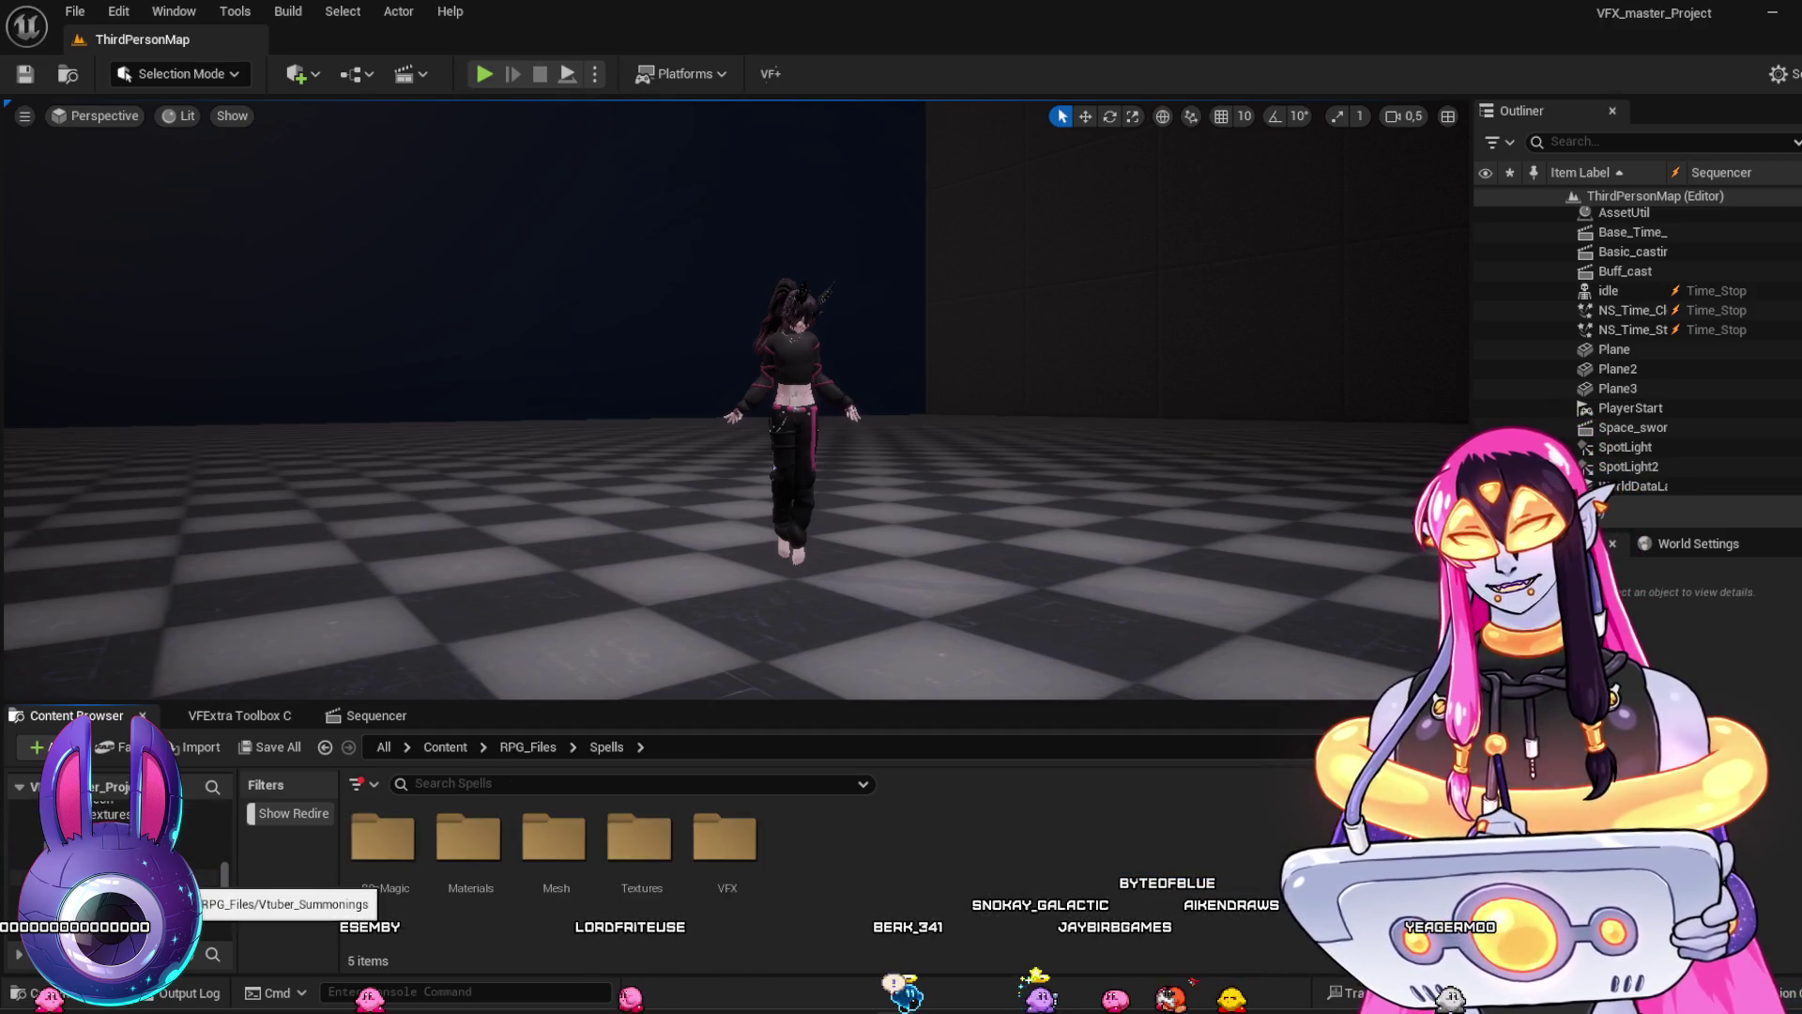
left_click(187, 826)
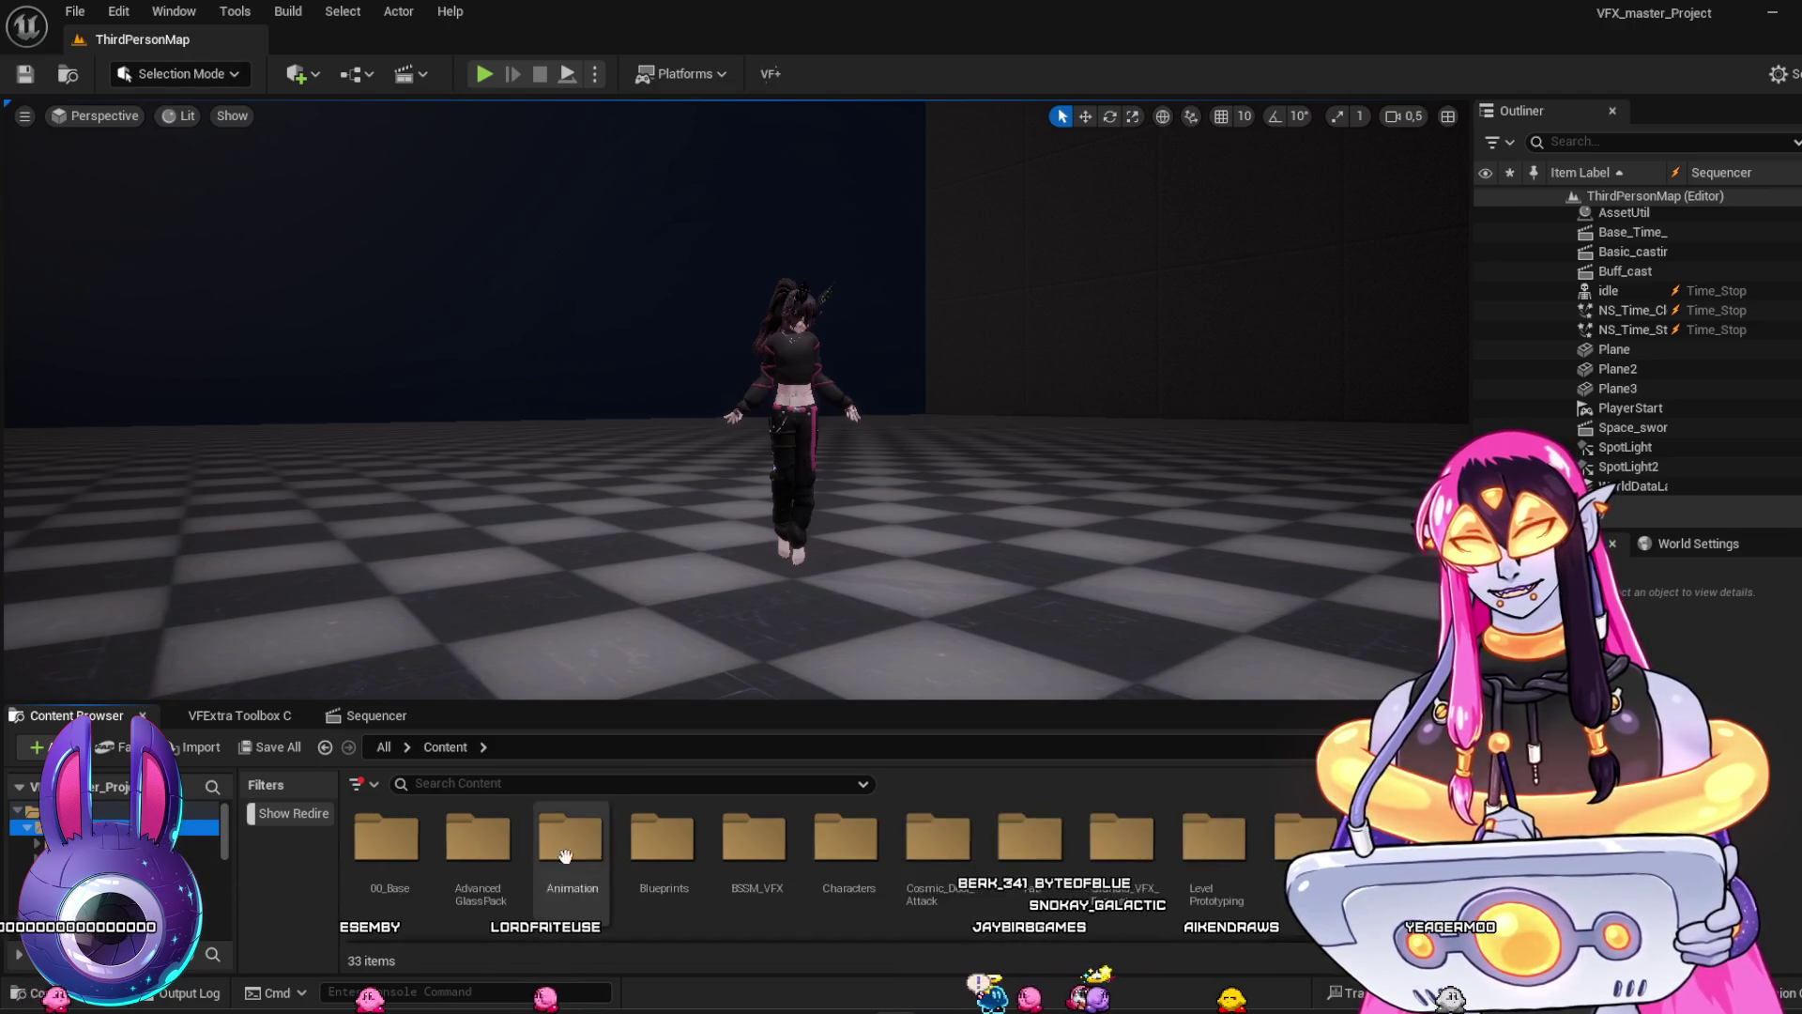
scroll(1231, 915, "down", 2)
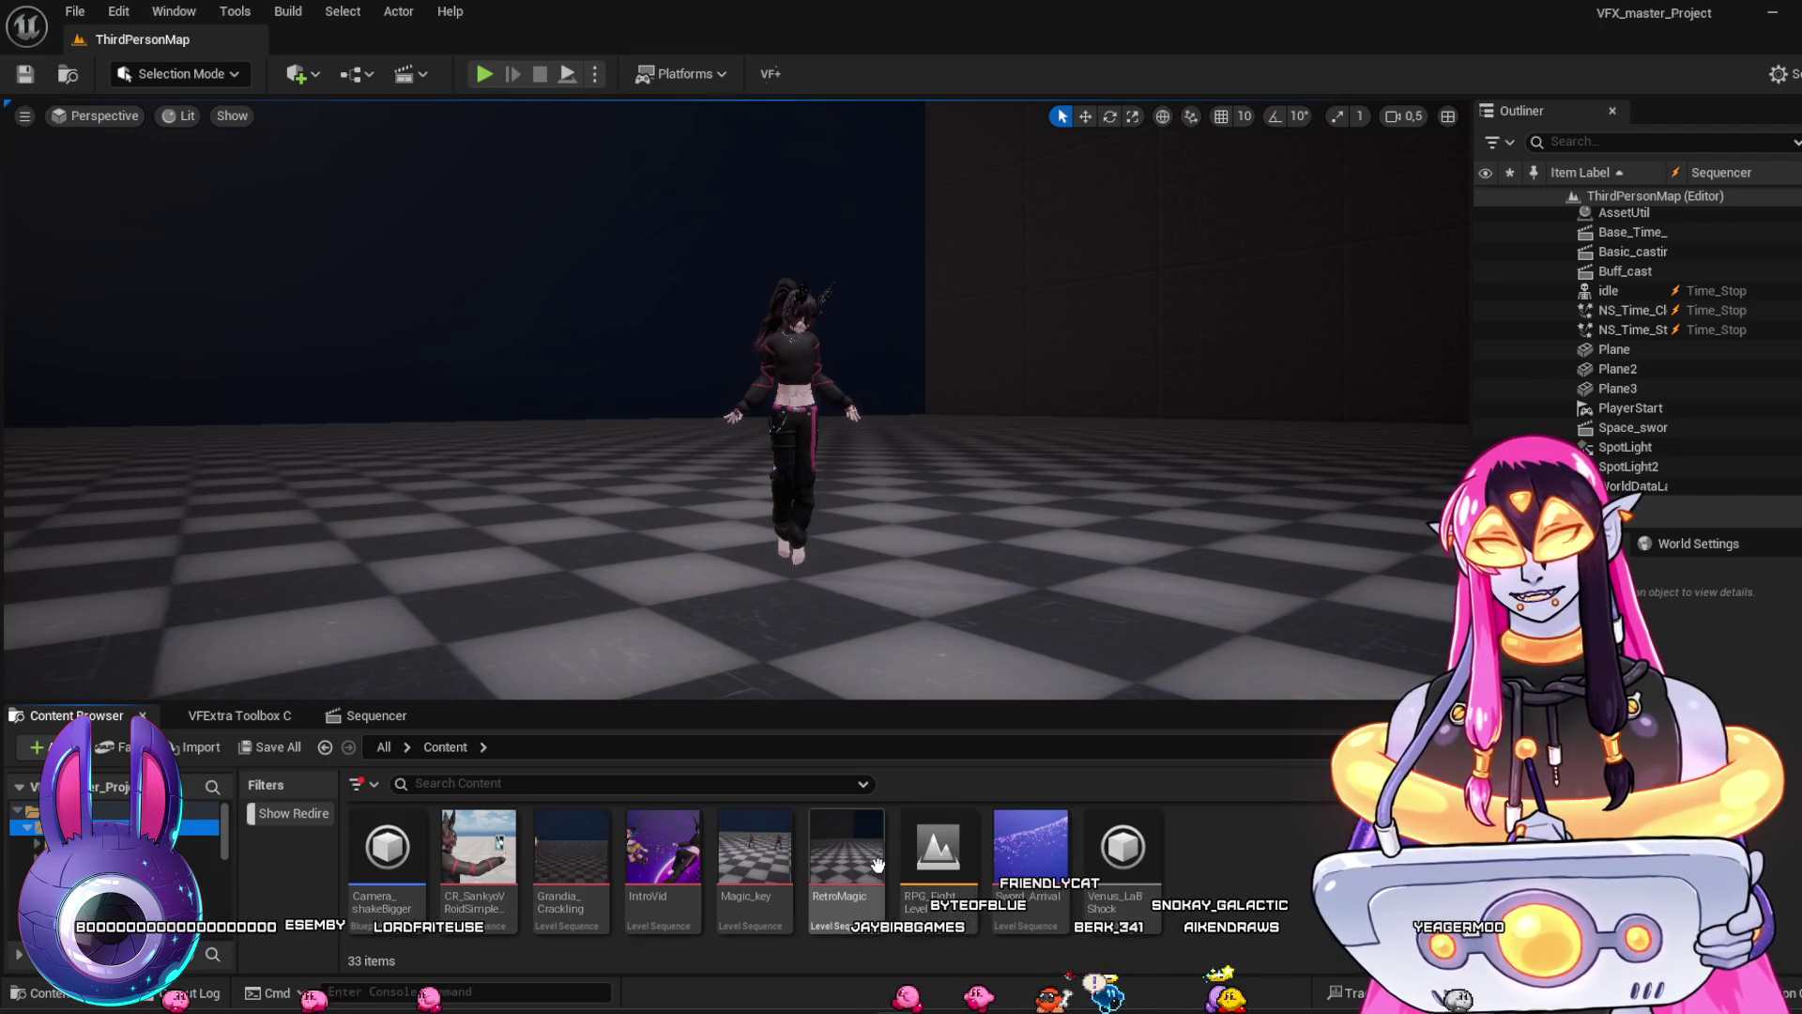
left_click(845, 847)
left_click_drag(907, 770, 726, 686)
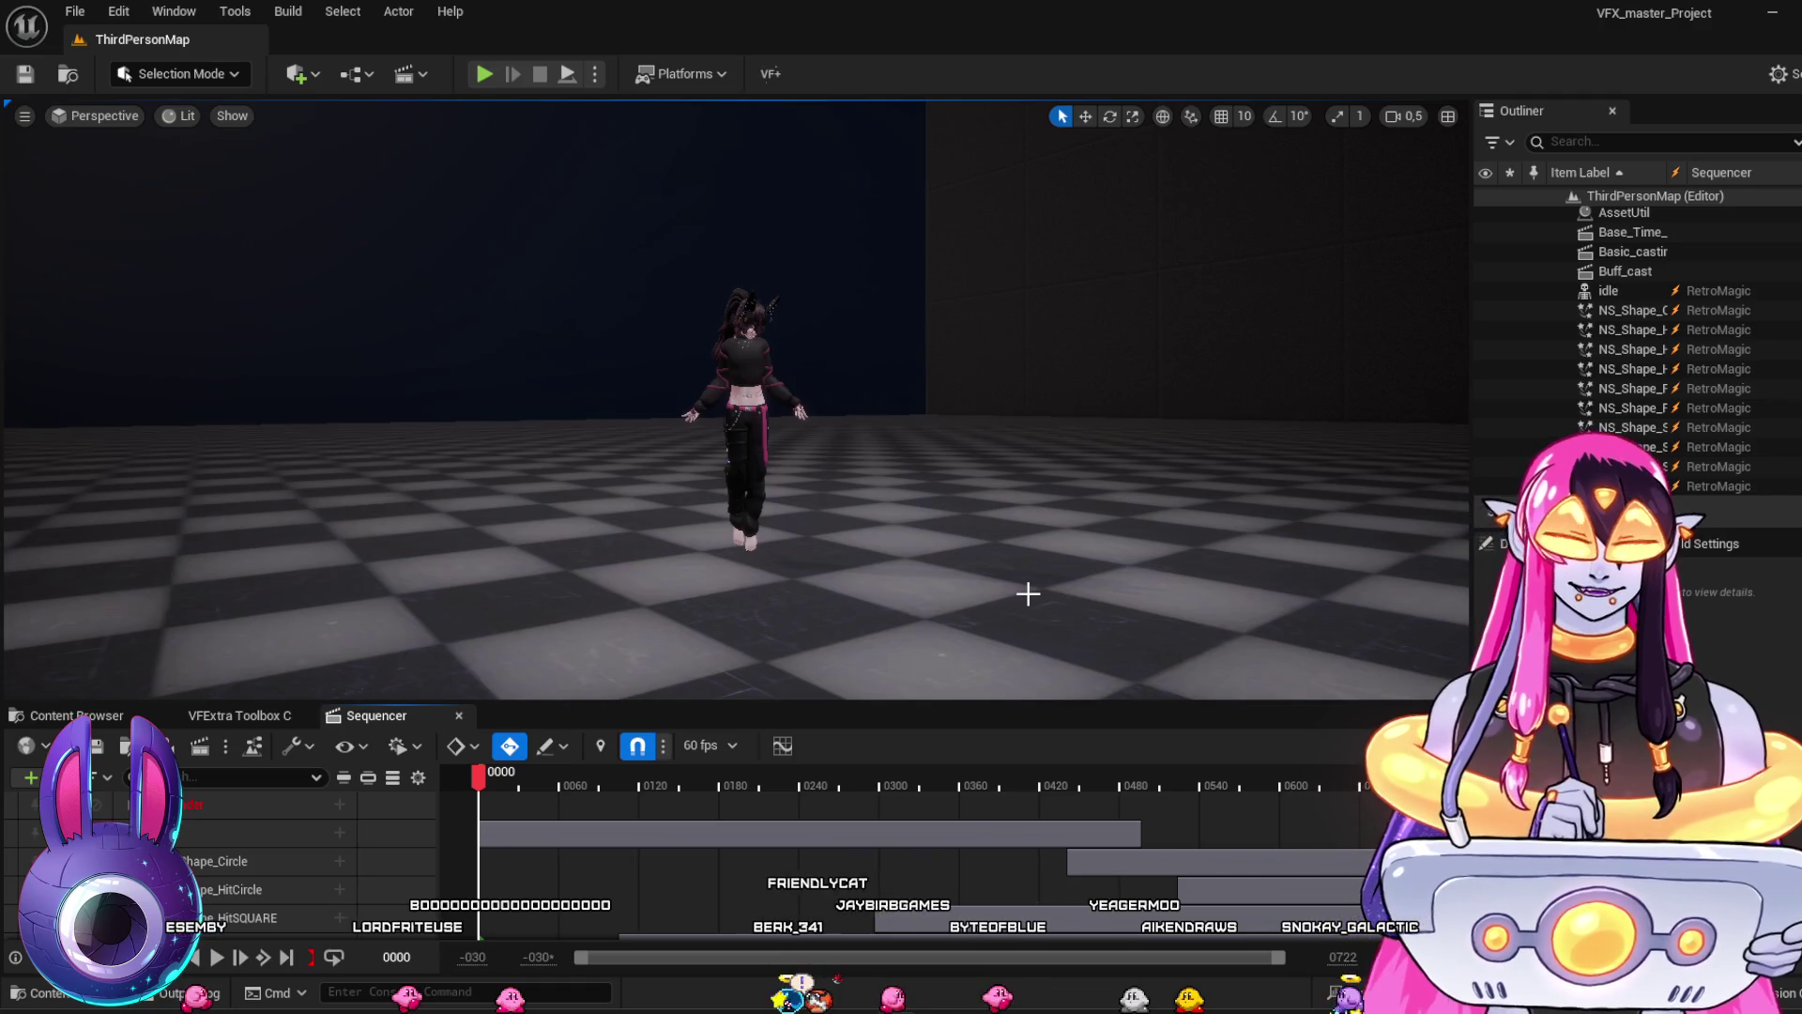
Reframe the character, expand and collapse the top track's Transform, and scrub RetroMagic to frame 68
left_click_drag(939, 465, 764, 567)
left_click(199, 814)
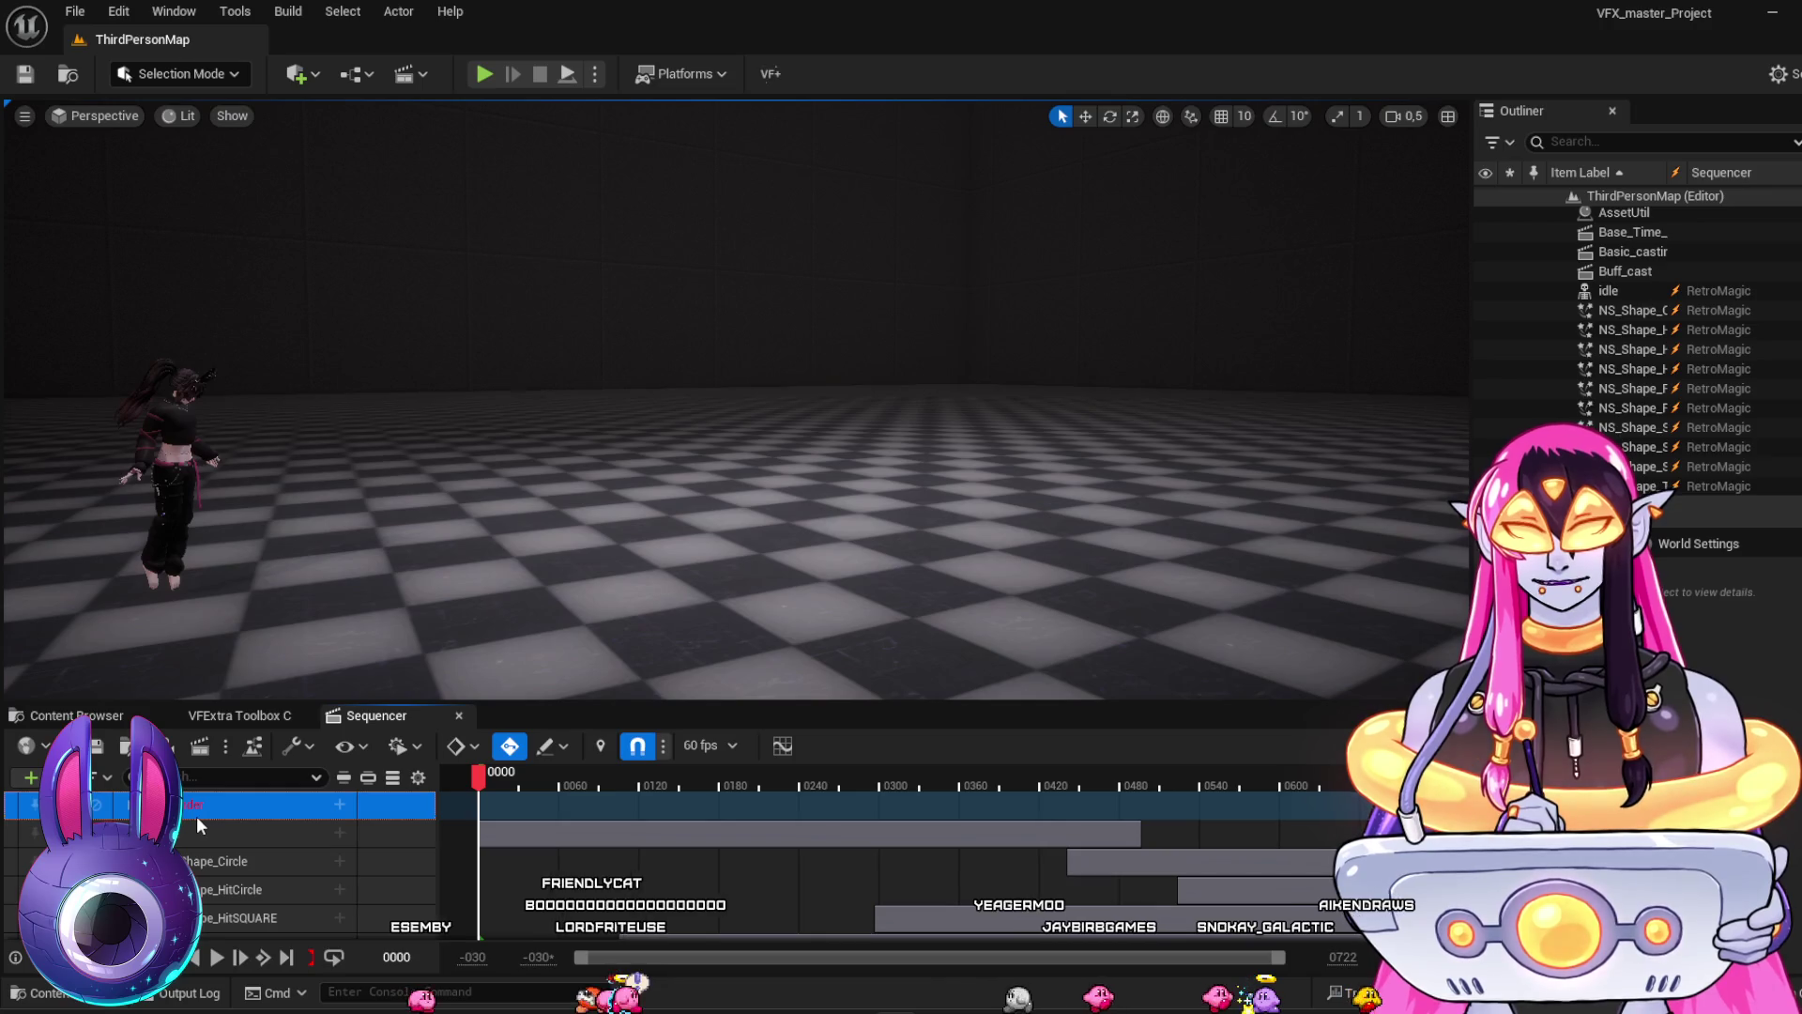
left_click(127, 804)
left_click(126, 804)
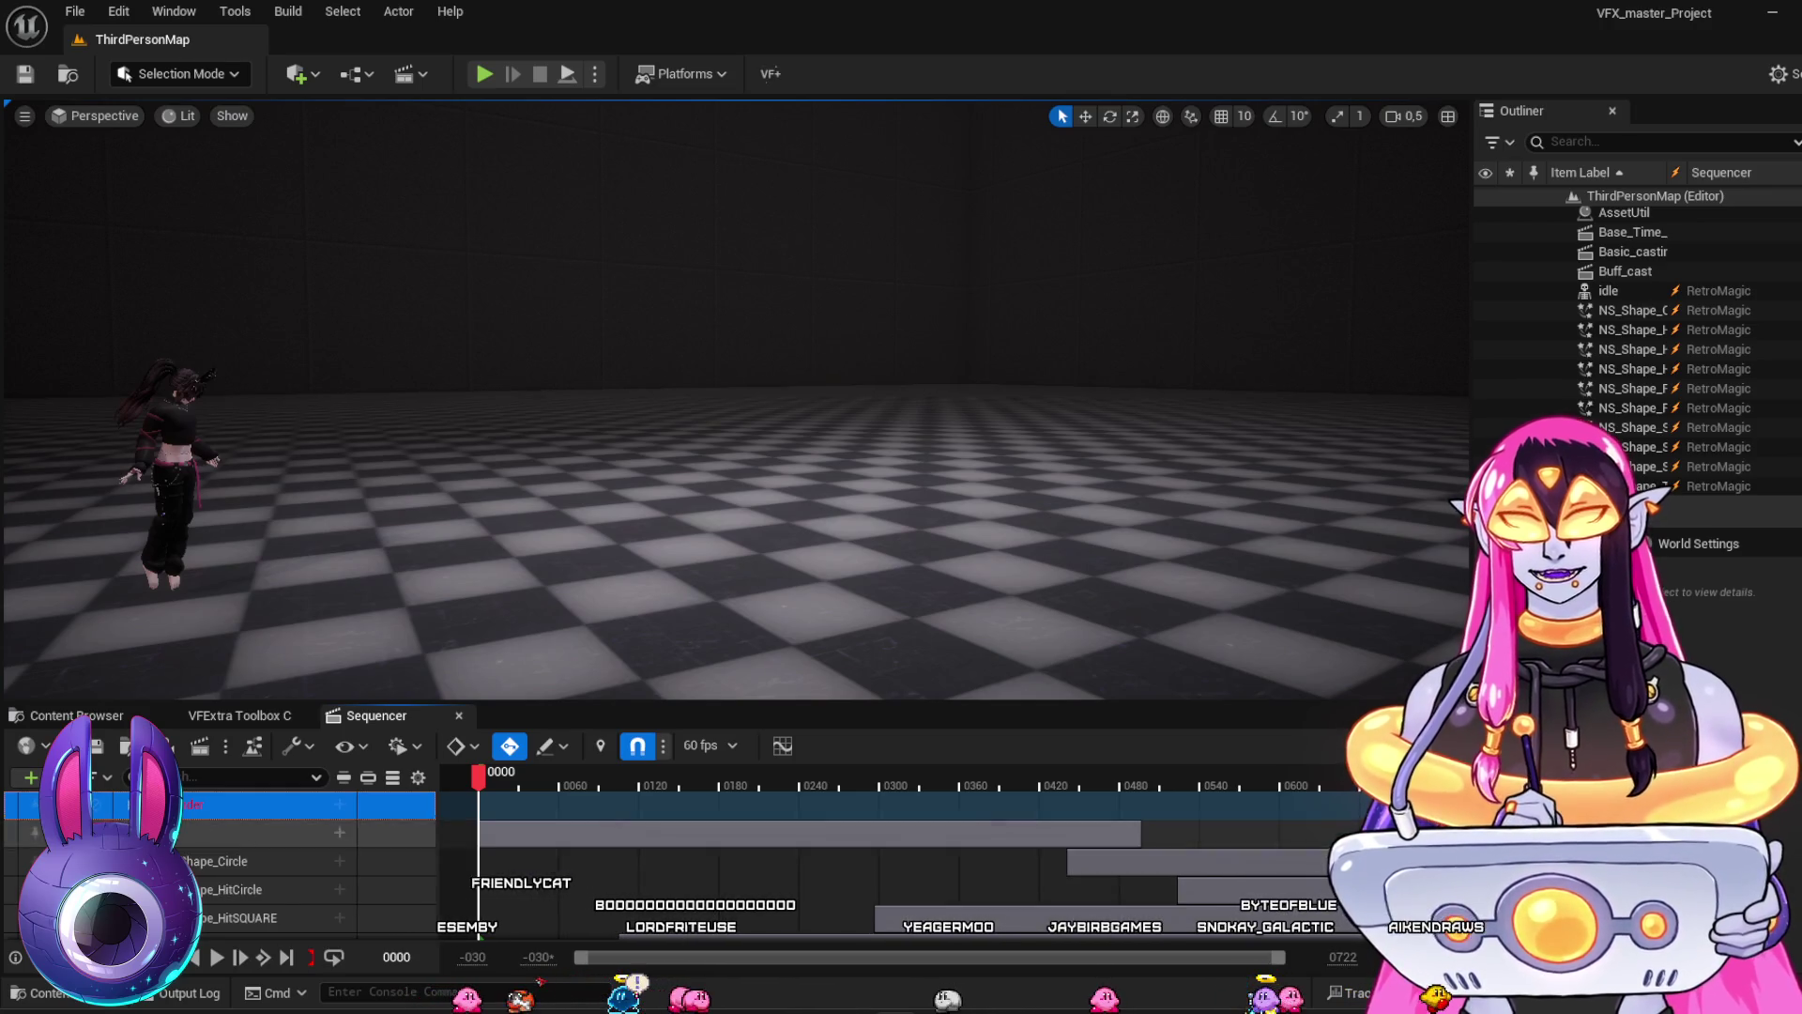
left_click_drag(657, 595, 689, 580)
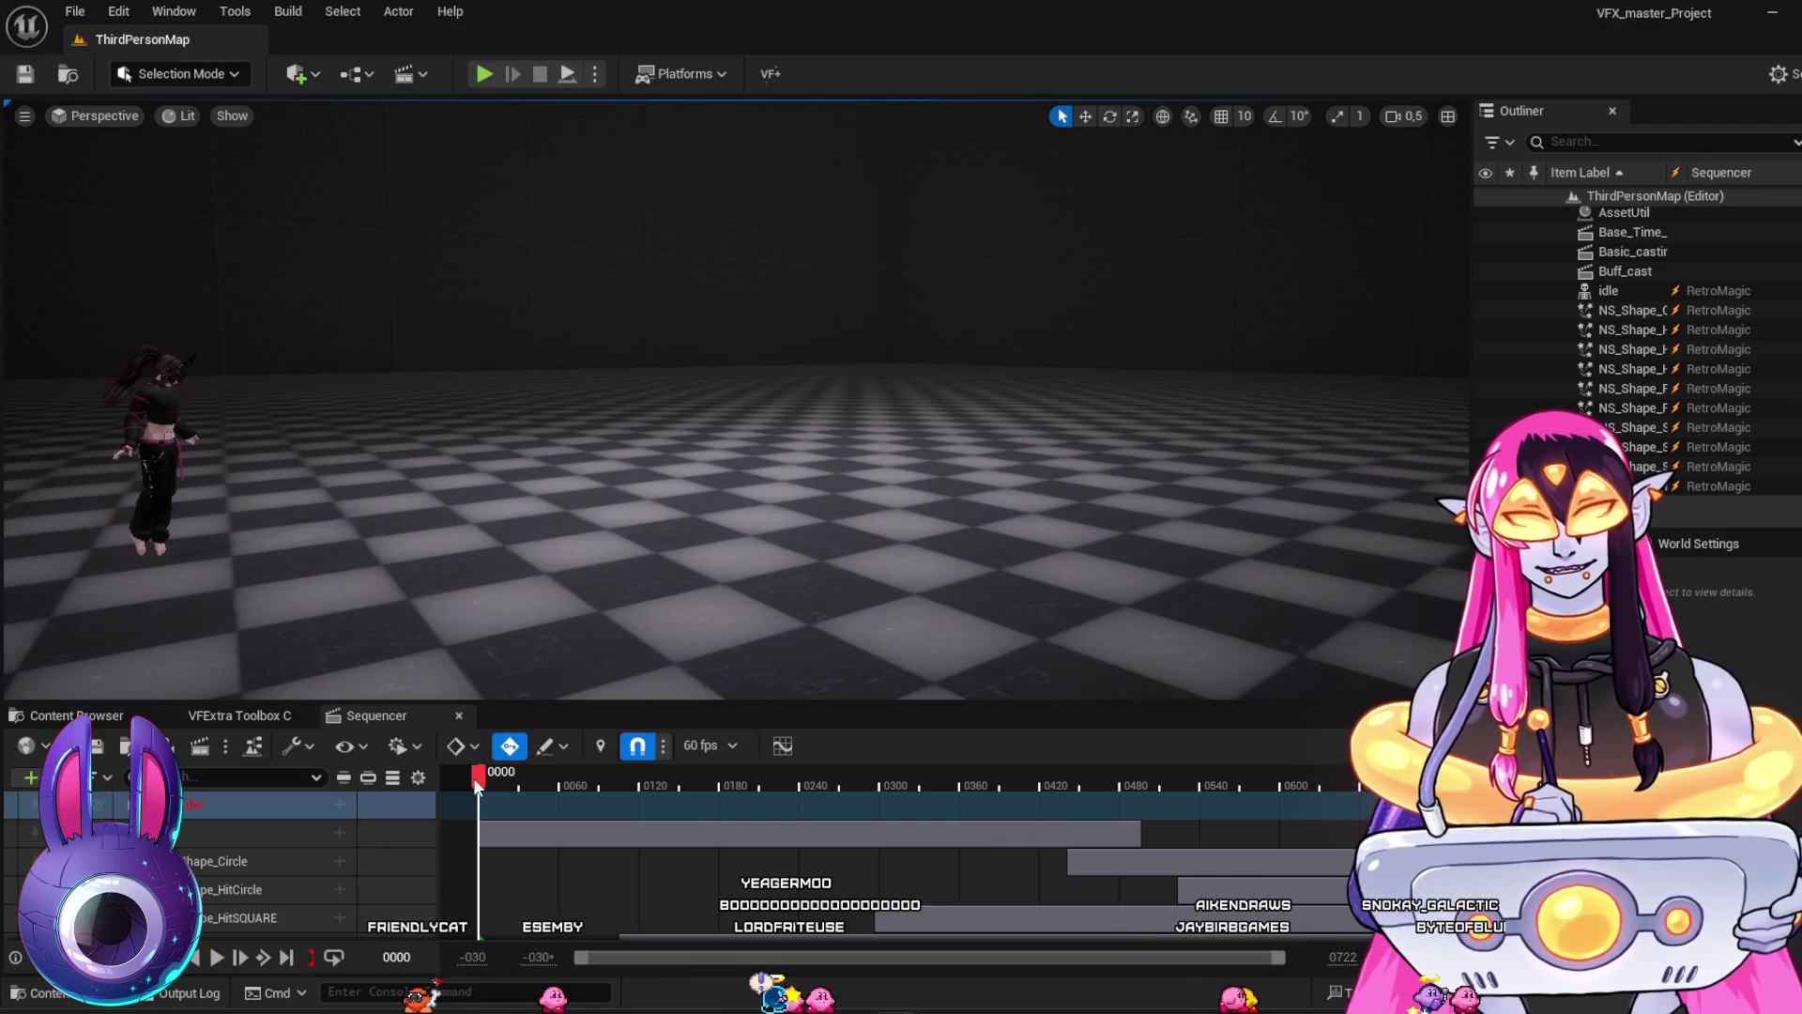
mouse_move(477, 784)
left_mouse_down()
mouse_move(685, 762)
mouse_move(1337, 871)
mouse_move(1040, 831)
mouse_move(504, 885)
mouse_move(1242, 863)
mouse_move(473, 814)
left_mouse_up()
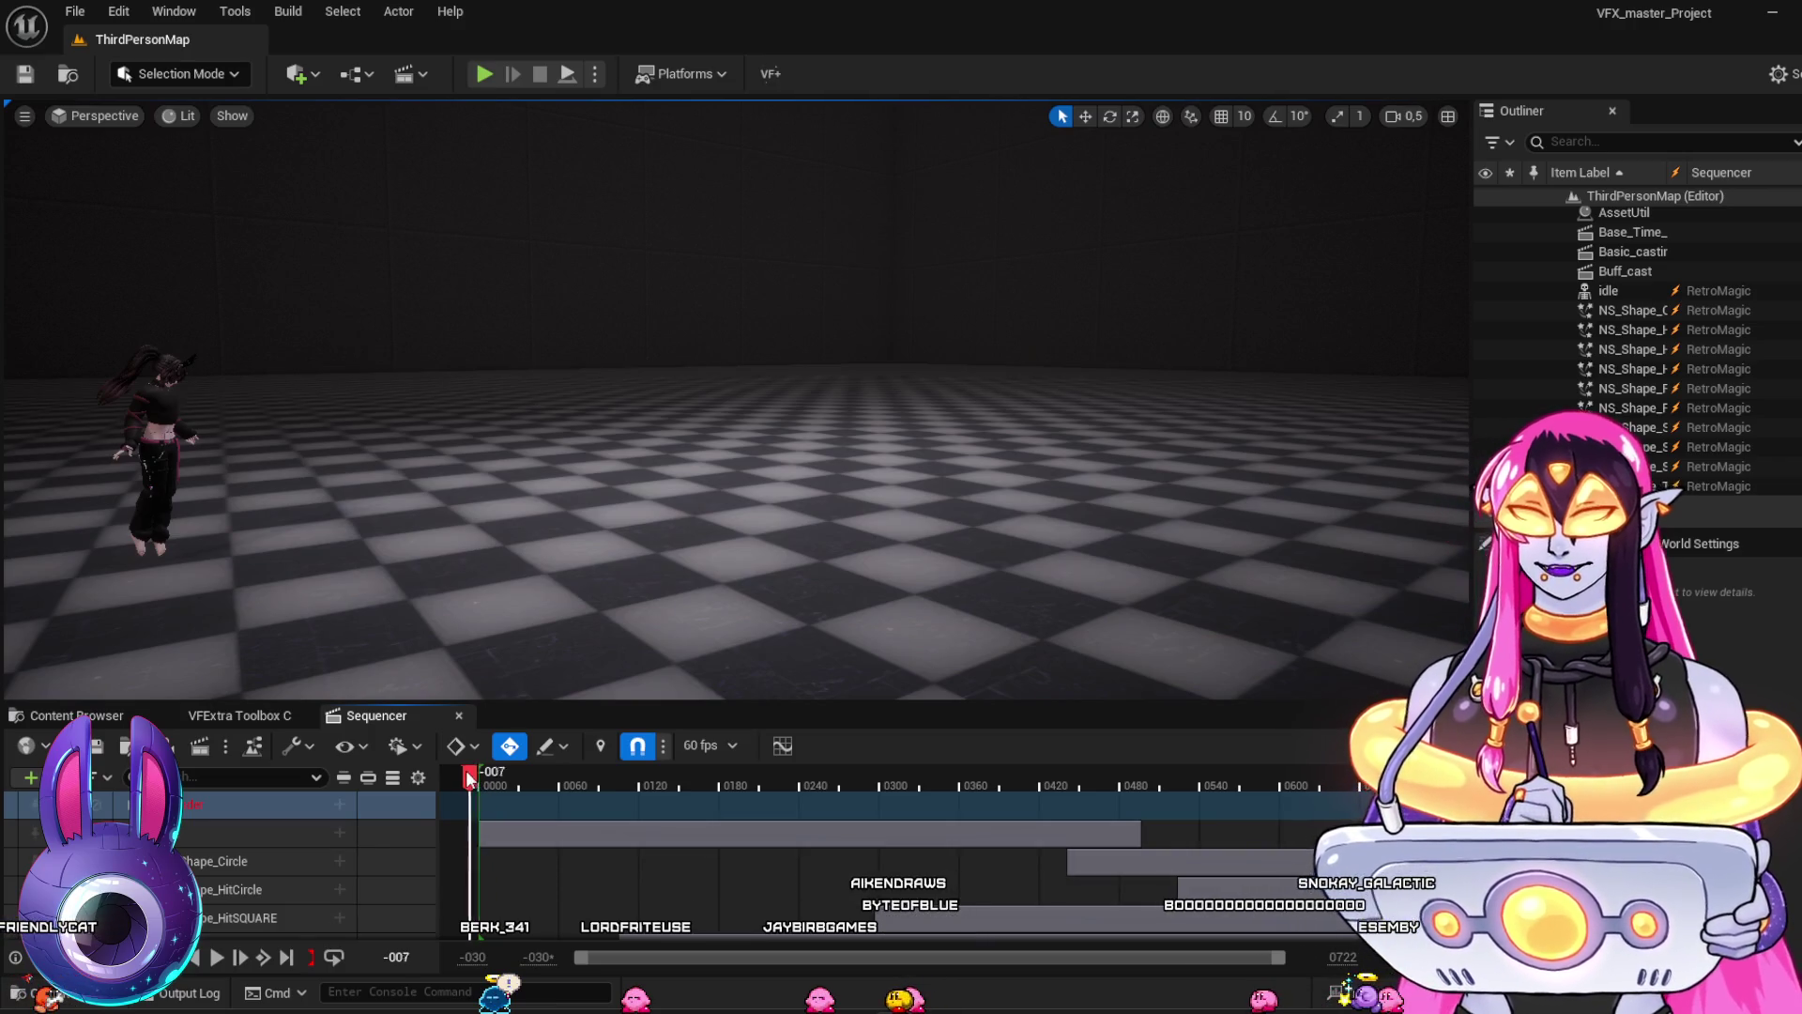
key("space")
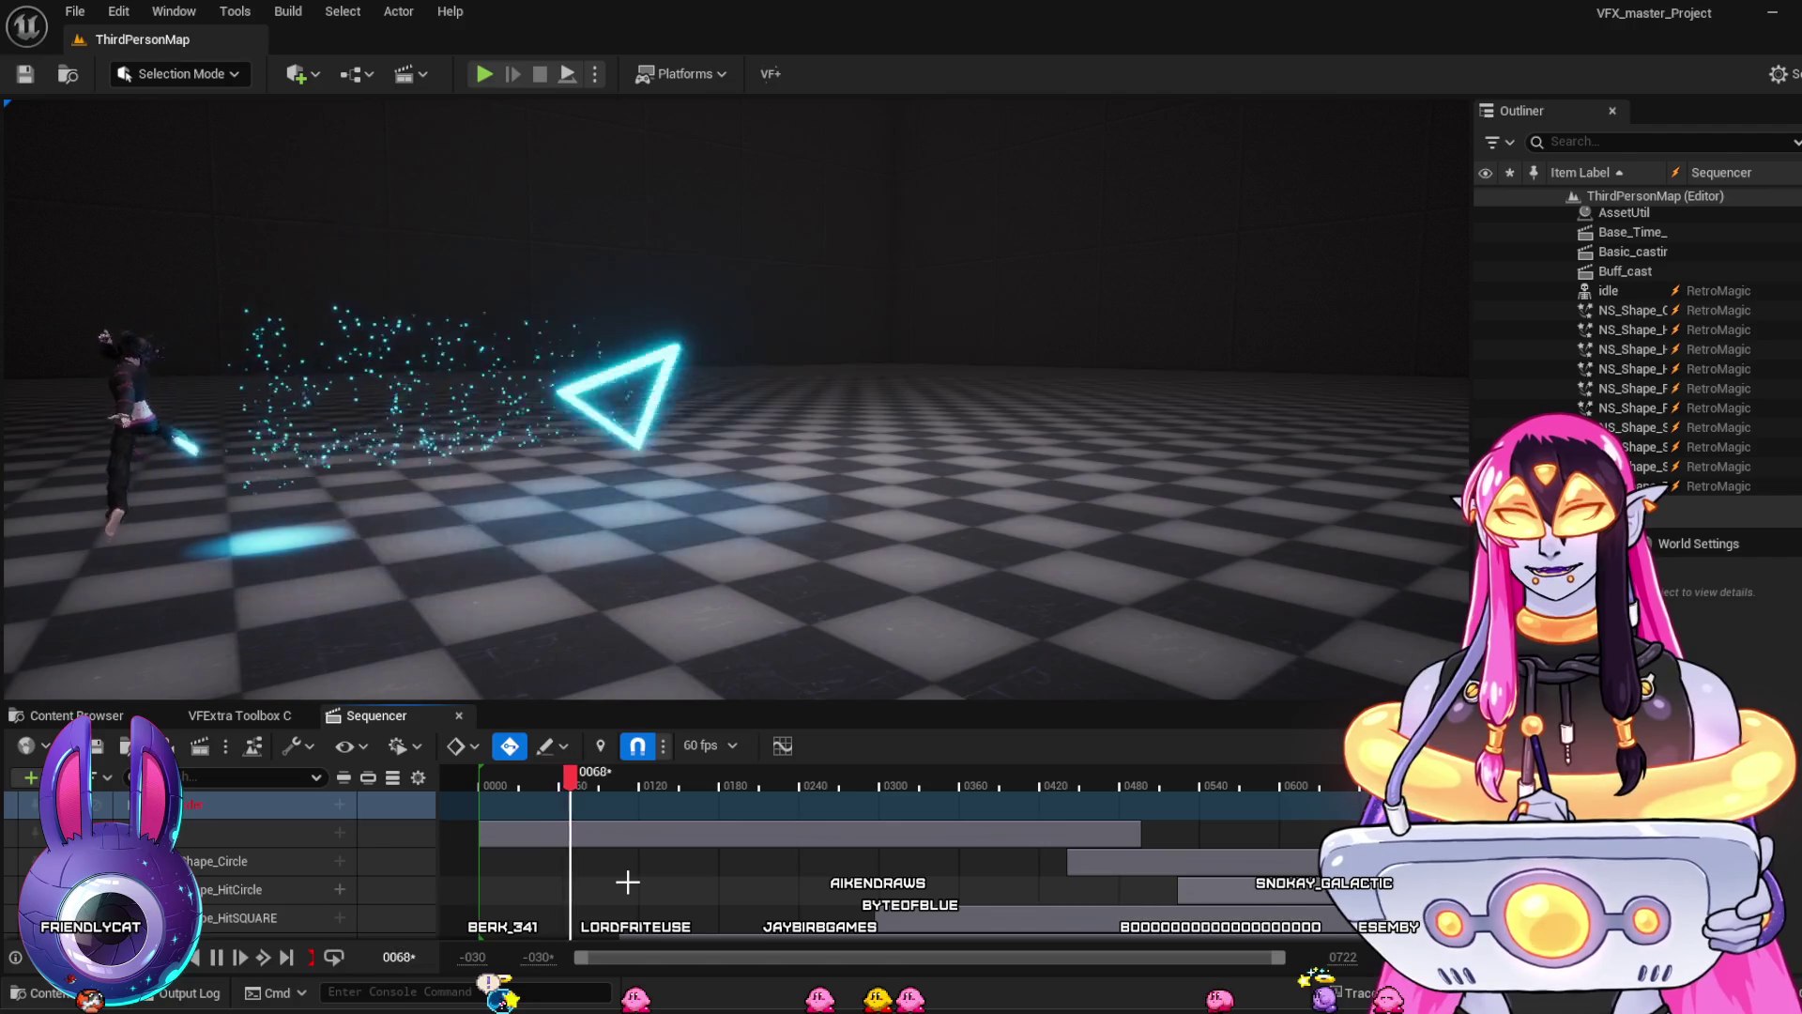
Rewind RetroMagic to frame 46, turn the camera, replay from near the start, then return to Content
left_click_drag(598, 794, 548, 784)
mouse_move(657, 592)
left_mouse_down()
mouse_move(615, 591)
mouse_move(676, 583)
mouse_move(648, 586)
left_mouse_up()
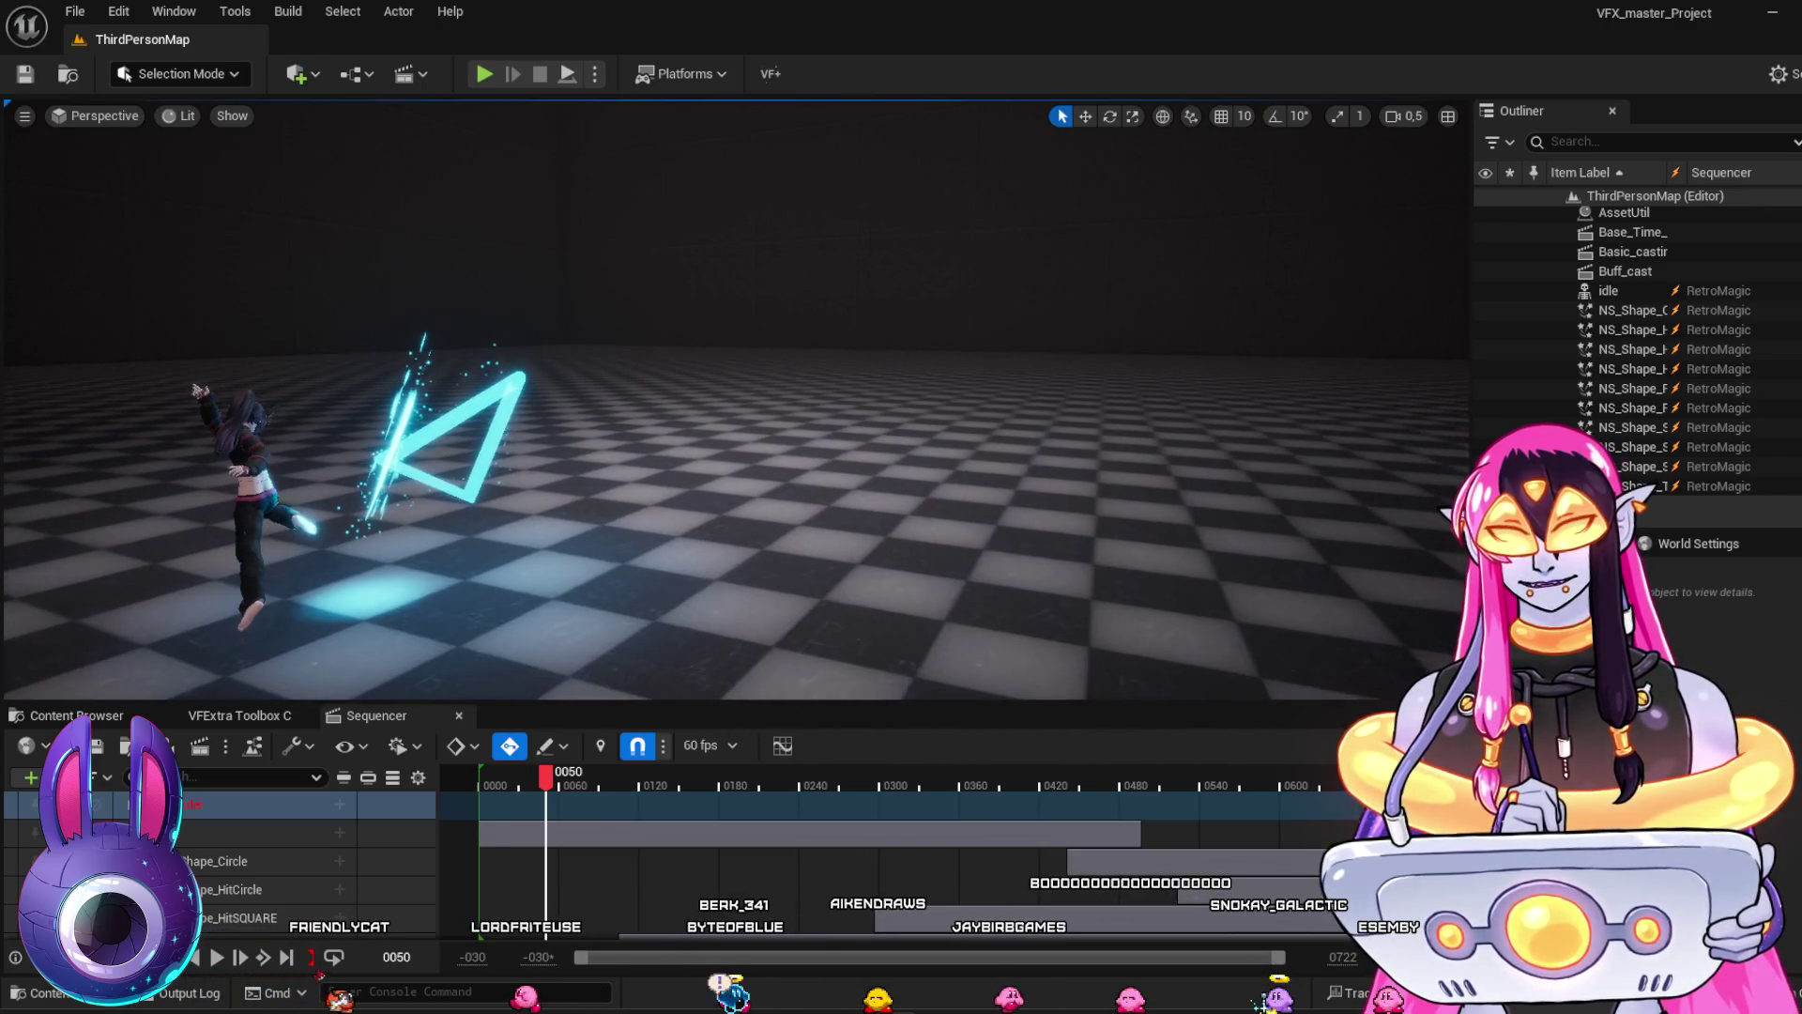
left_click(509, 781)
key("space")
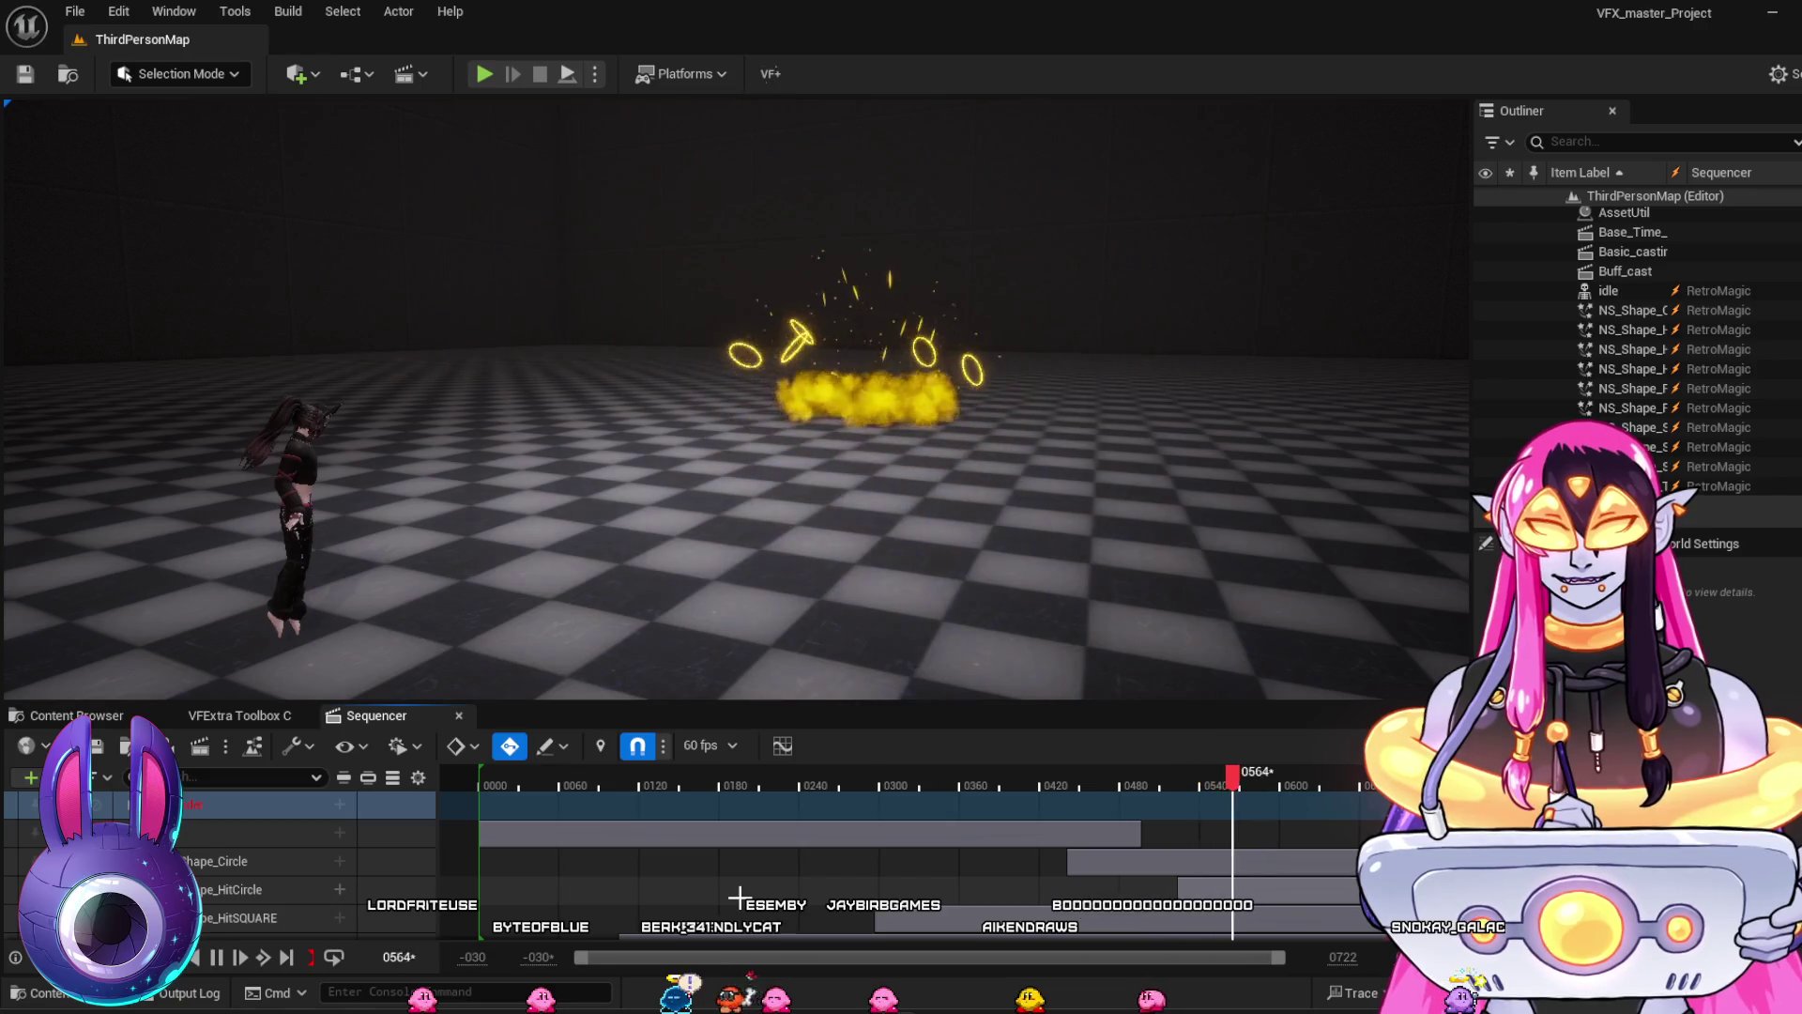
left_click(101, 719)
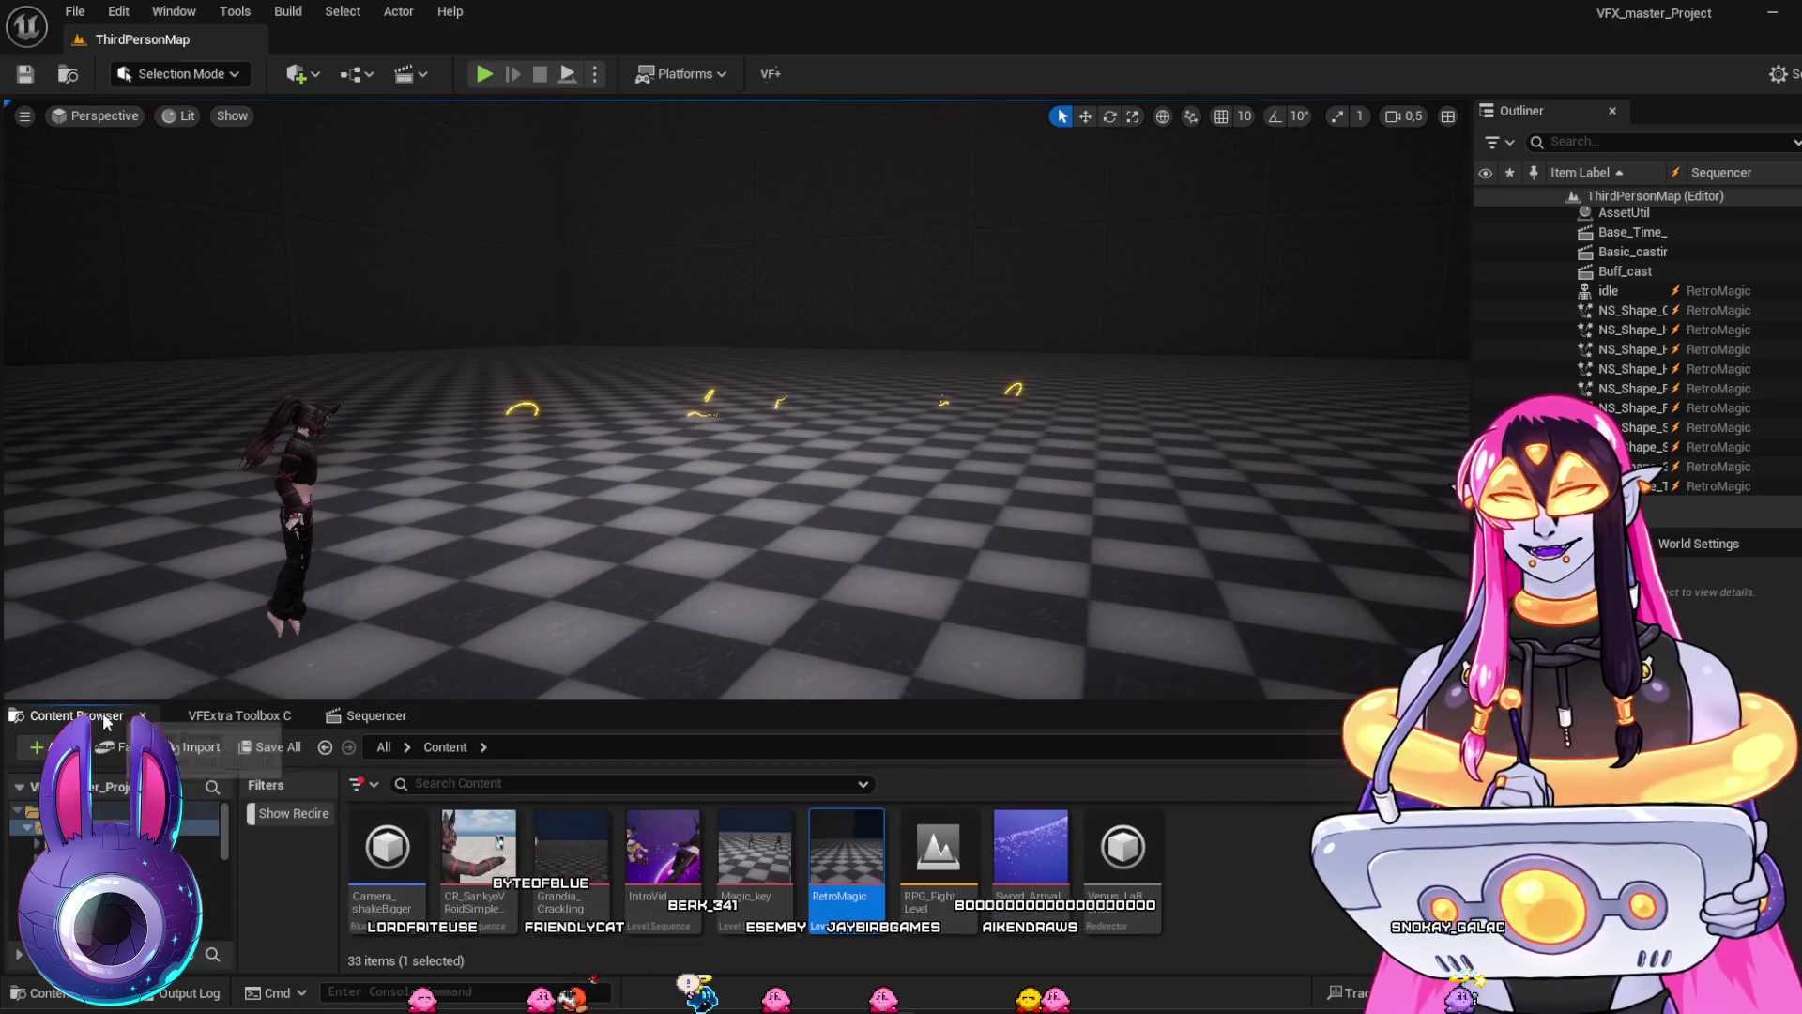
Clear the RetroMagic selection and open the BSSM_VFX folder, framing the floor effects
left_click(1257, 889)
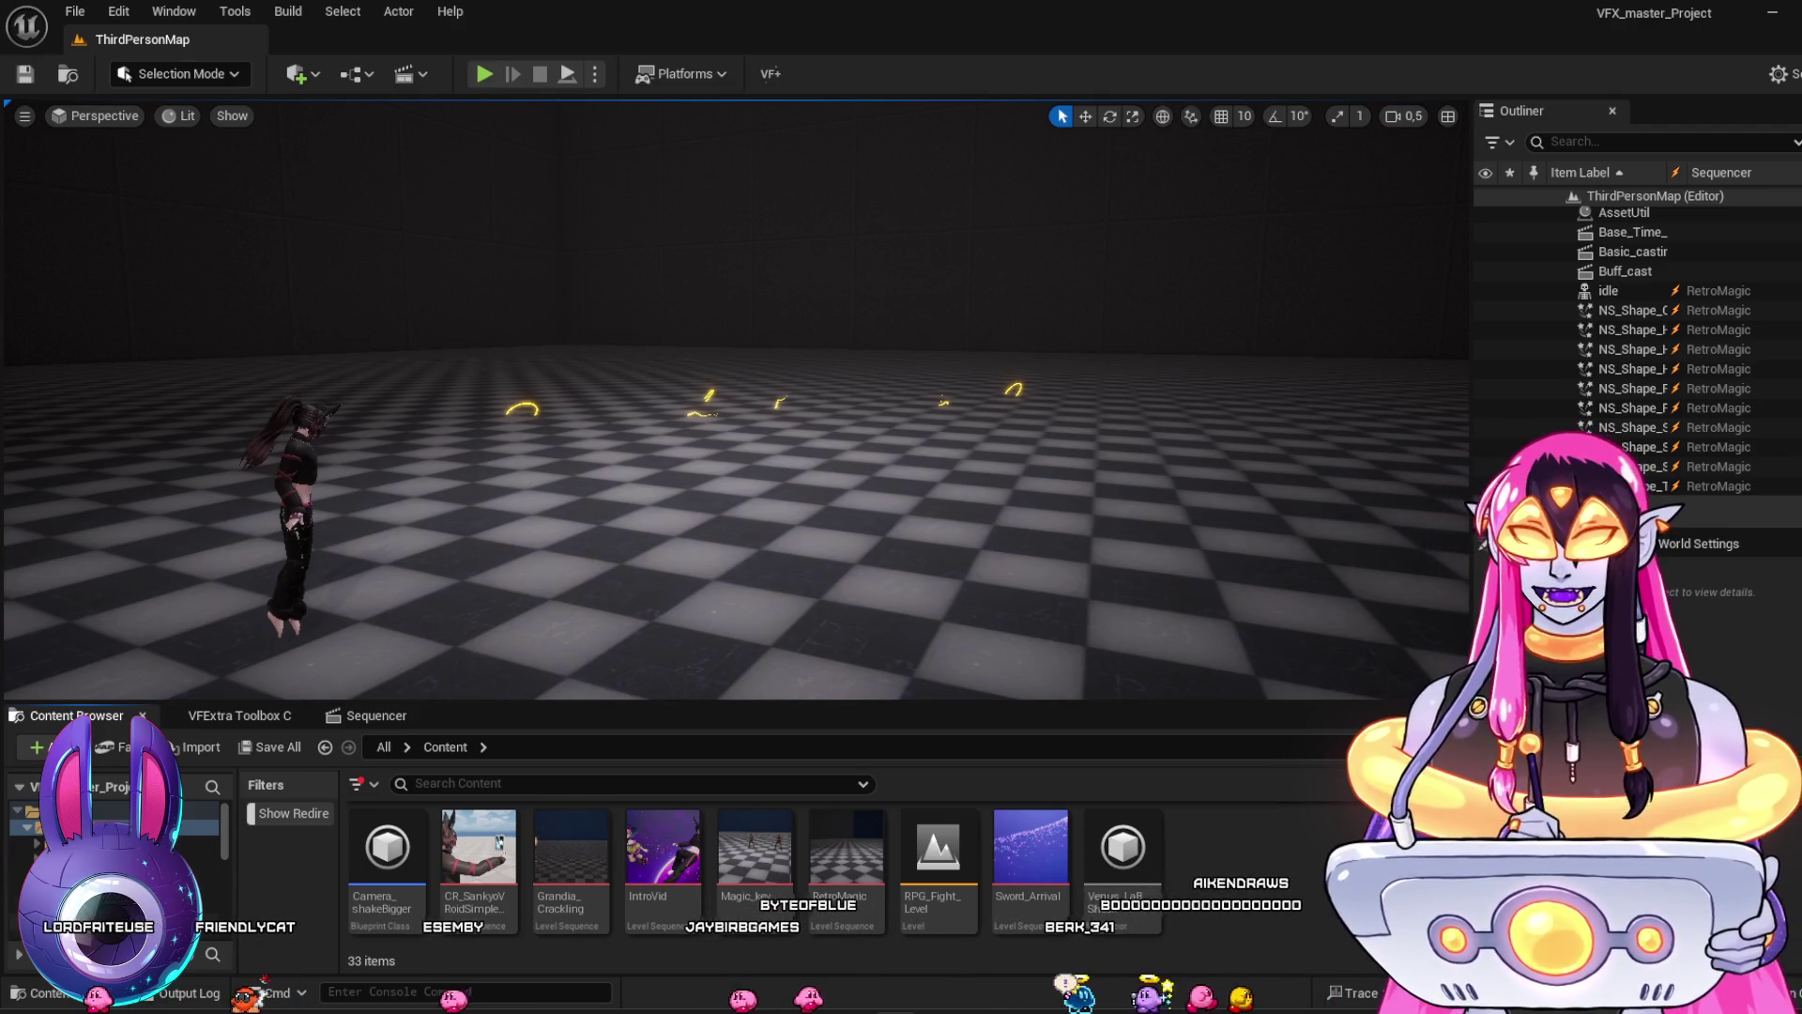
left_click(112, 906)
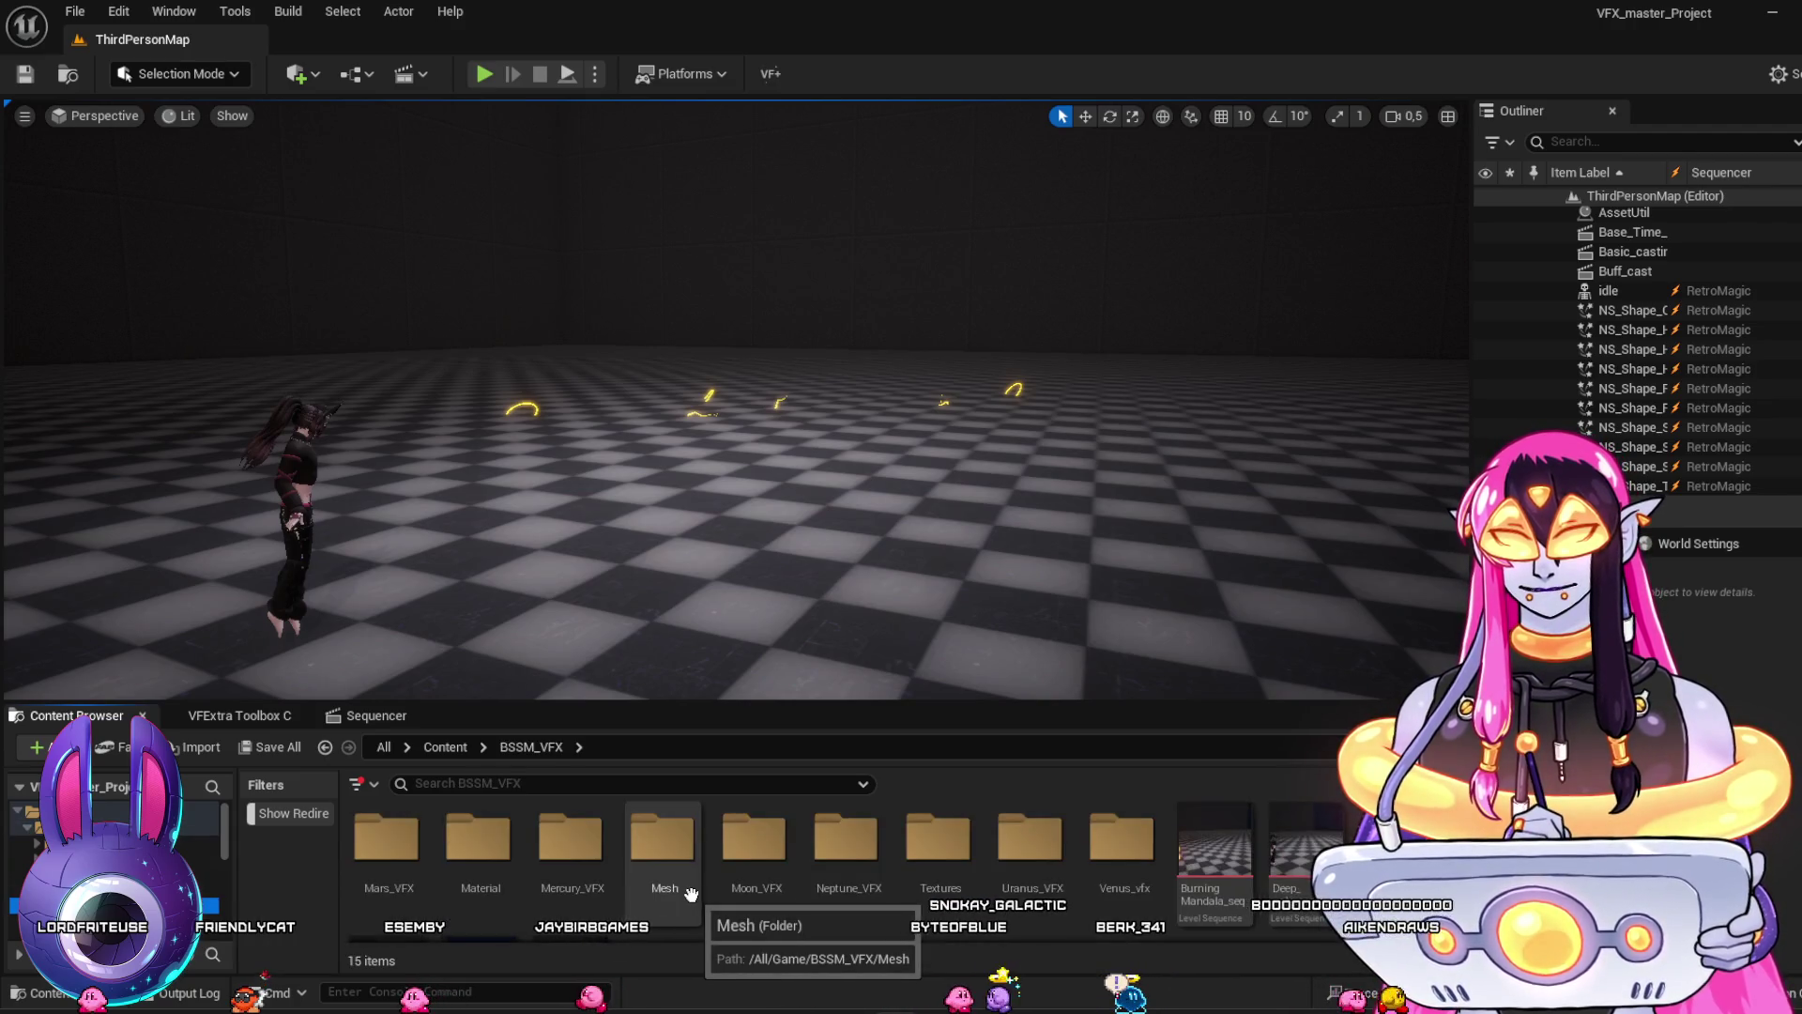
mouse_move(924, 566)
left_mouse_down()
mouse_move(830, 563)
mouse_move(944, 564)
mouse_move(657, 525)
mouse_move(390, 450)
mouse_move(484, 504)
mouse_move(354, 507)
mouse_move(384, 505)
left_mouse_up()
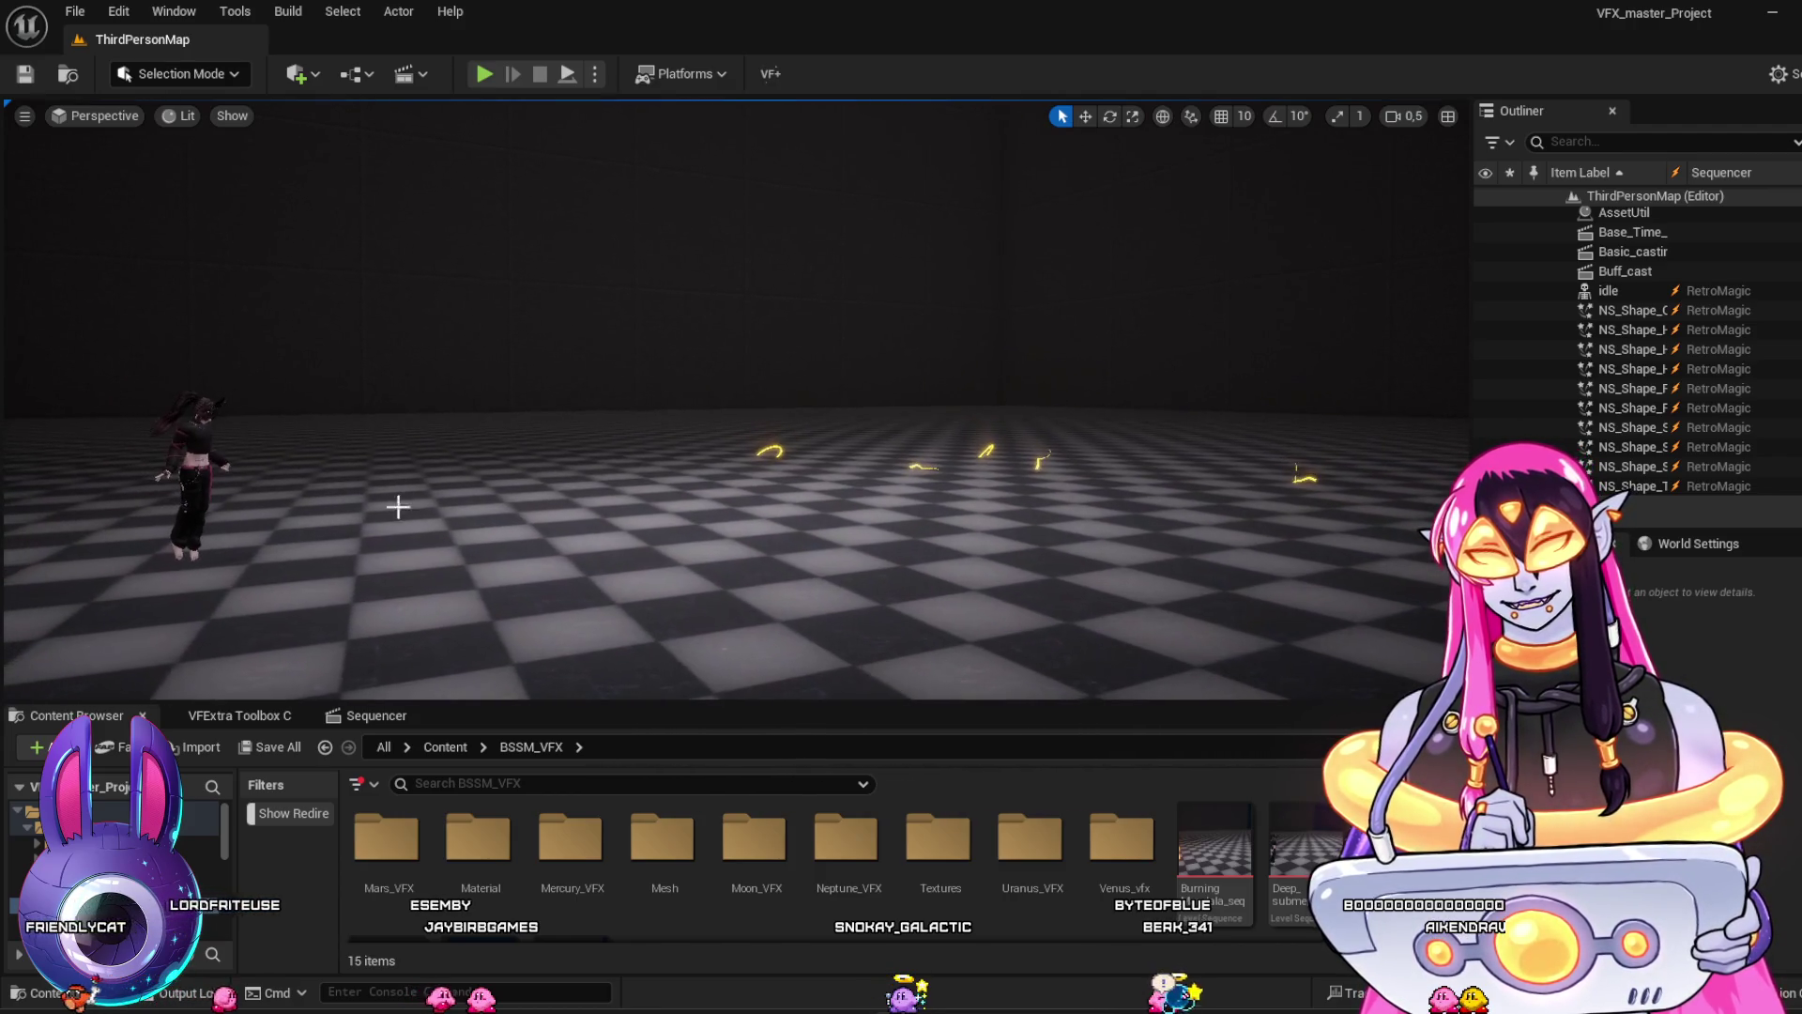
Load BurningMandala_seq, play it, and scrub from frame 0483 back to frame 0046
left_click(1214, 850)
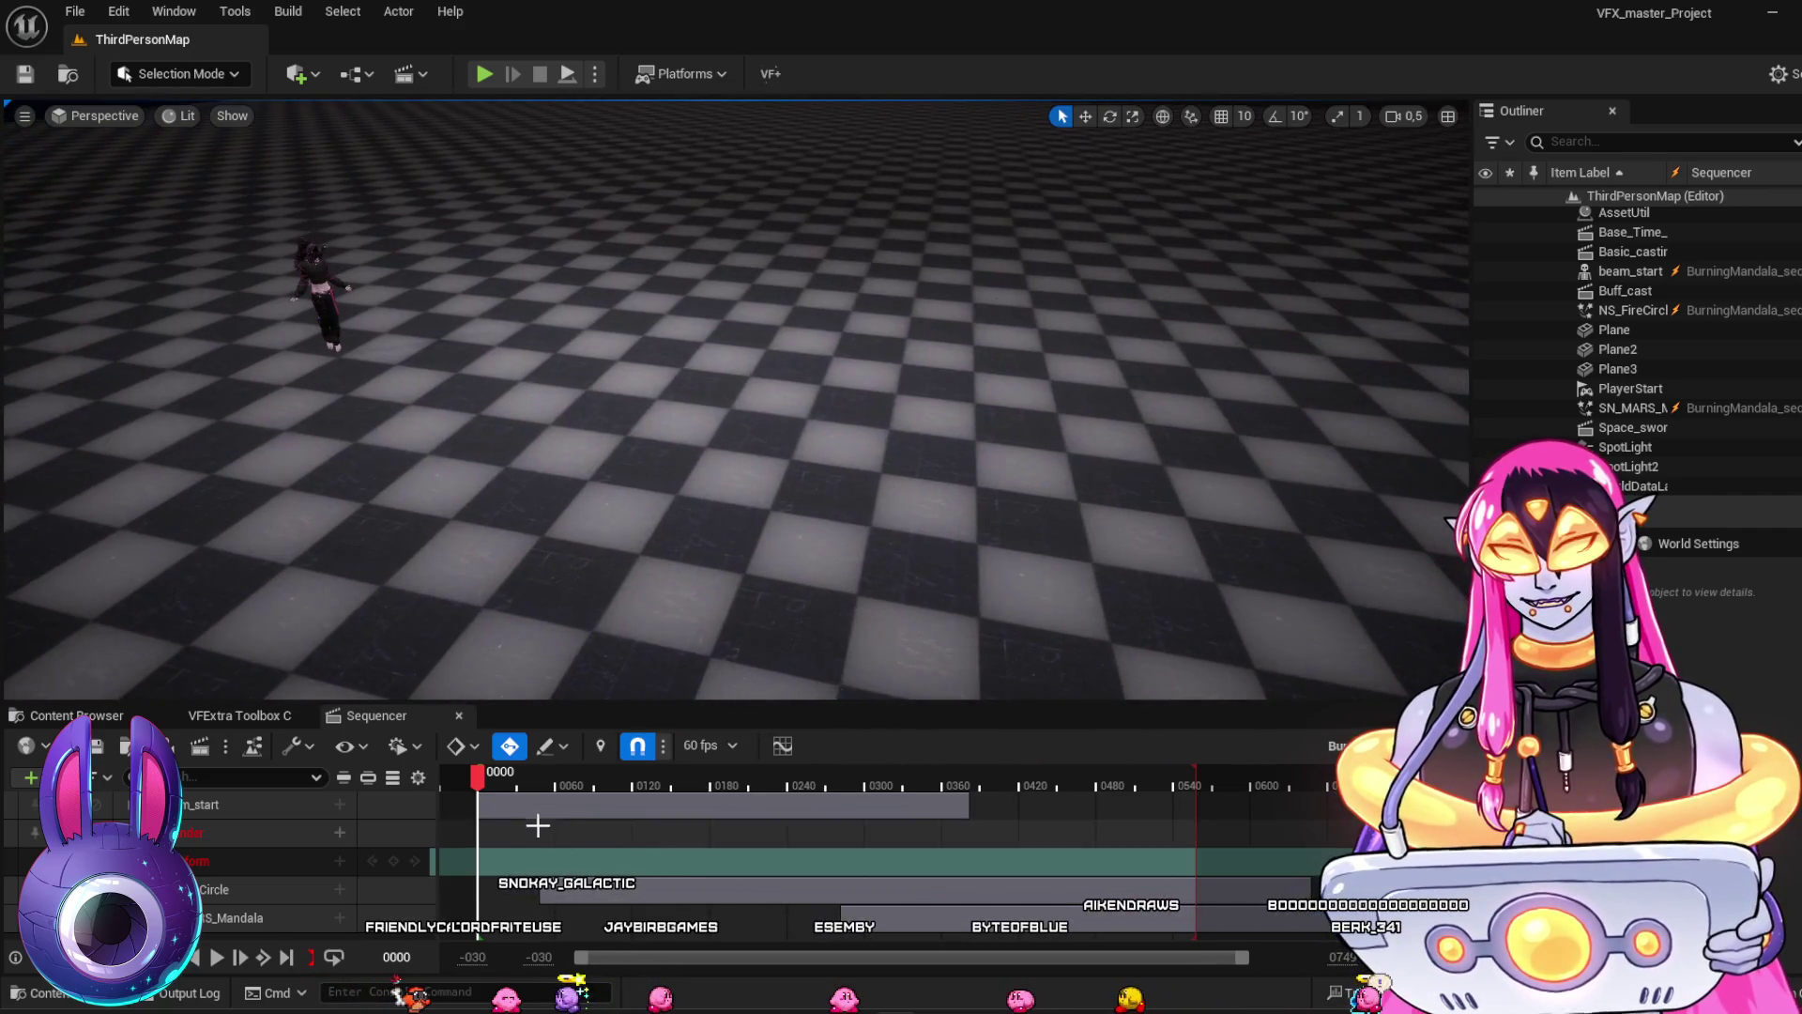
key("space")
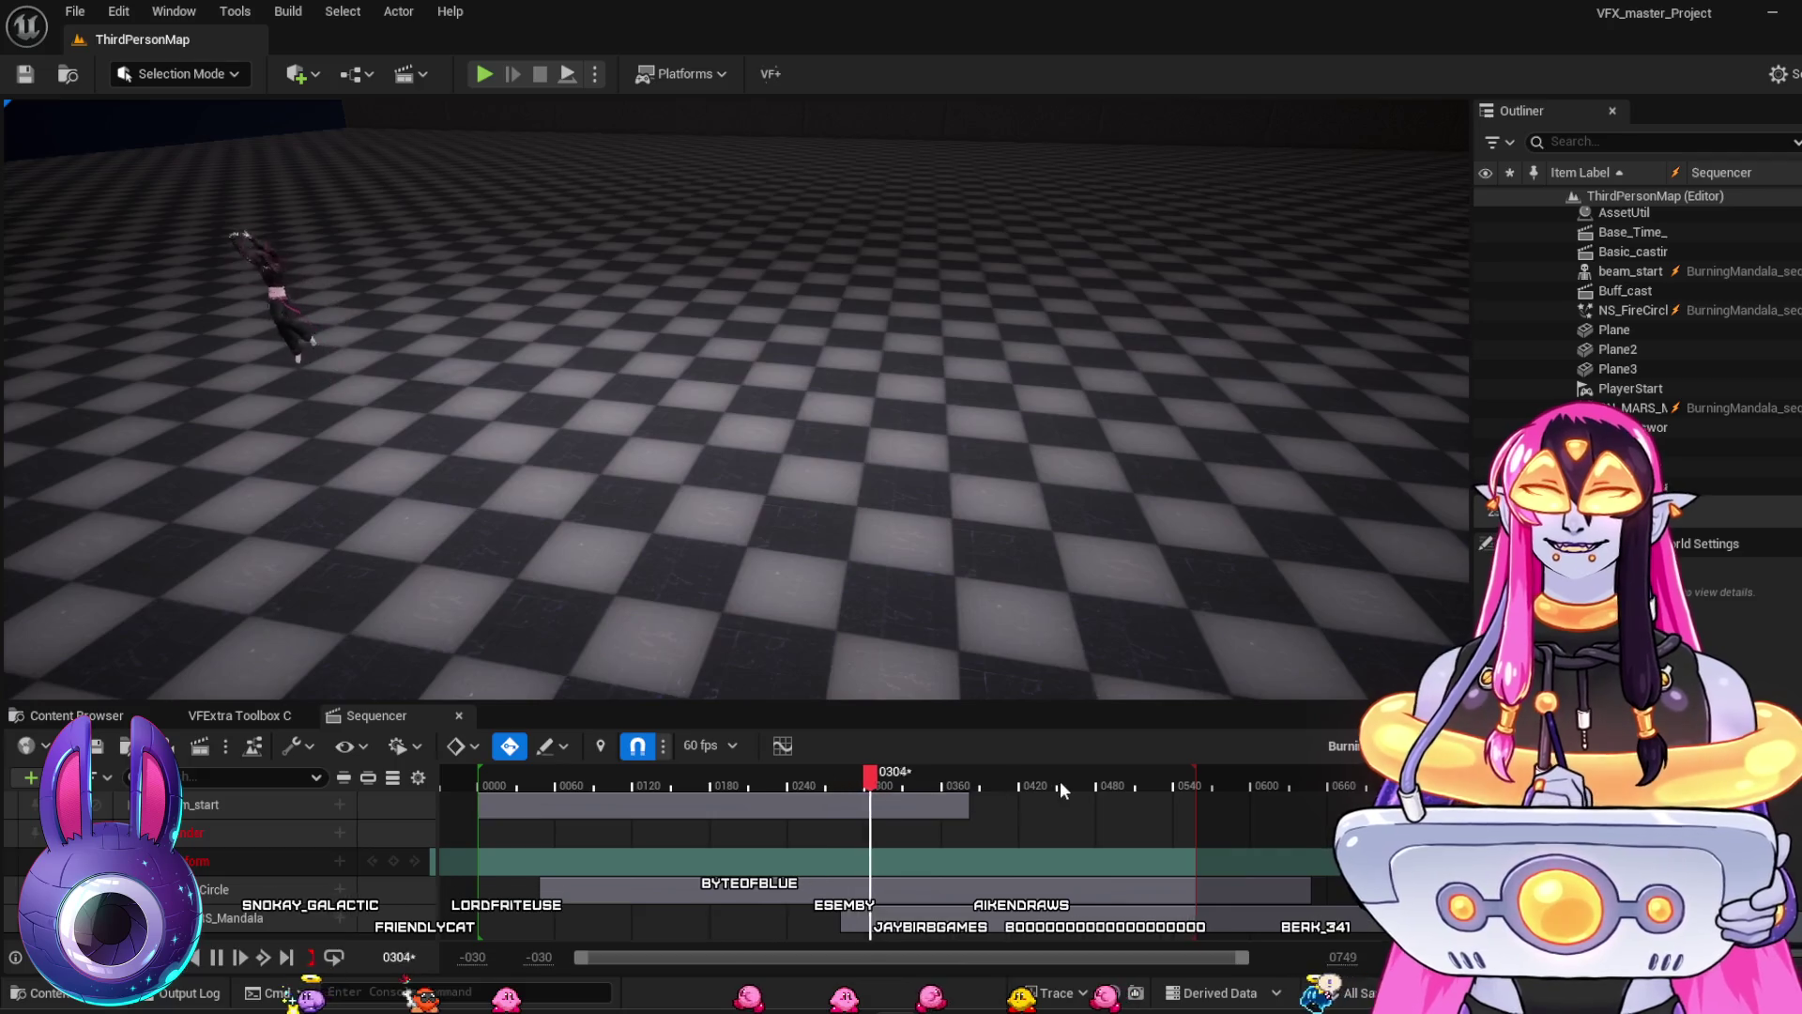
mouse_move(944, 776)
left_mouse_down()
mouse_move(1132, 790)
mouse_move(1099, 791)
left_mouse_up()
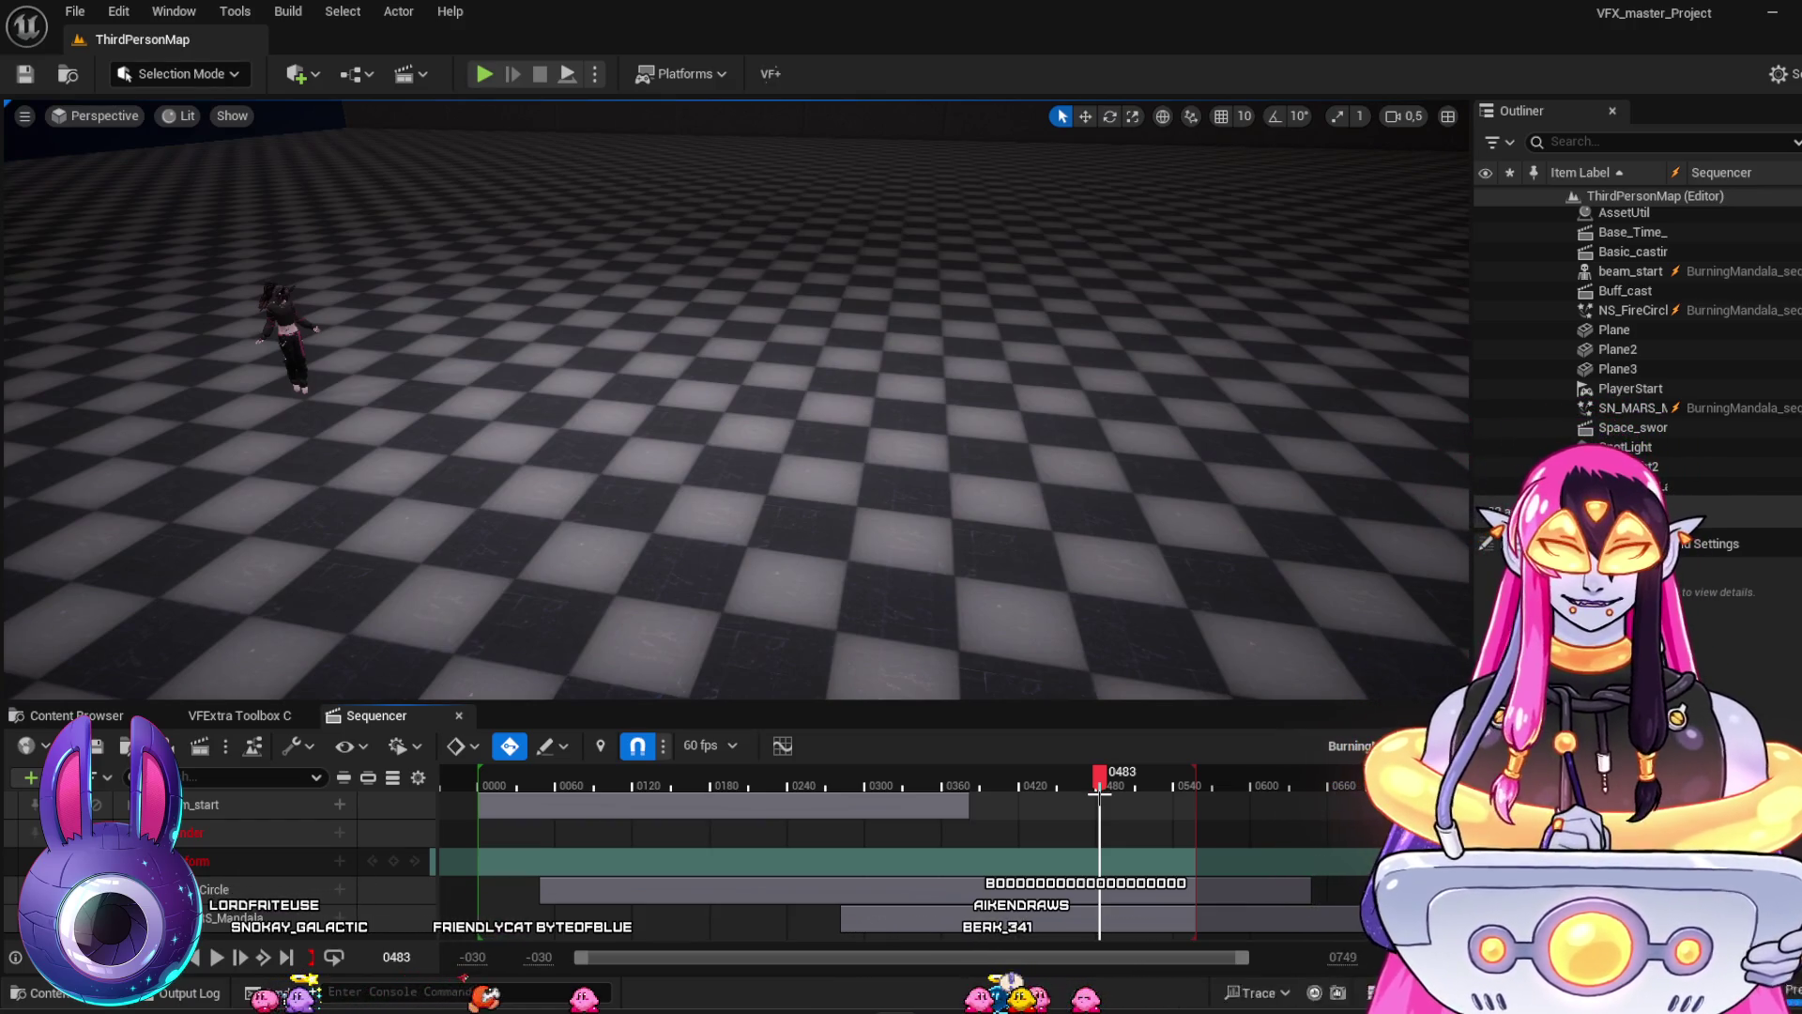
left_click_drag(820, 775, 542, 750)
Replay the fire rings from frame 0046, stop at frame 0434, and return to BSSM_VFX
key("space")
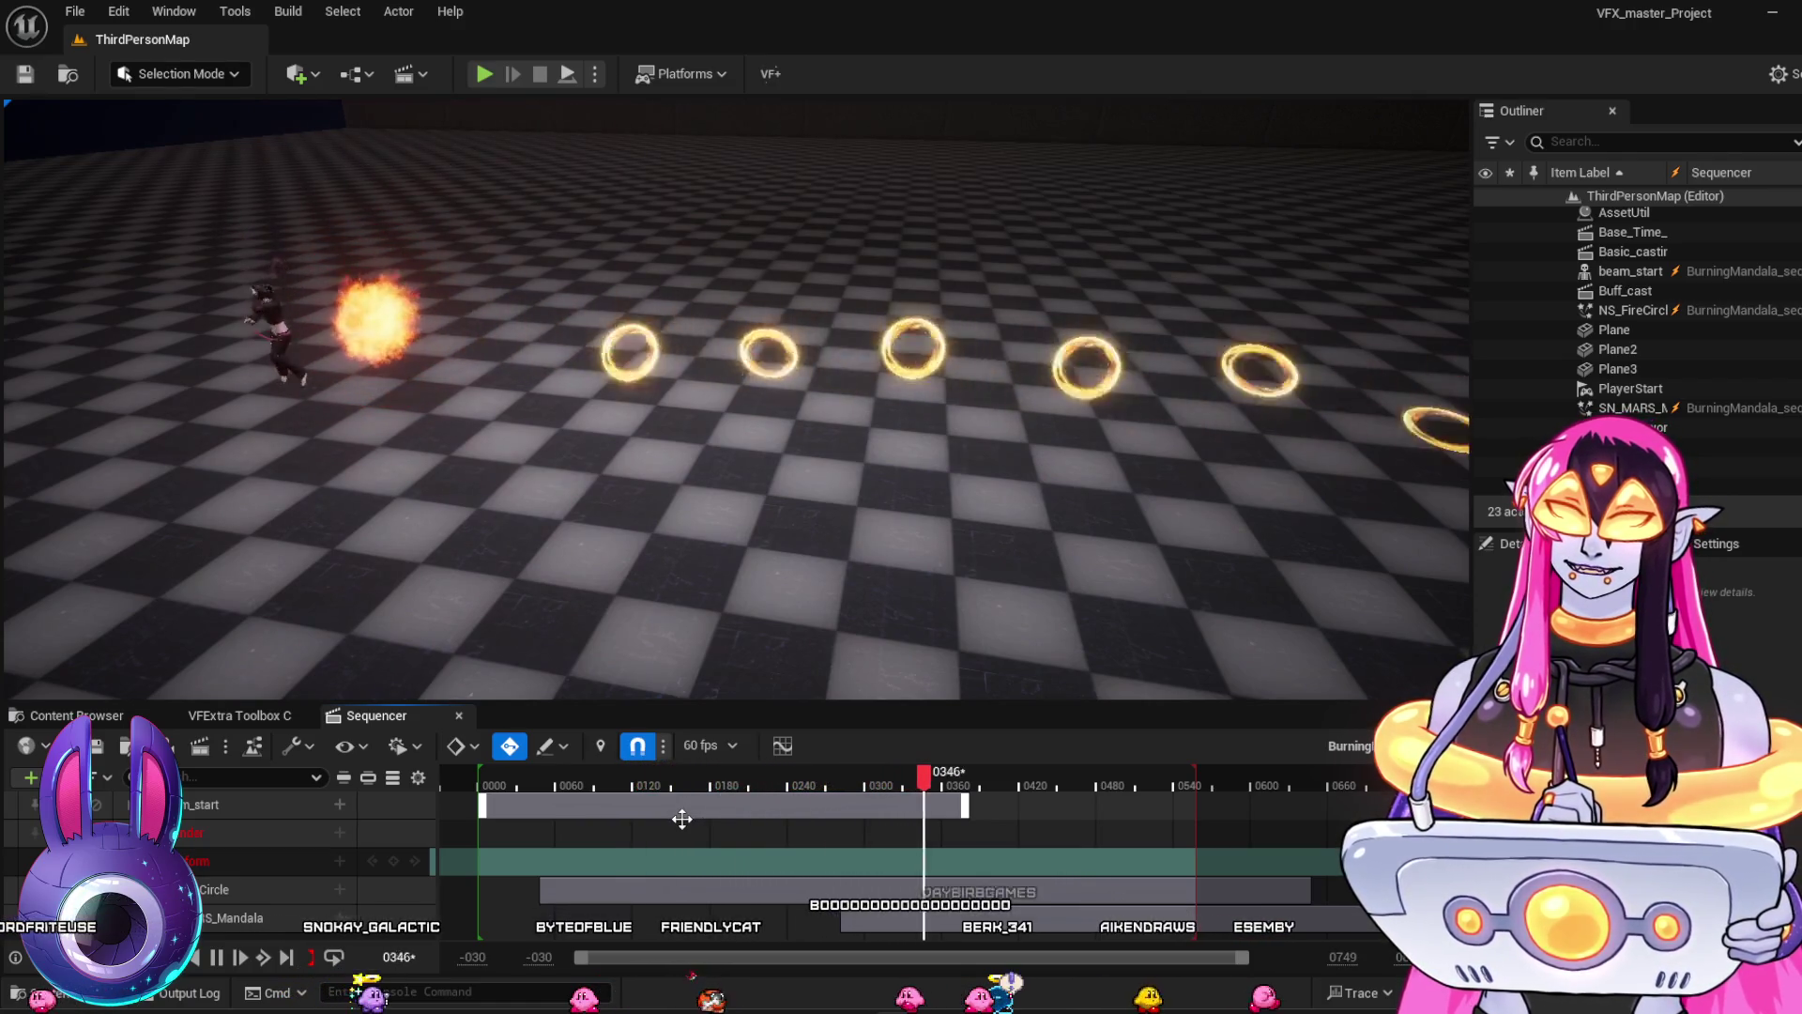
left_click_drag(679, 627, 680, 627)
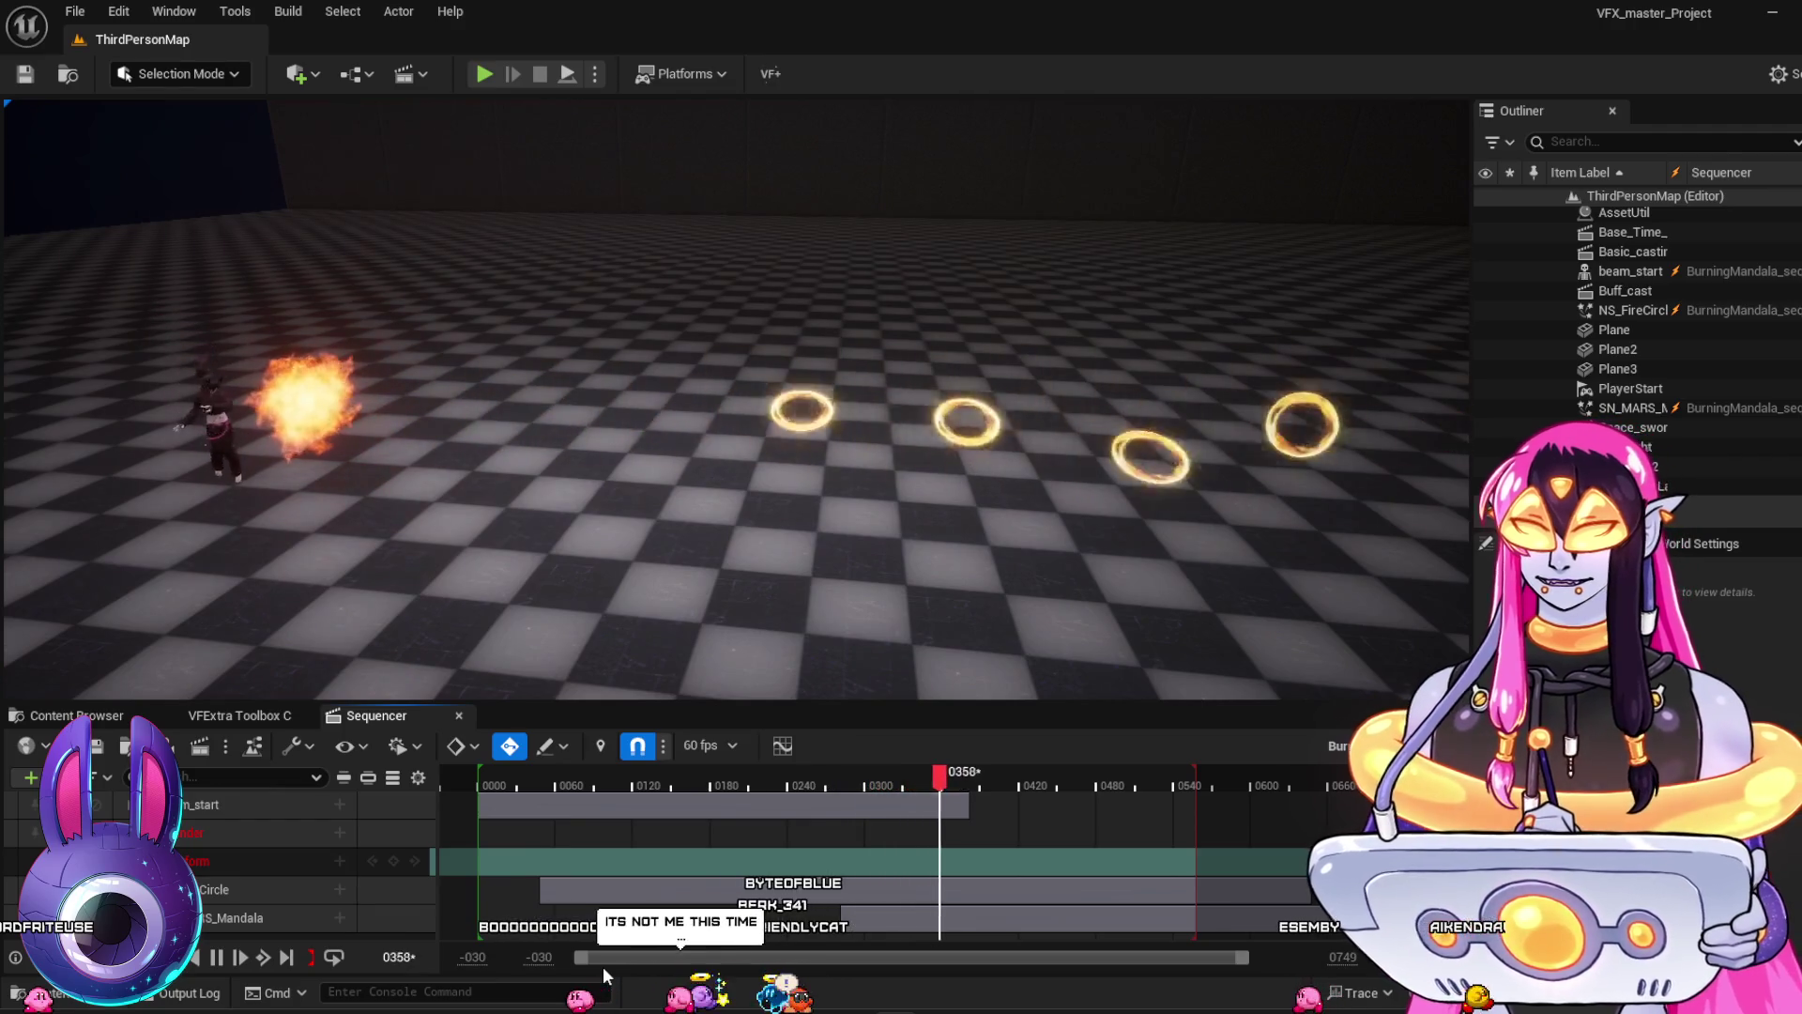
key("space")
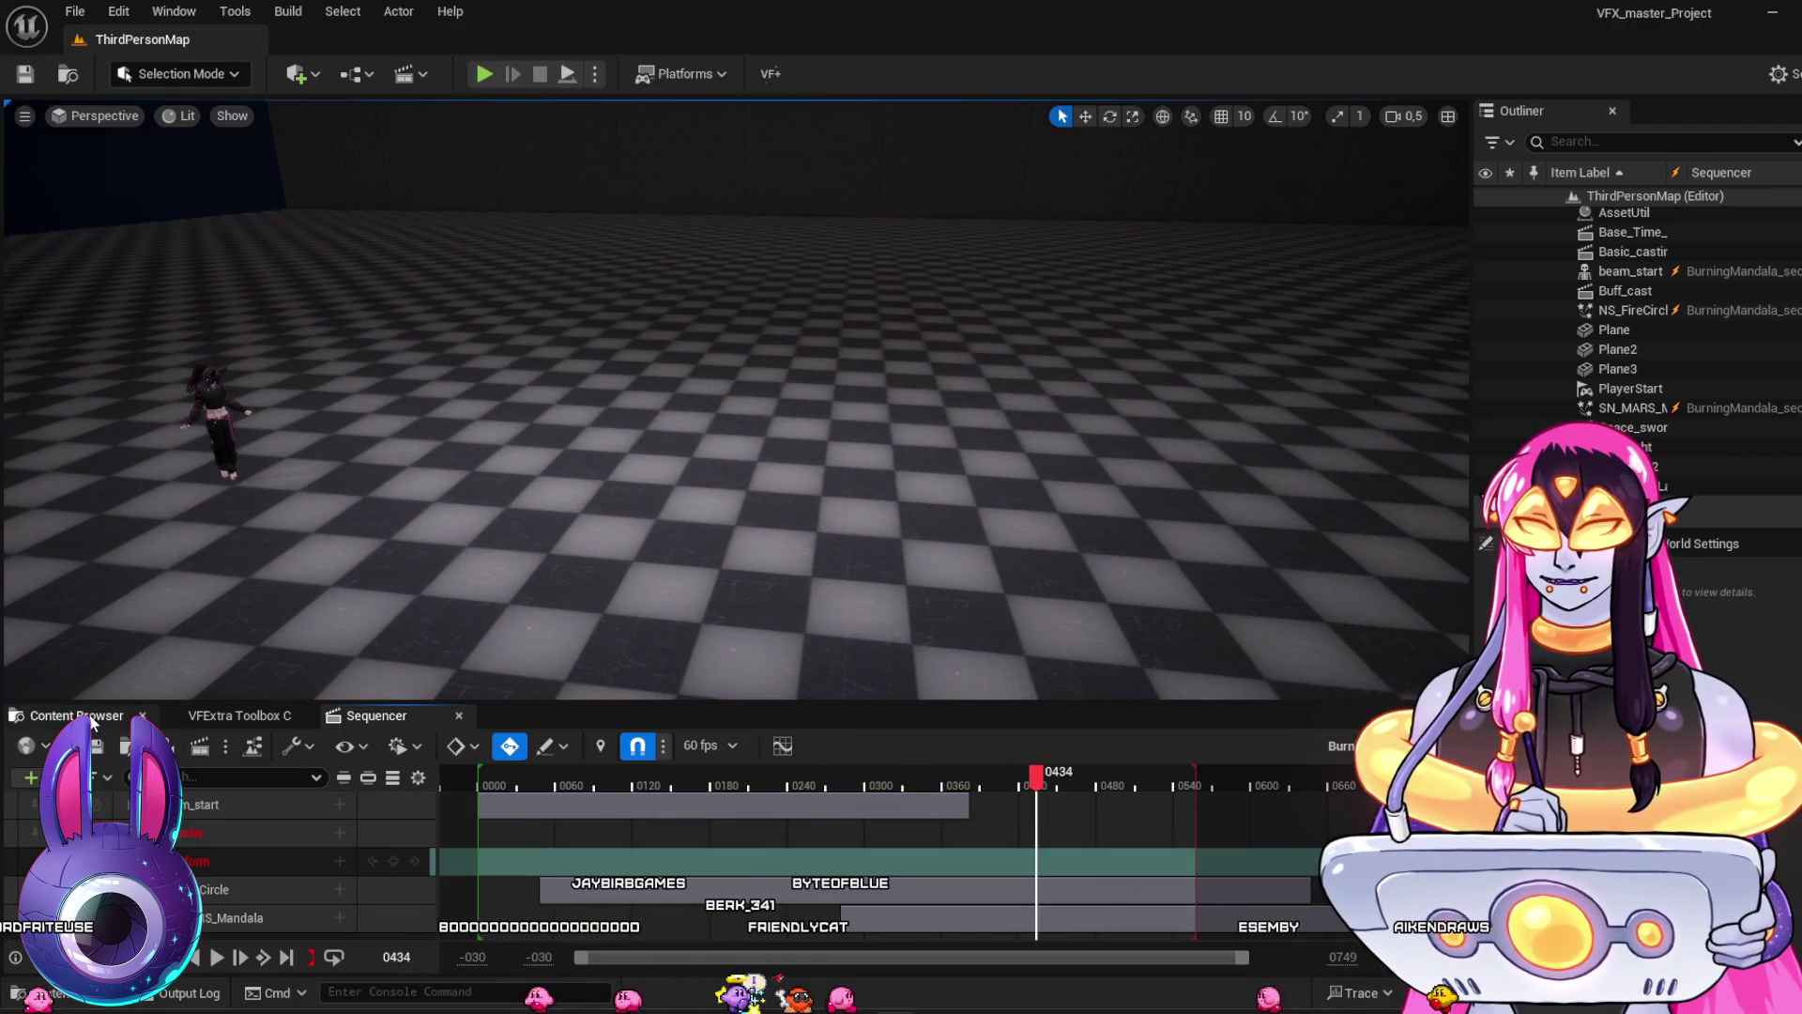
left_click(91, 719)
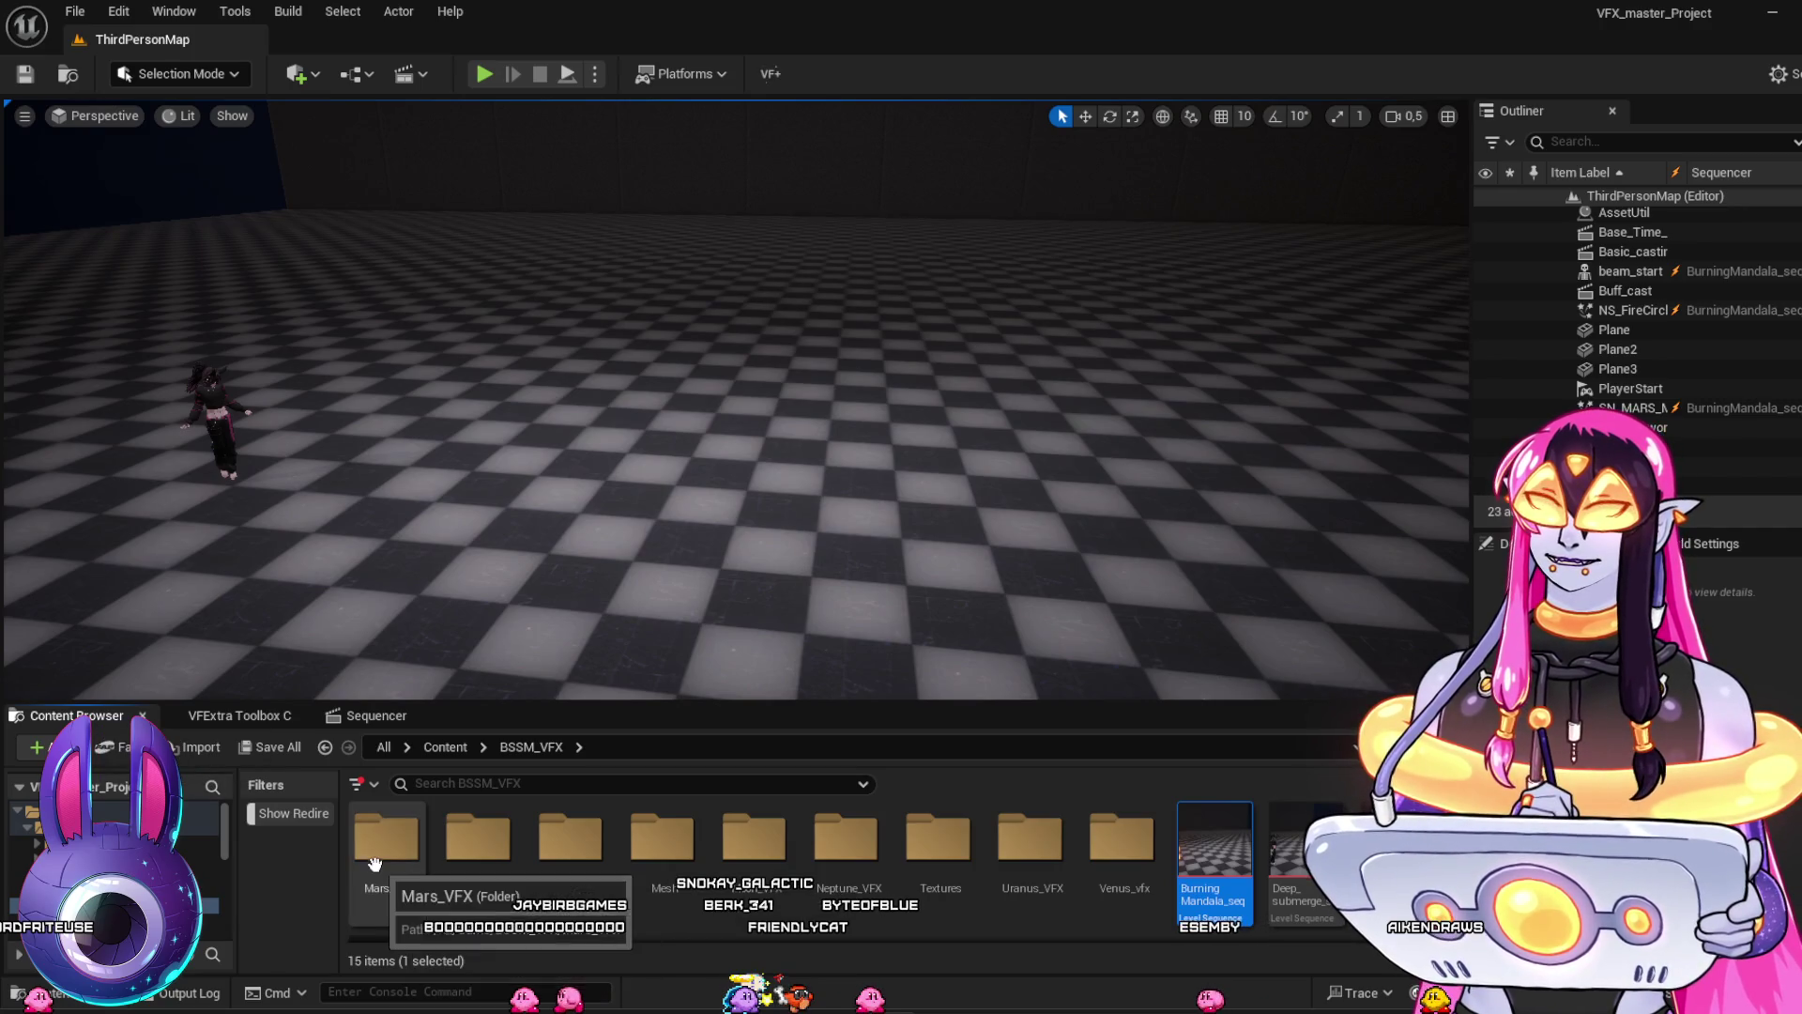
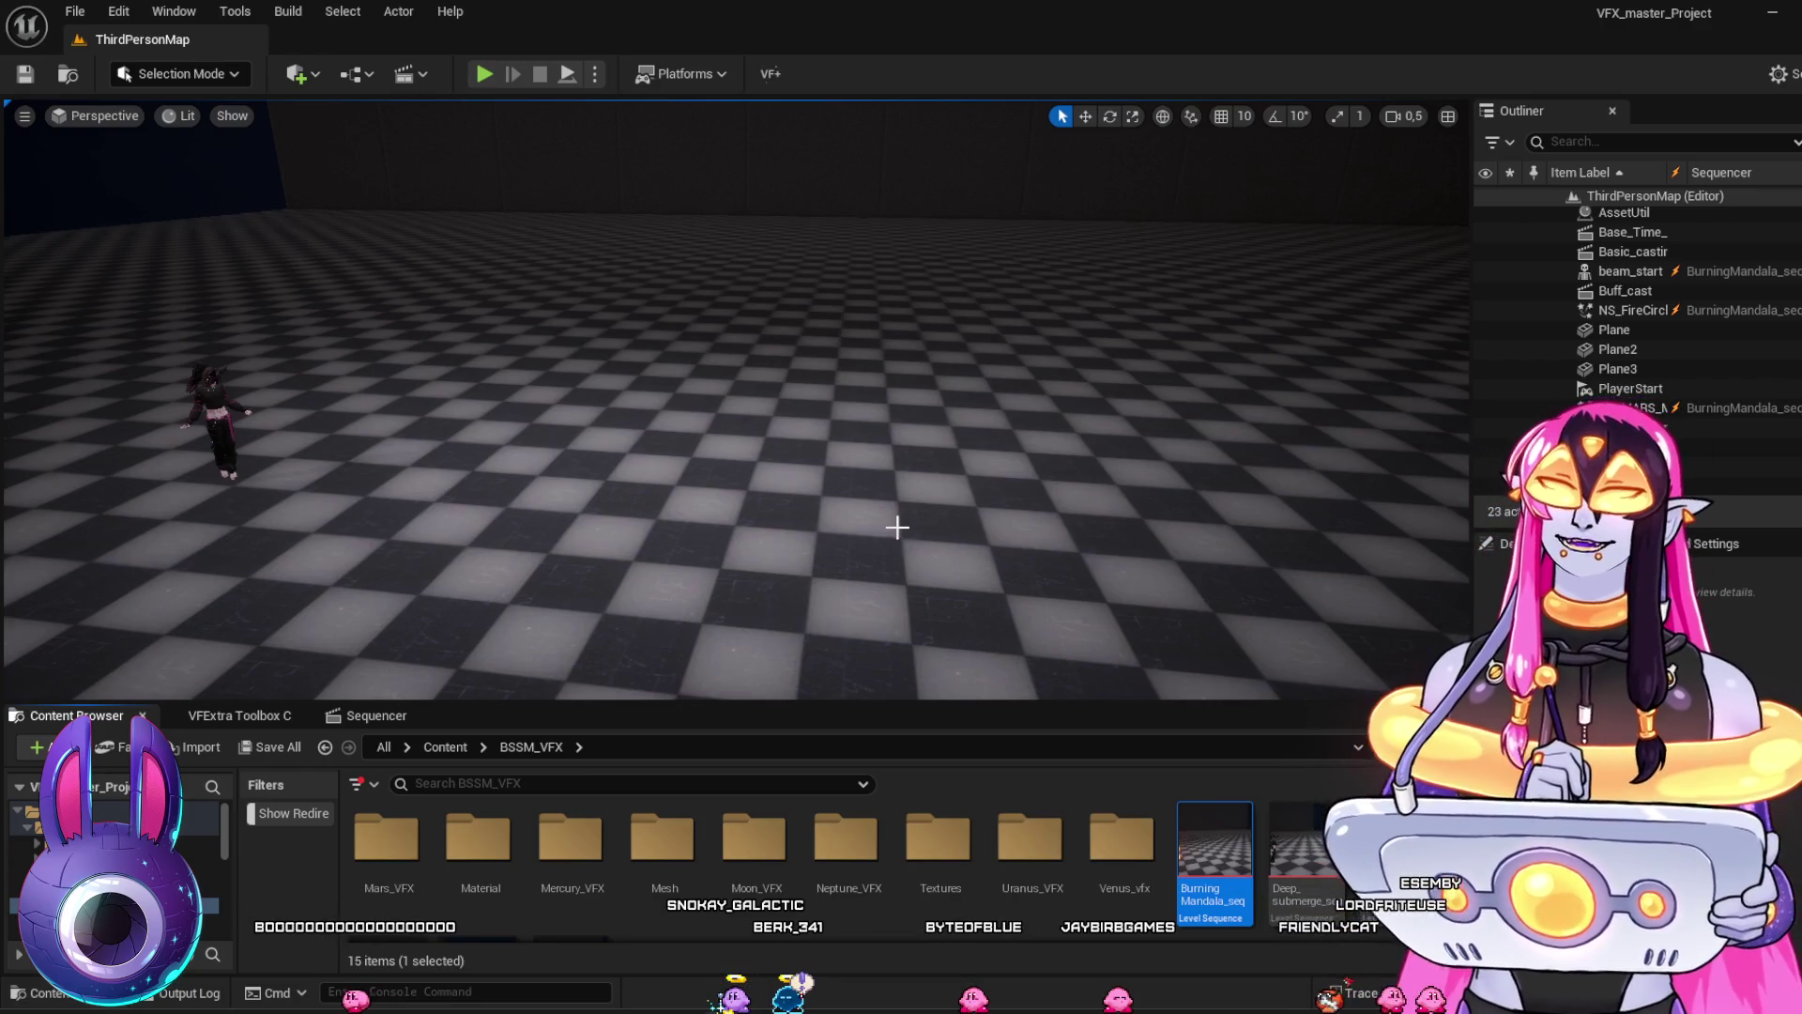
Lock the viewport to the Deep_submerge camera and scrub to about frame 103
key("Right")
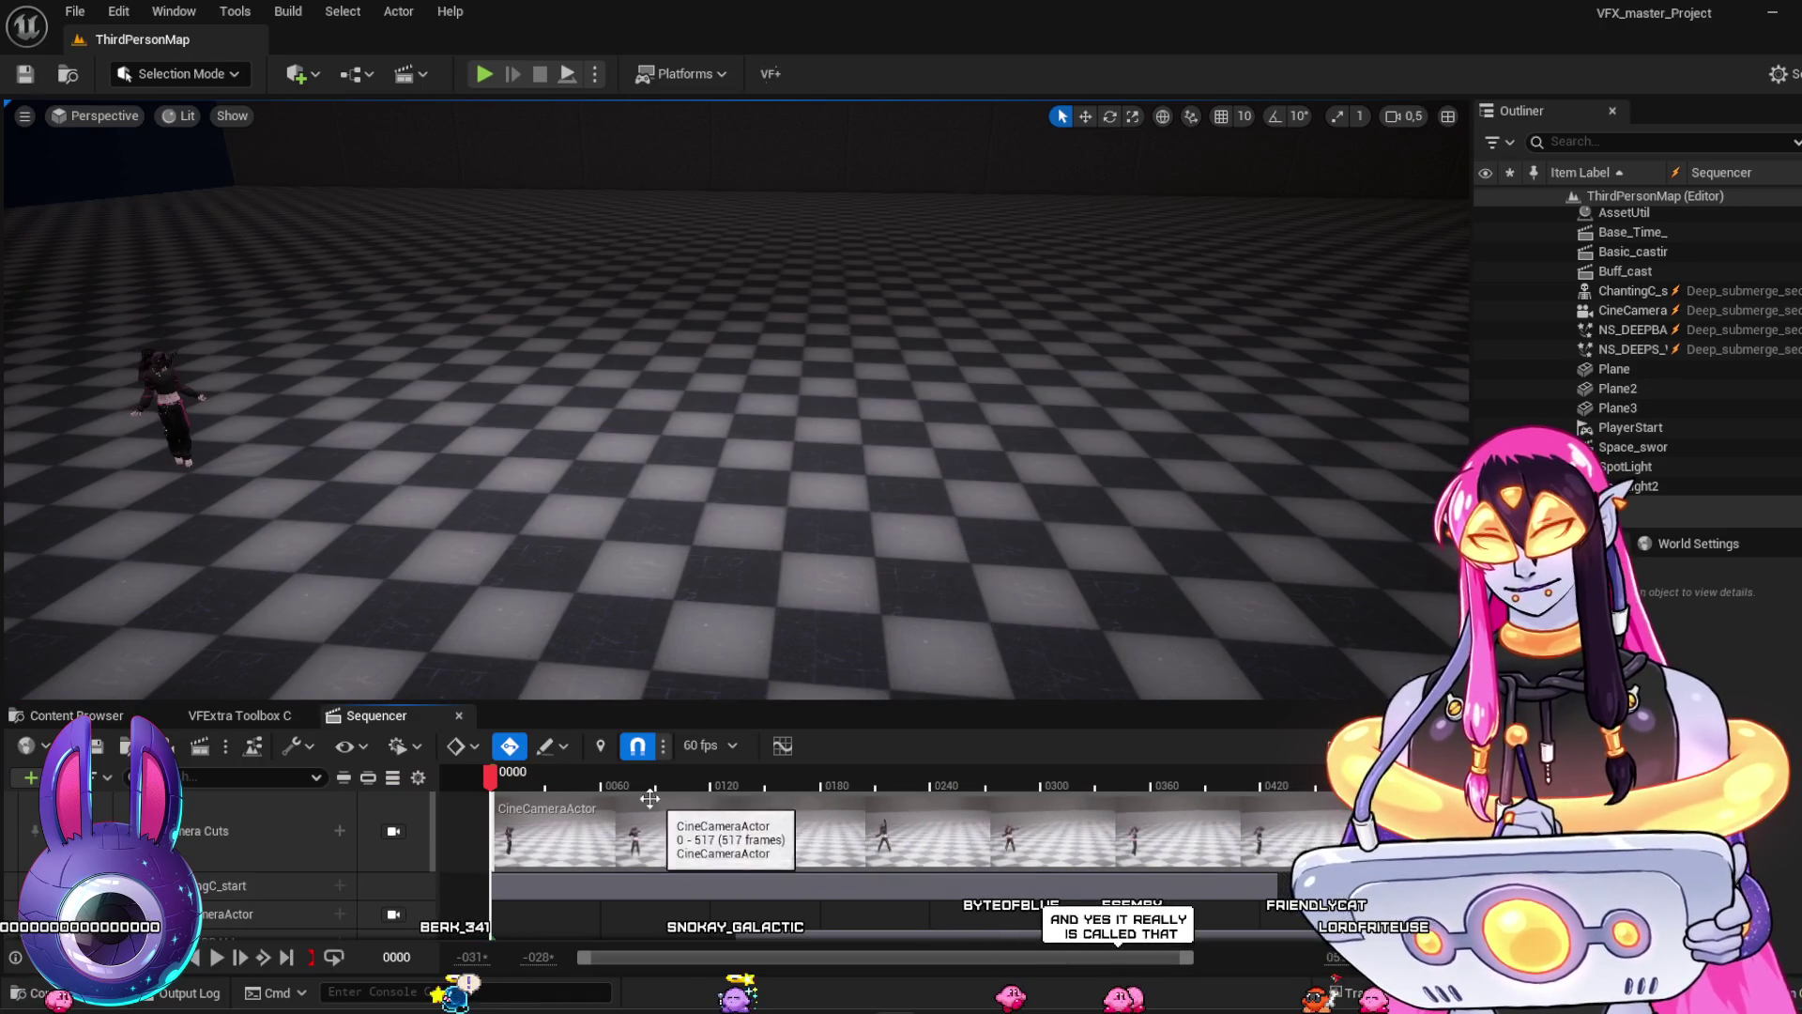
left_click(394, 831)
left_click_drag(491, 775, 688, 797)
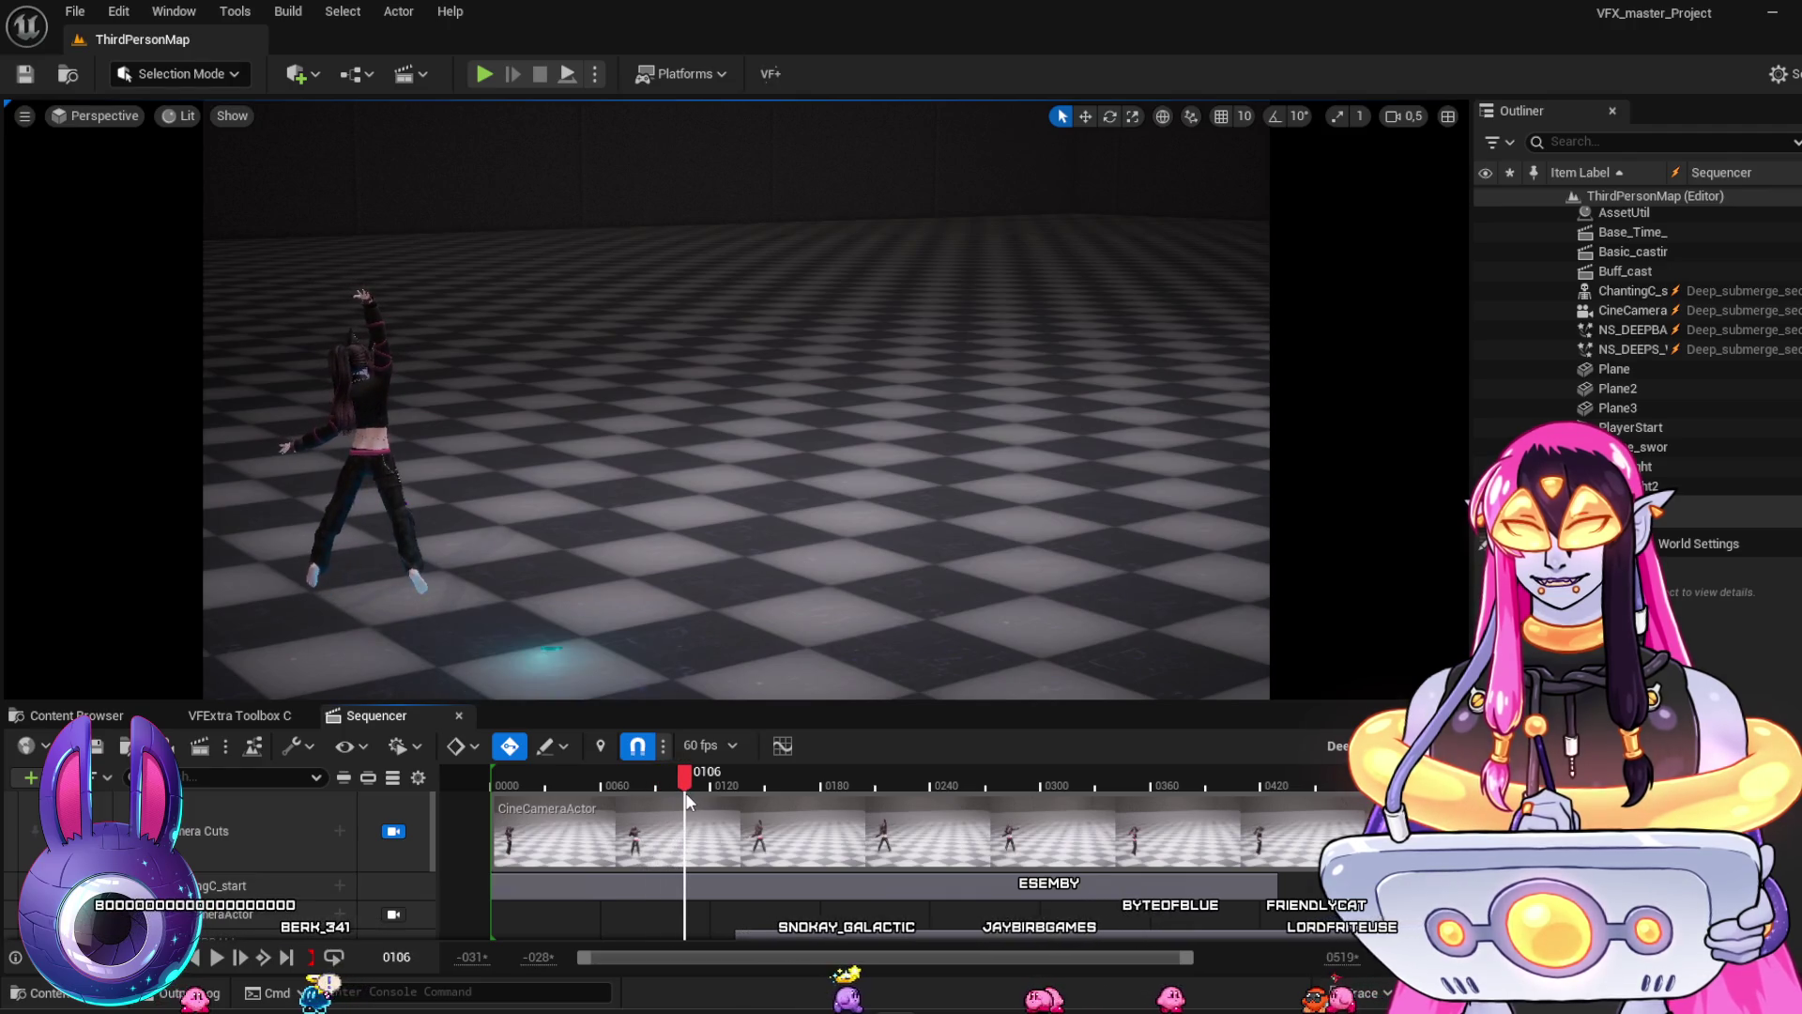
Play the sequence, scrub between frames 436 and 375, then unlock the camera view
key("space")
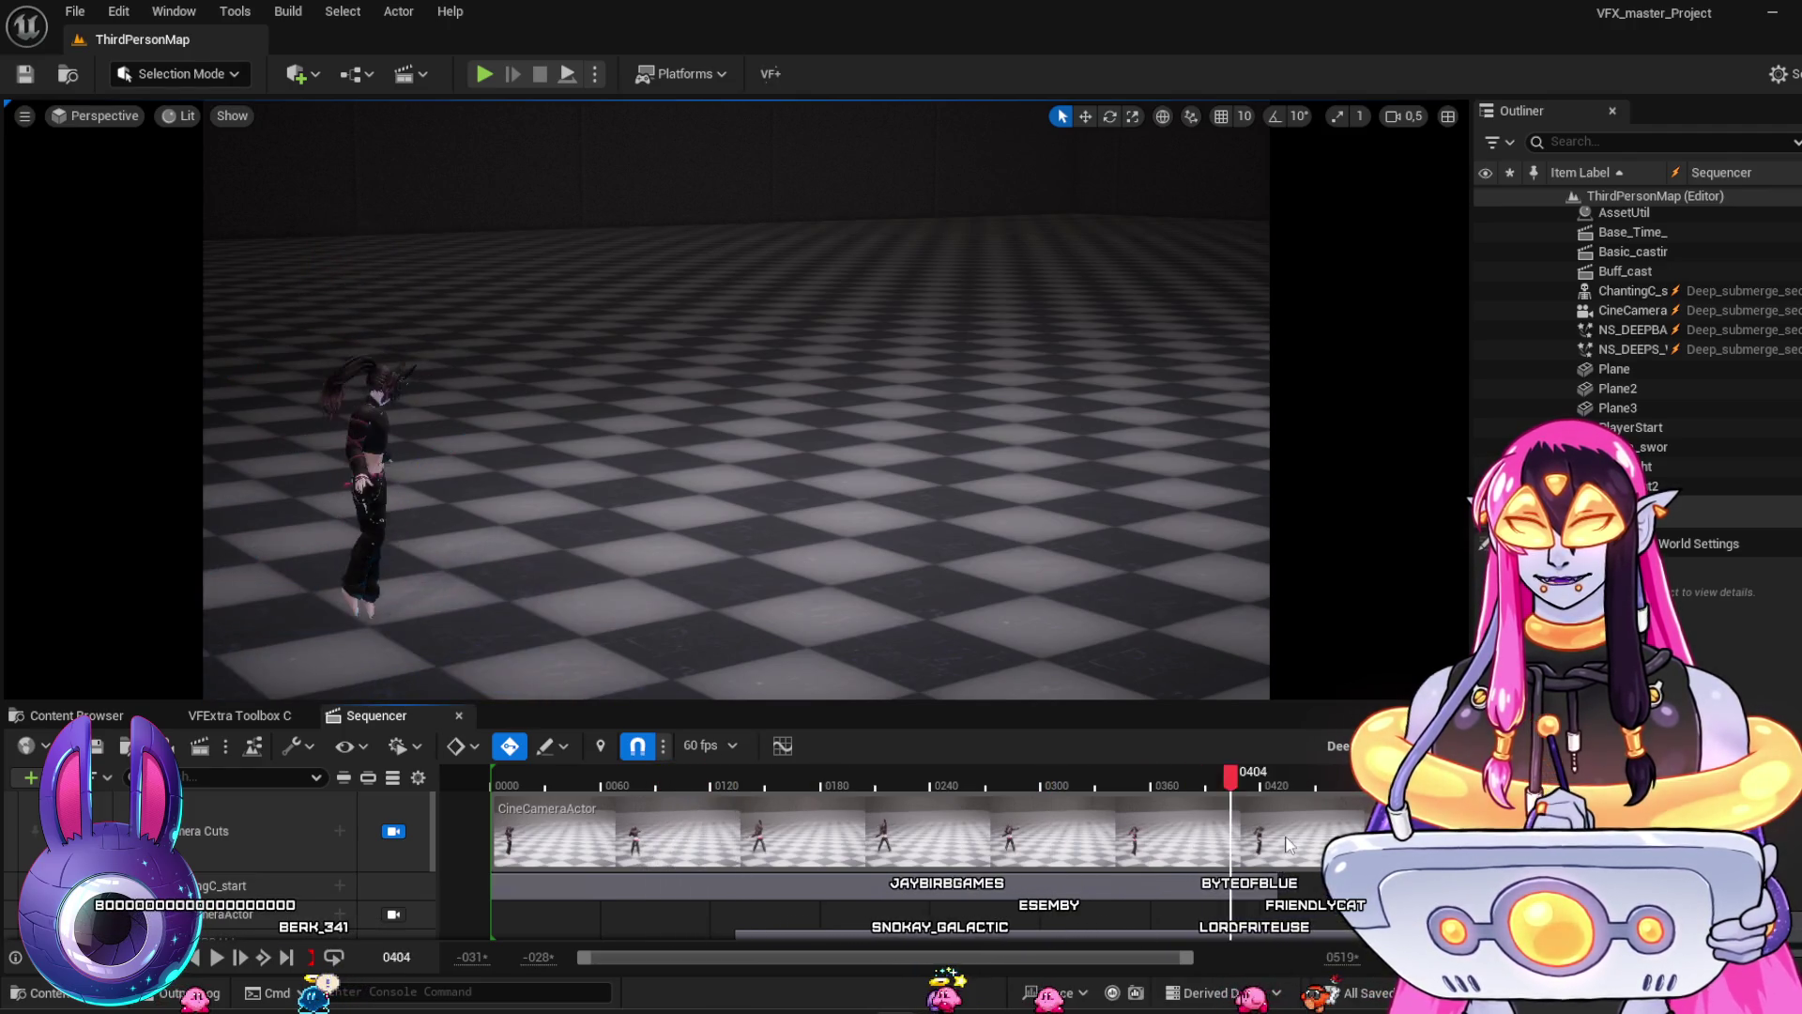
mouse_move(808, 804)
left_mouse_down()
mouse_move(729, 798)
mouse_move(1324, 826)
mouse_move(1243, 838)
left_mouse_up()
mouse_move(1035, 832)
left_mouse_down()
mouse_move(1184, 844)
mouse_move(998, 845)
mouse_move(1167, 850)
mouse_move(1005, 852)
mouse_move(1093, 862)
mouse_move(1123, 854)
mouse_move(647, 849)
left_mouse_up()
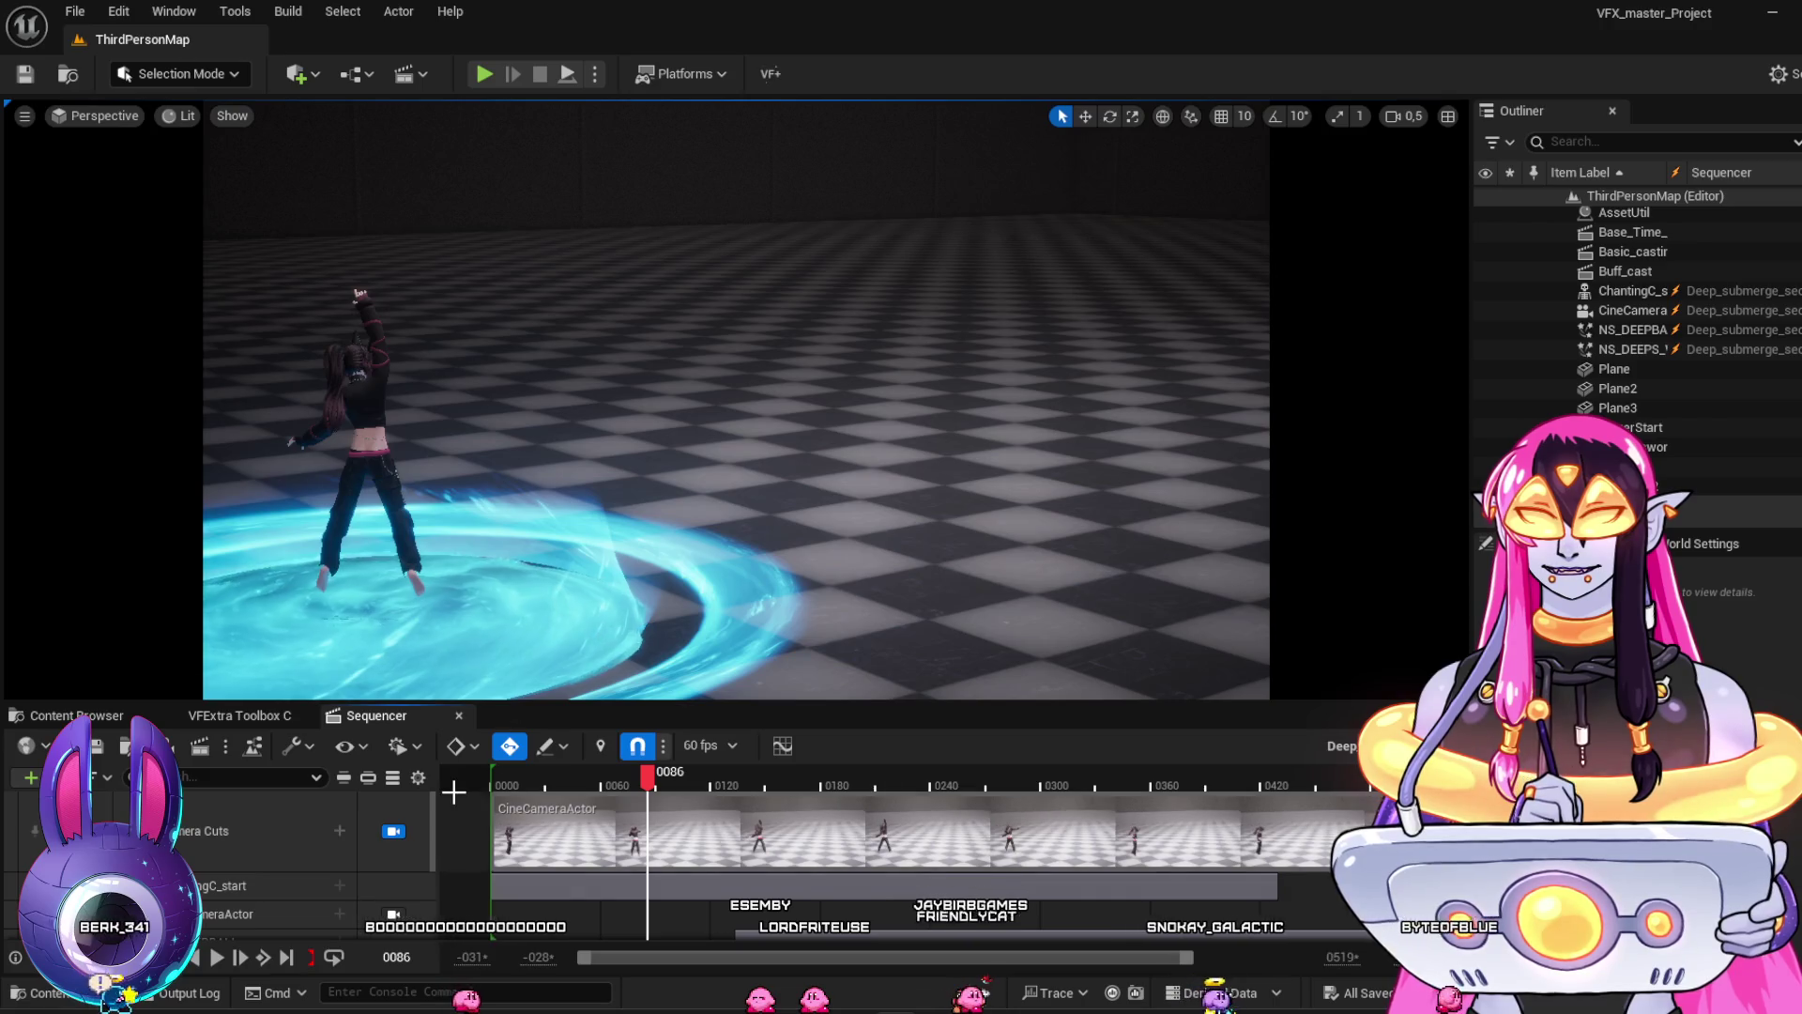
left_click(393, 831)
Pilot and eject the CineCameraActor, then play the sequence from frame 30
left_click(394, 914)
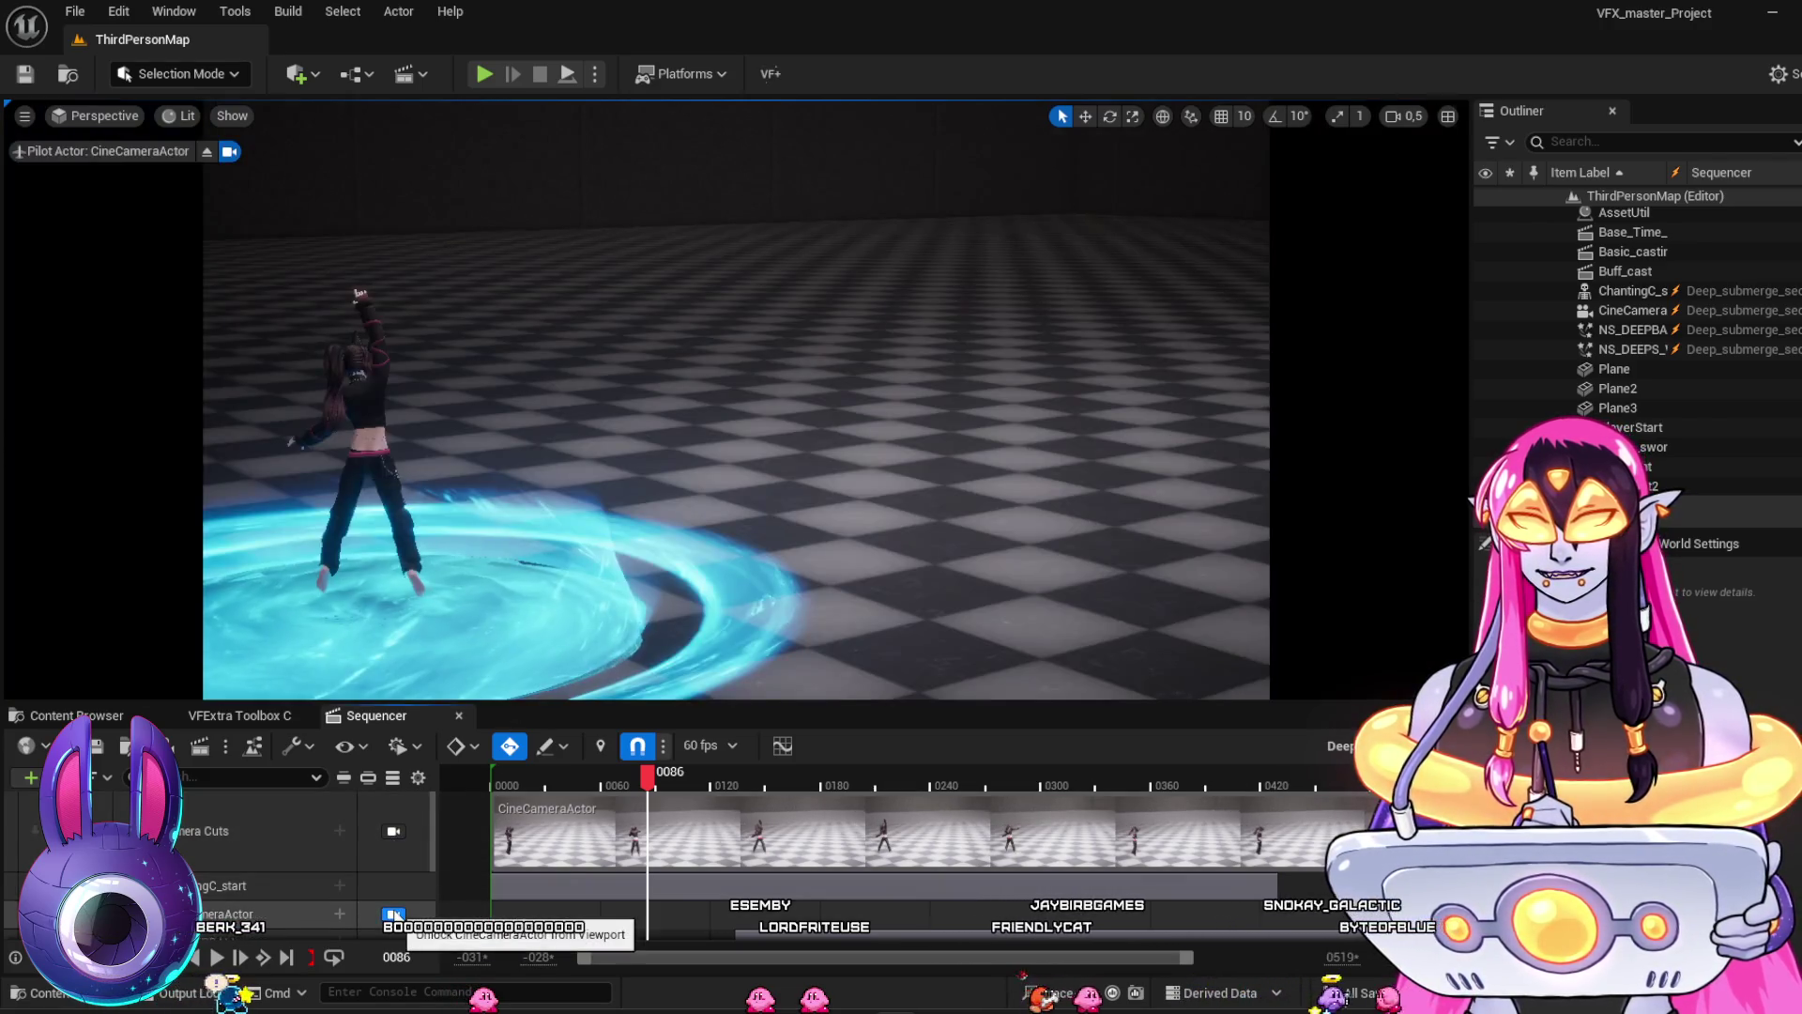
left_click(394, 914)
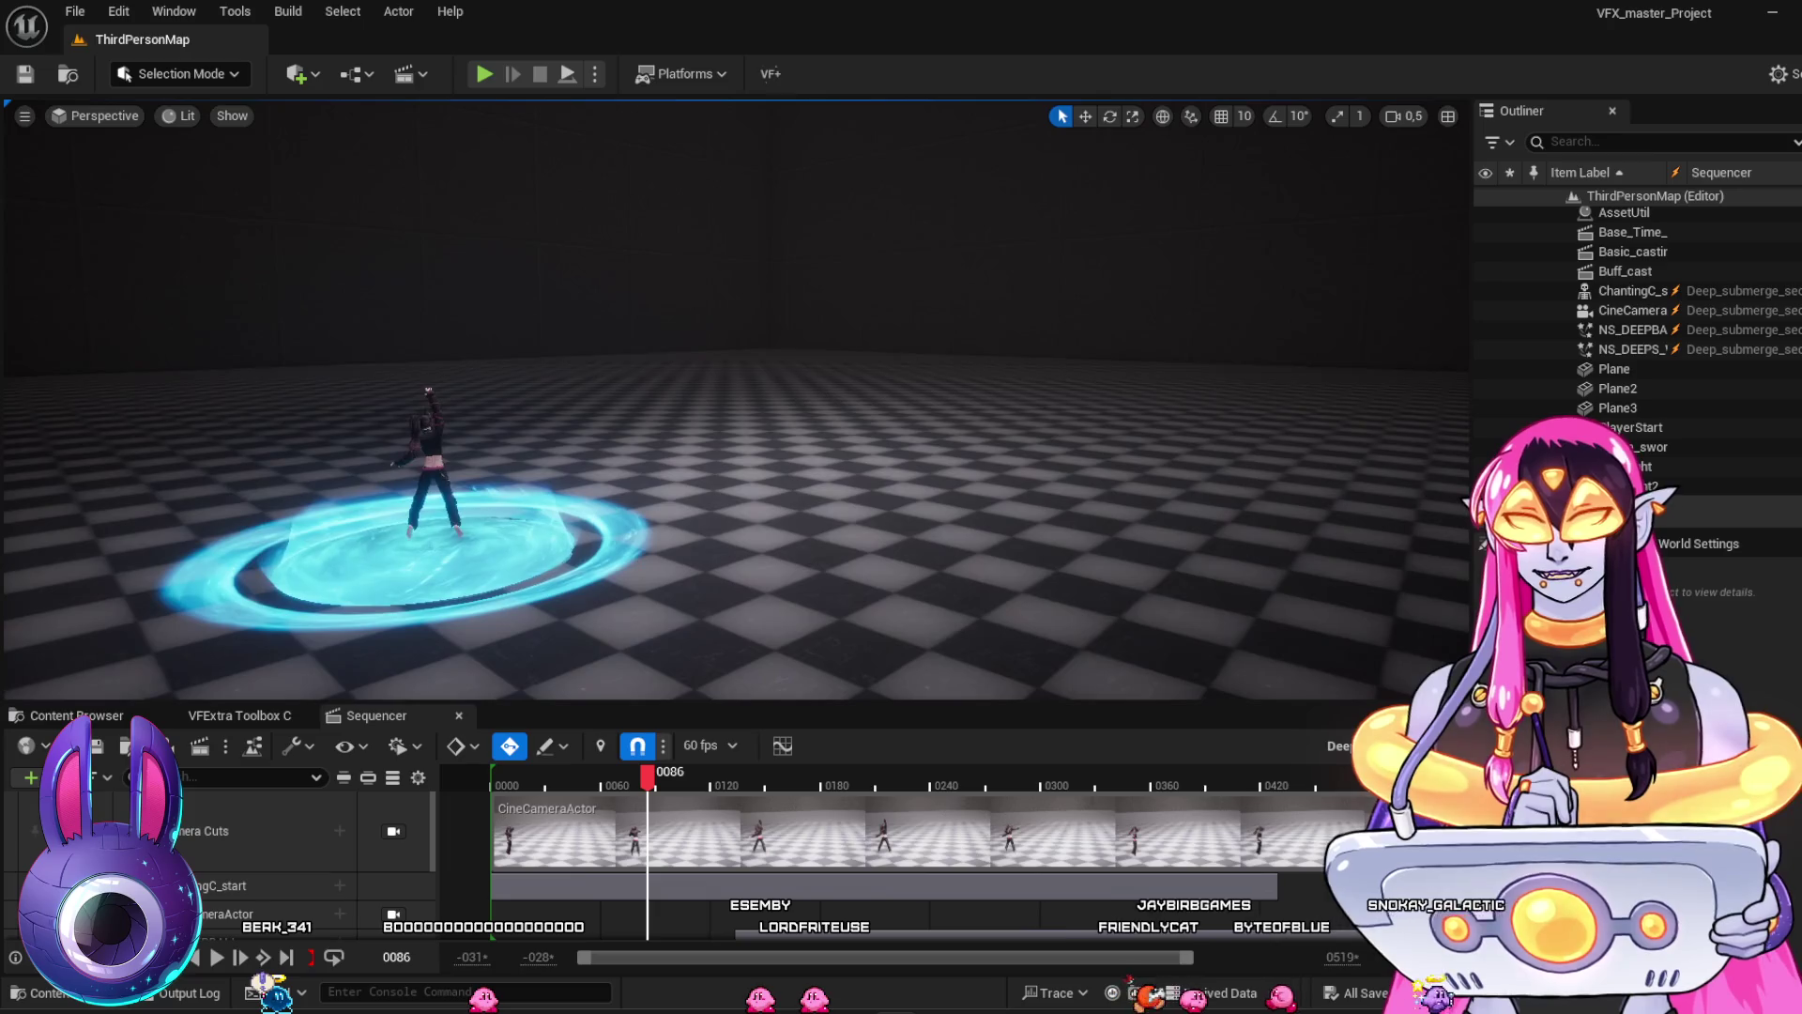
left_click(544, 786)
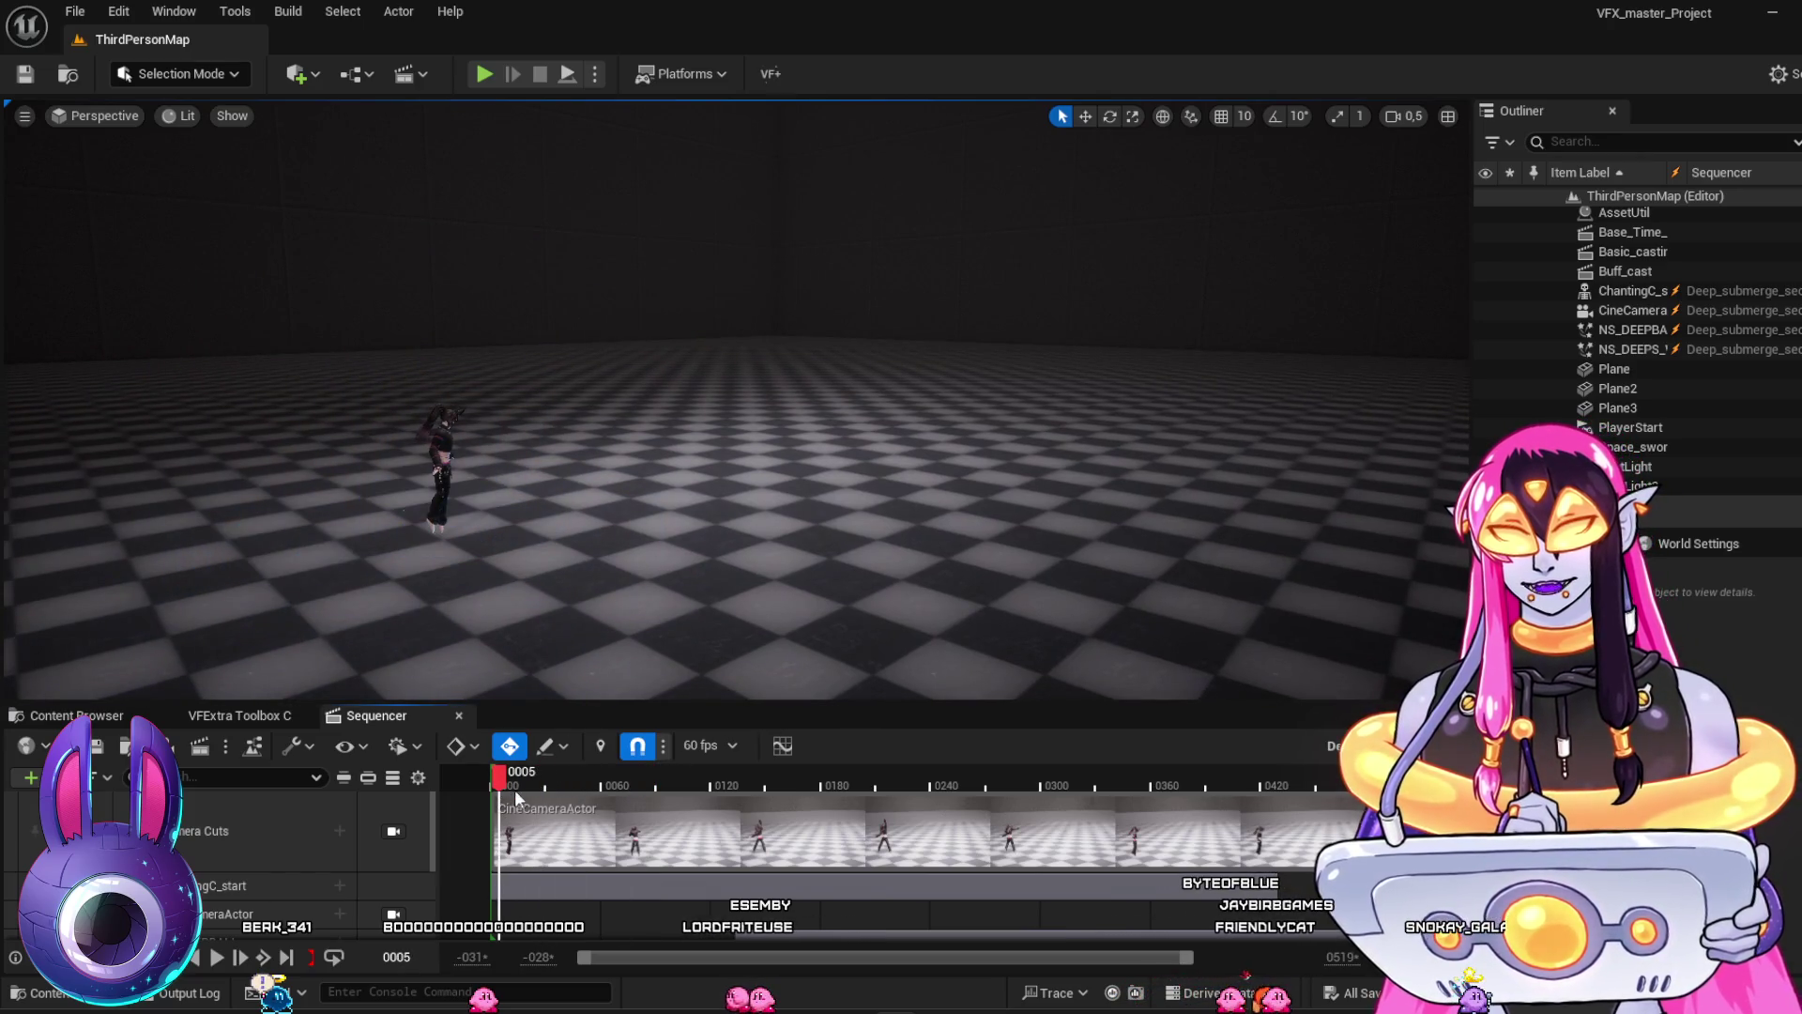
key("space")
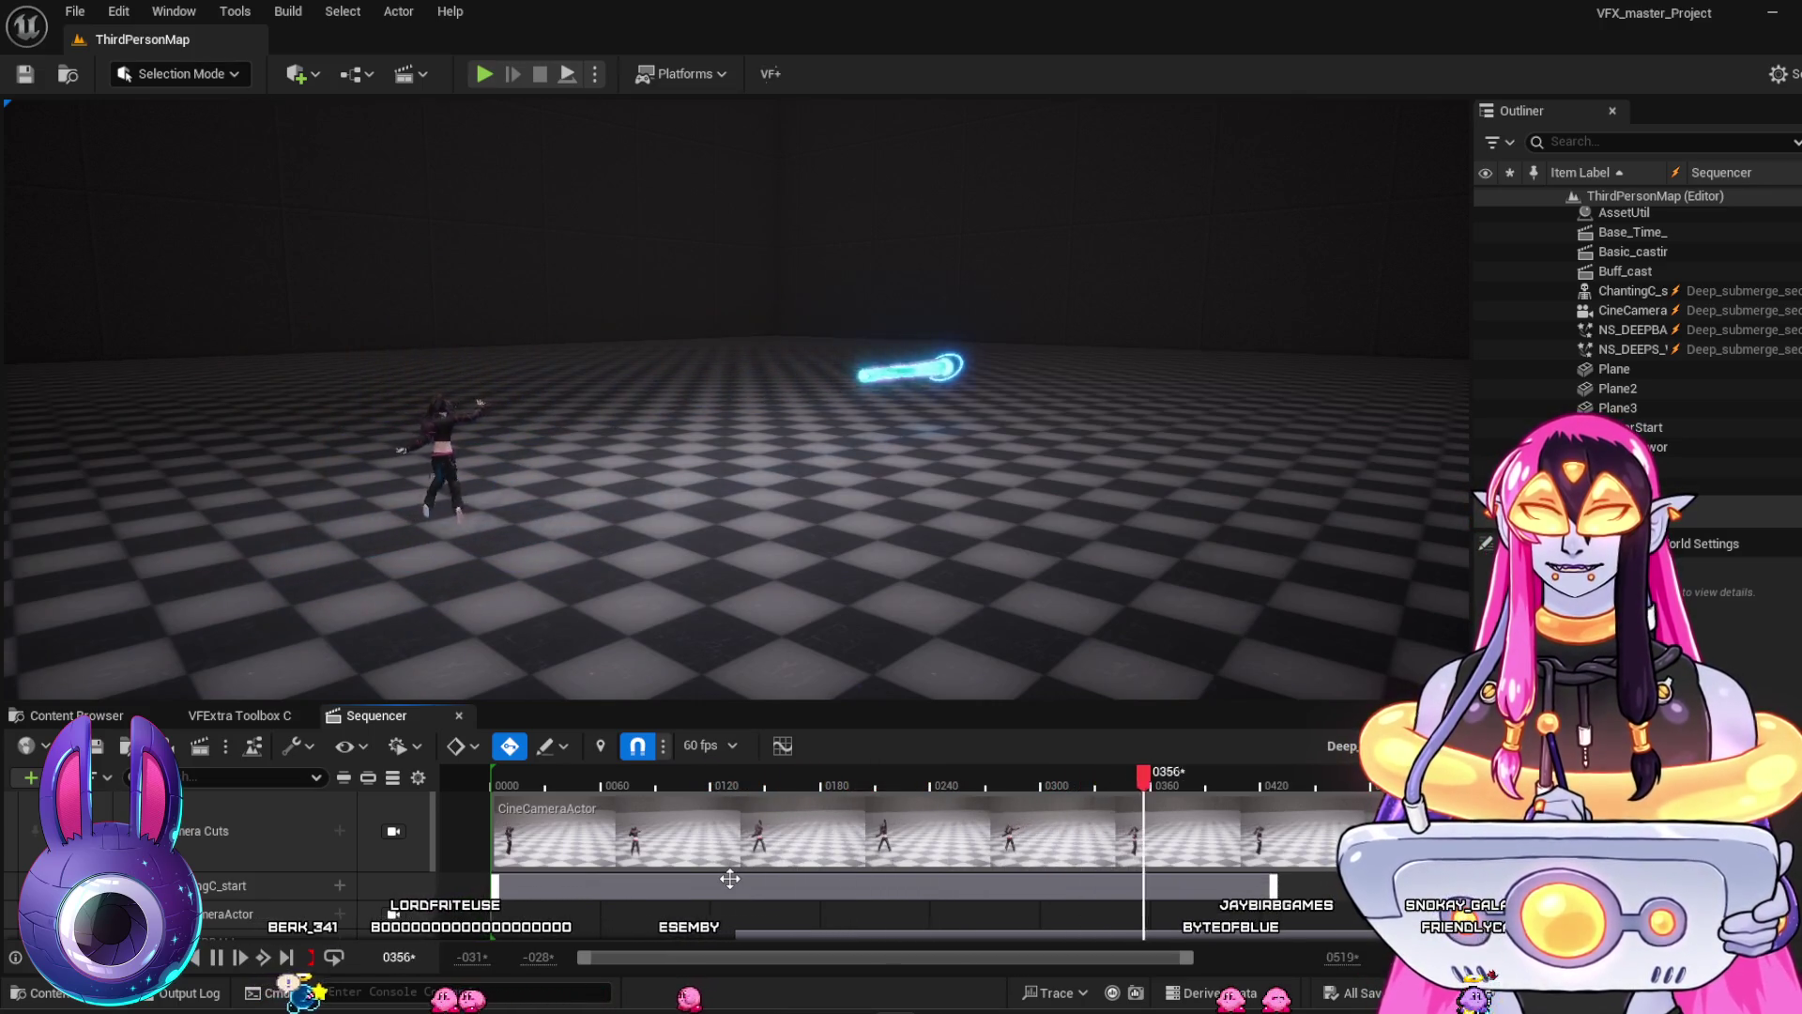
key("space")
Scrub back near the start, replay, and stop at frame 246
mouse_move(645, 791)
left_mouse_down()
mouse_move(511, 785)
mouse_move(526, 784)
left_mouse_up()
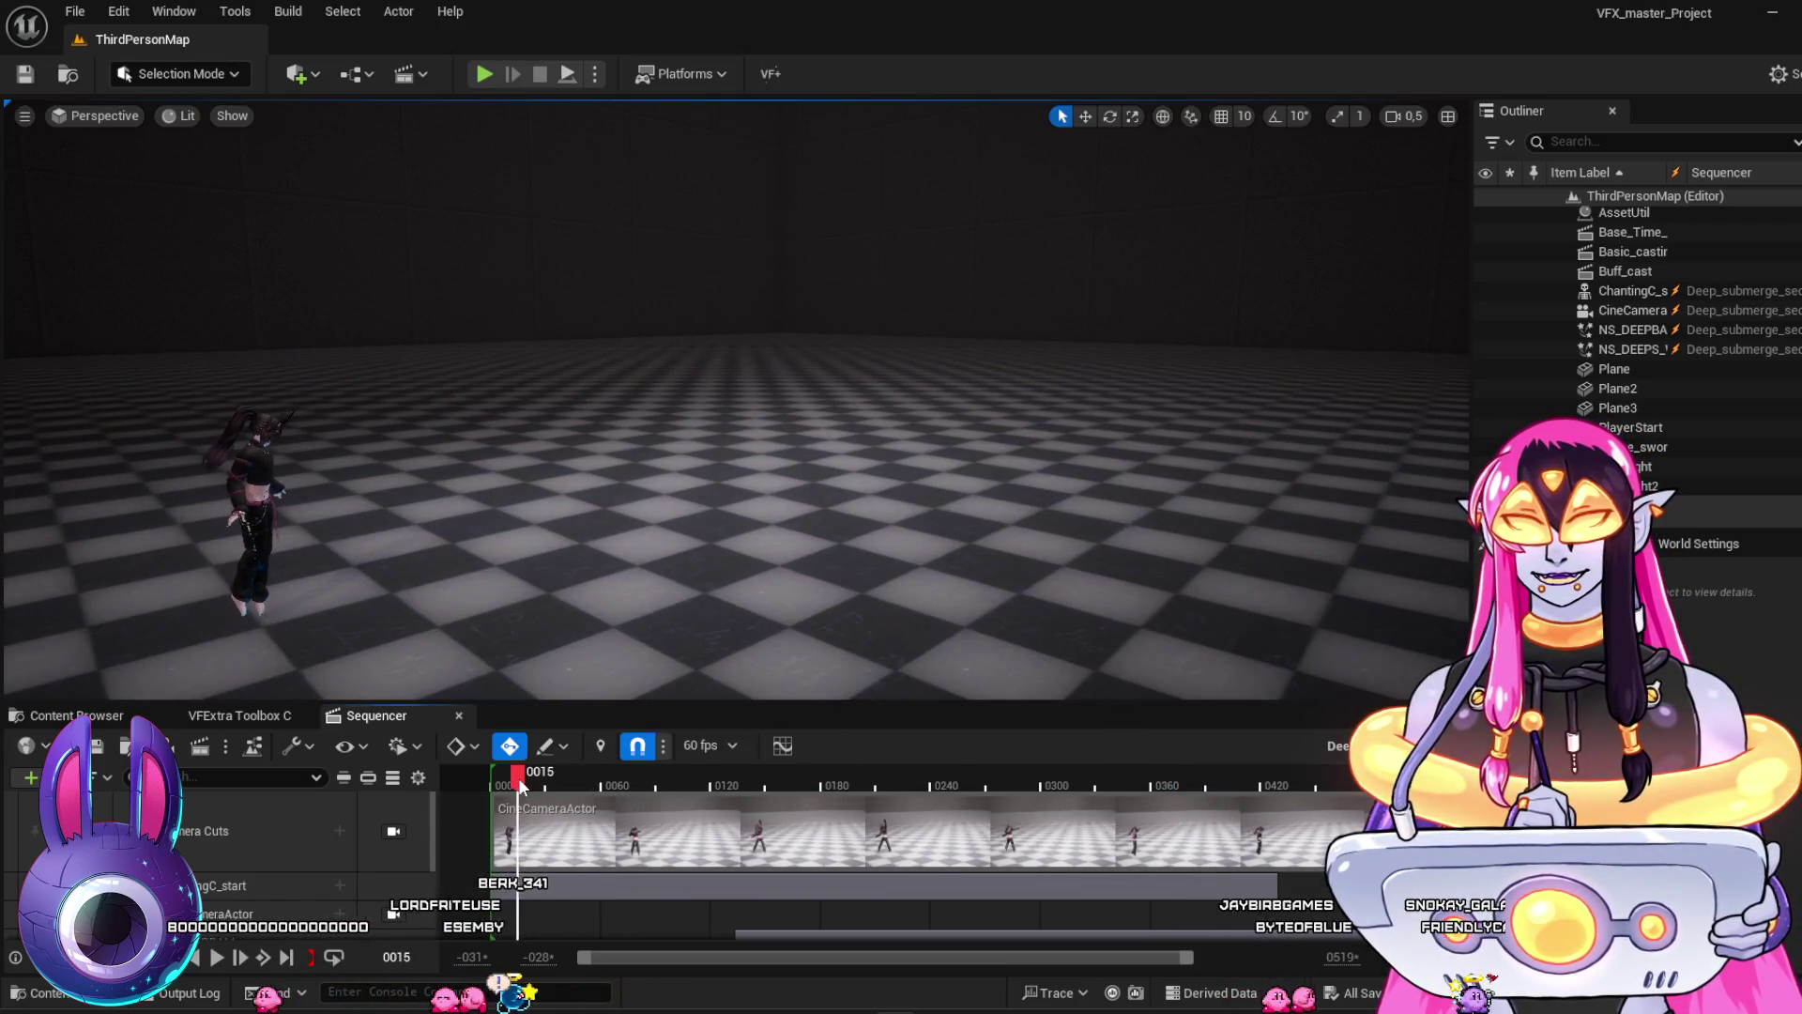
key("space")
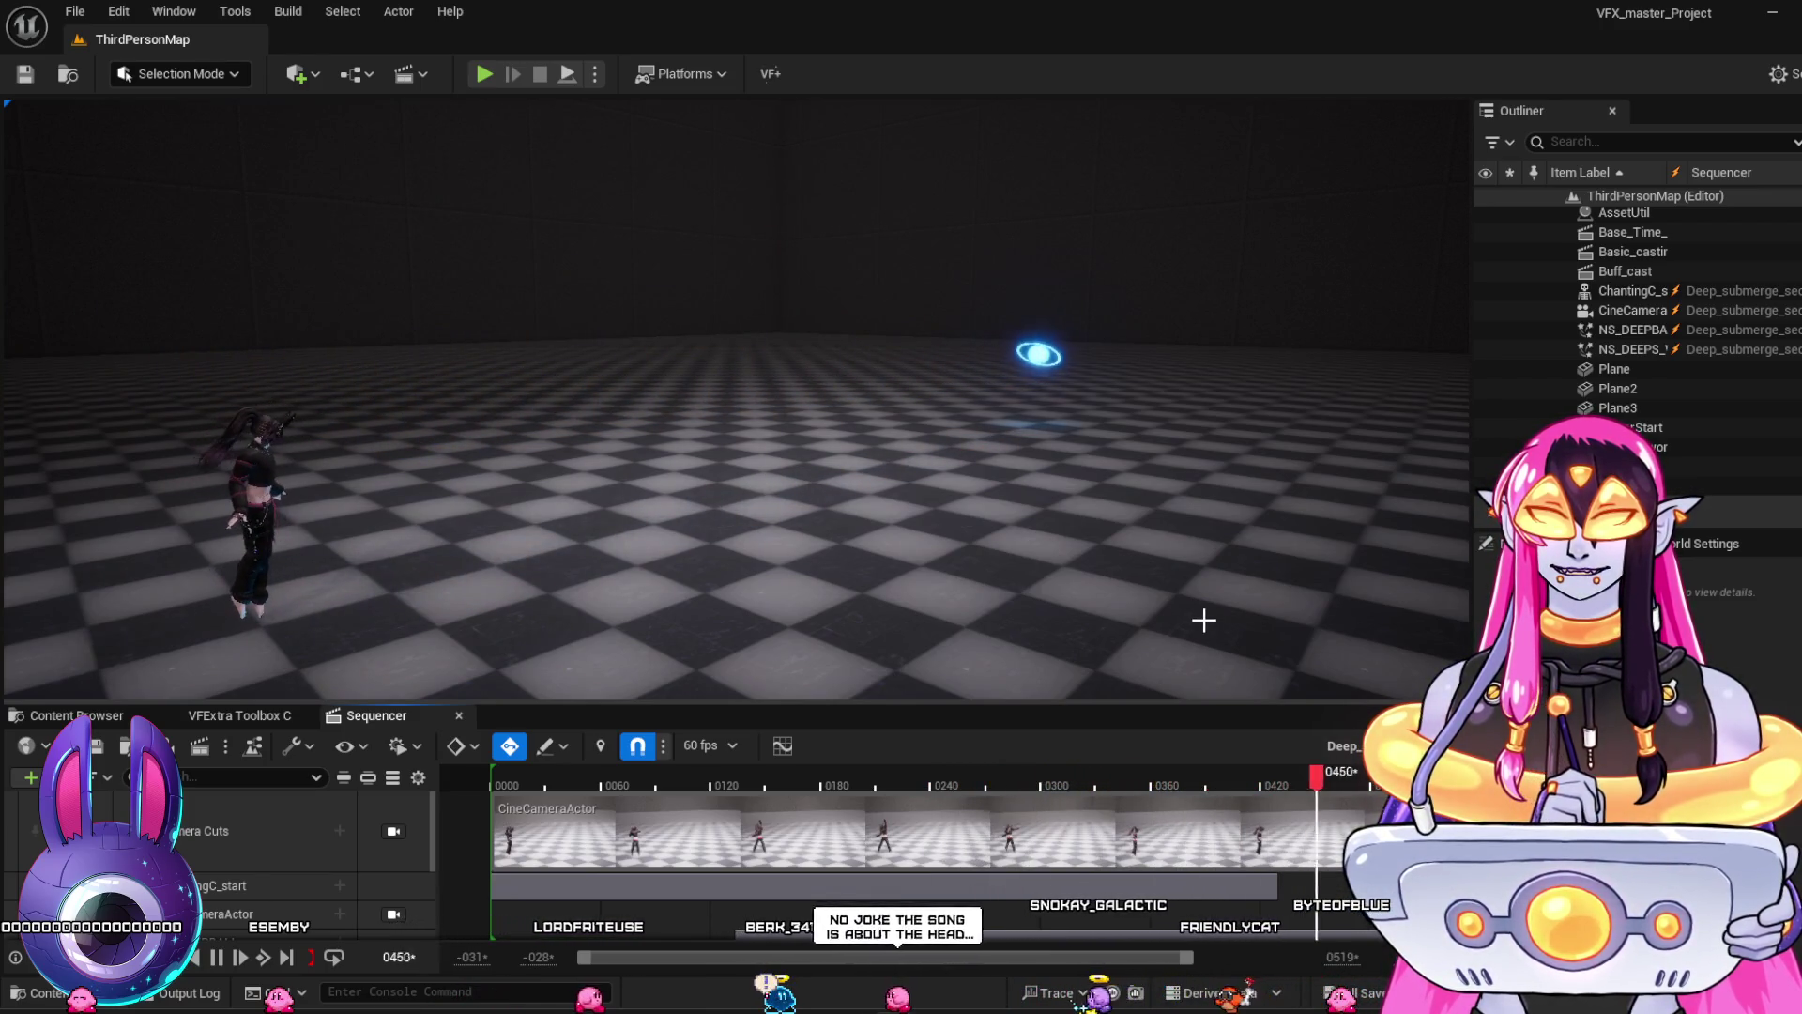
mouse_move(1005, 779)
left_mouse_down()
mouse_move(910, 790)
mouse_move(1126, 845)
mouse_move(1239, 849)
mouse_move(1057, 865)
mouse_move(1085, 865)
left_mouse_up()
Zoom and orbit around the cyan beam to show the character beside it
scroll(966, 636, "up", 10)
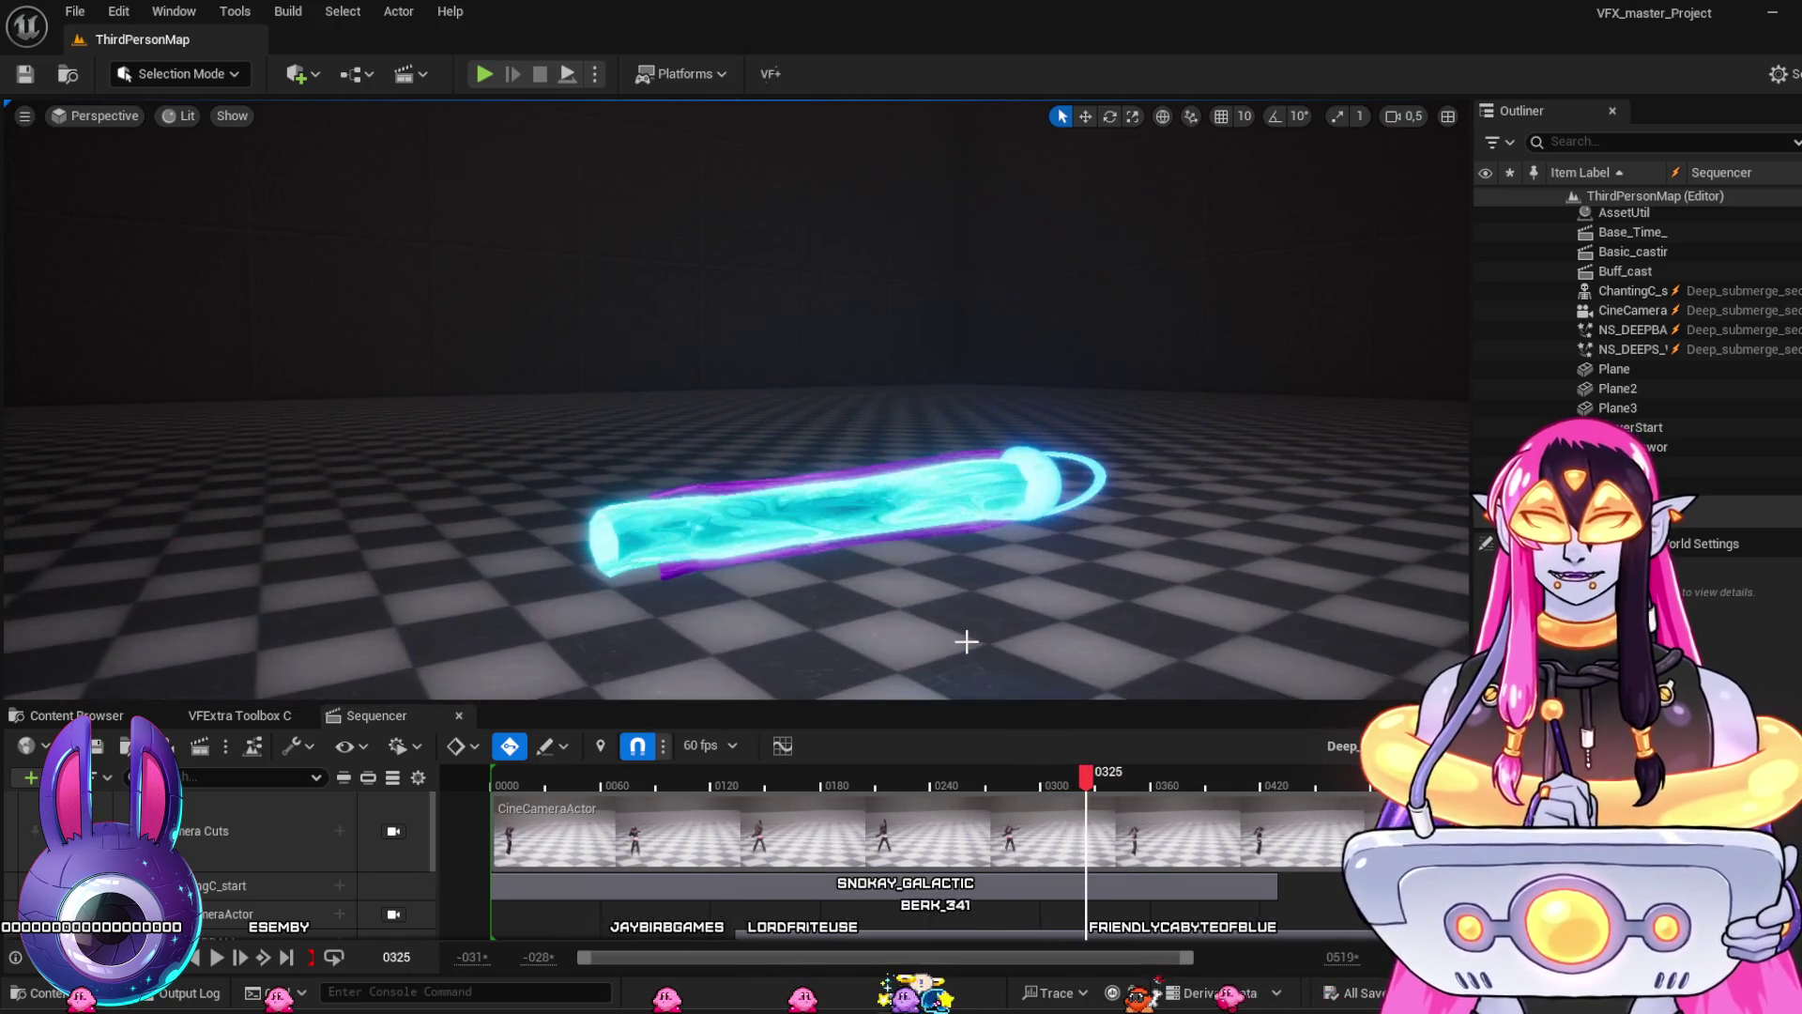
scroll(848, 636, "down", 5)
mouse_move(909, 616)
left_mouse_down()
mouse_move(845, 601)
mouse_move(995, 615)
mouse_move(943, 622)
left_mouse_up()
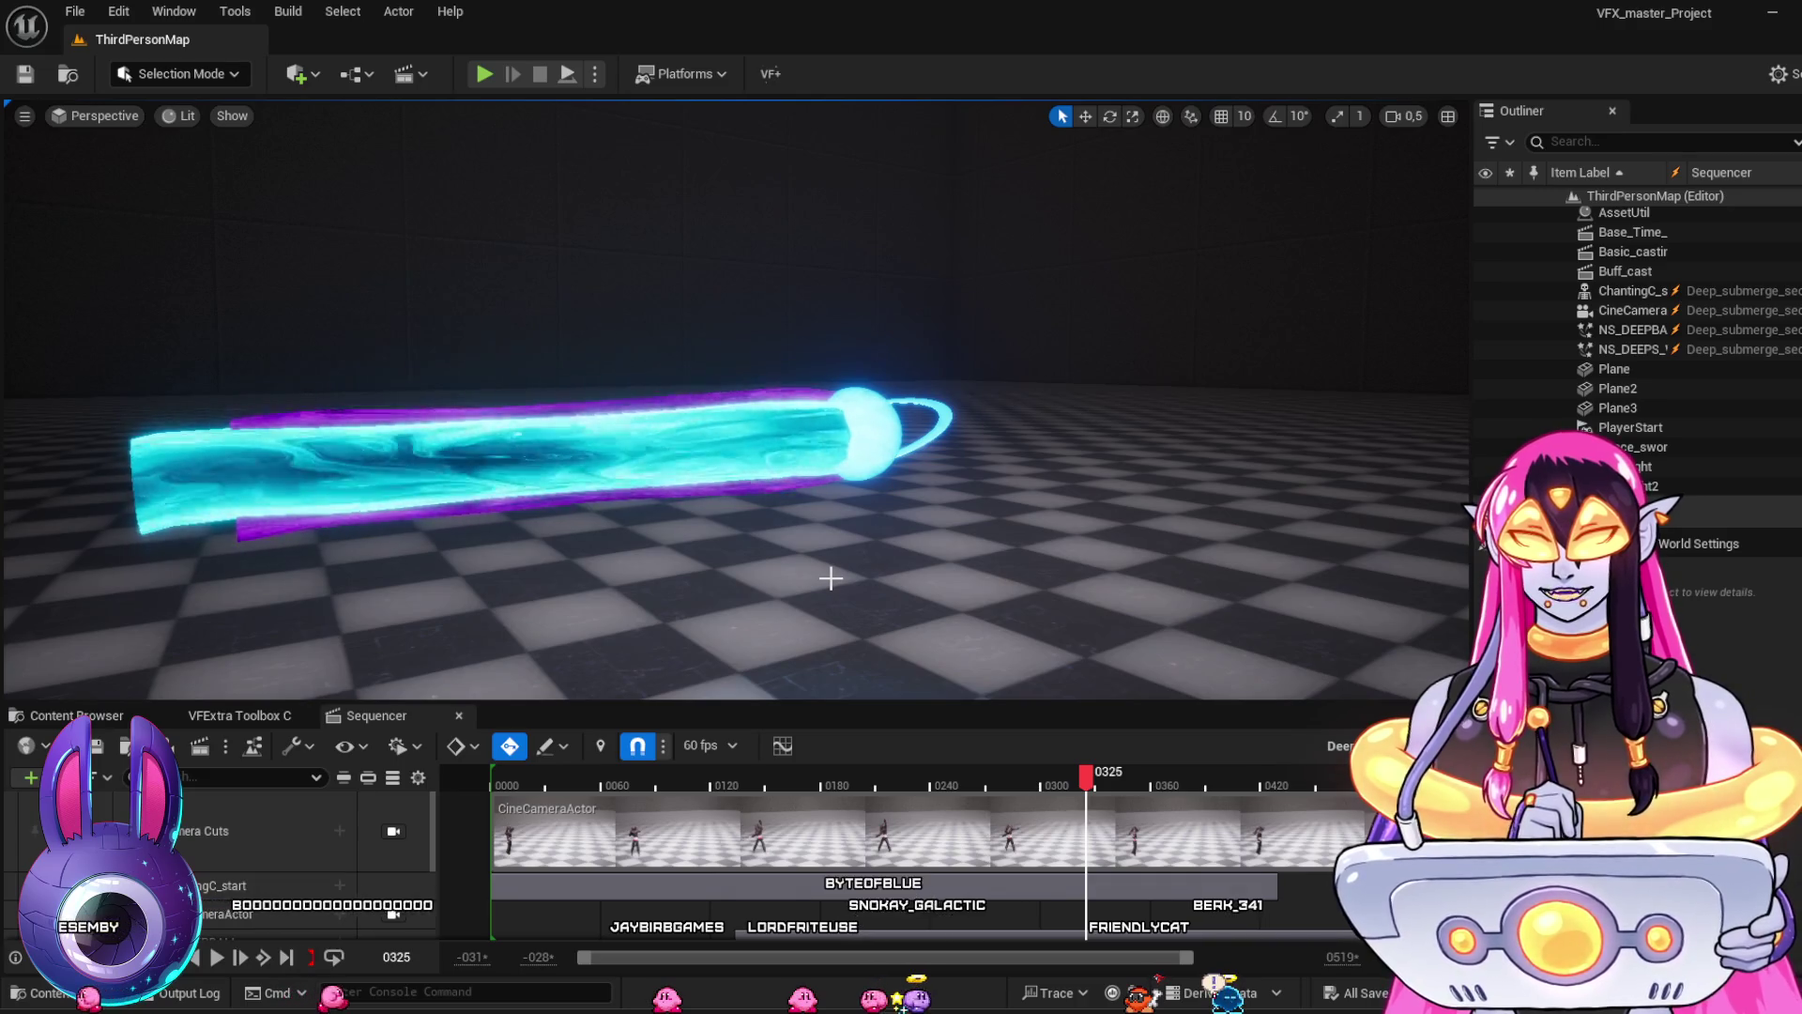
mouse_move(813, 580)
left_mouse_down()
mouse_move(813, 601)
mouse_move(775, 615)
left_mouse_up()
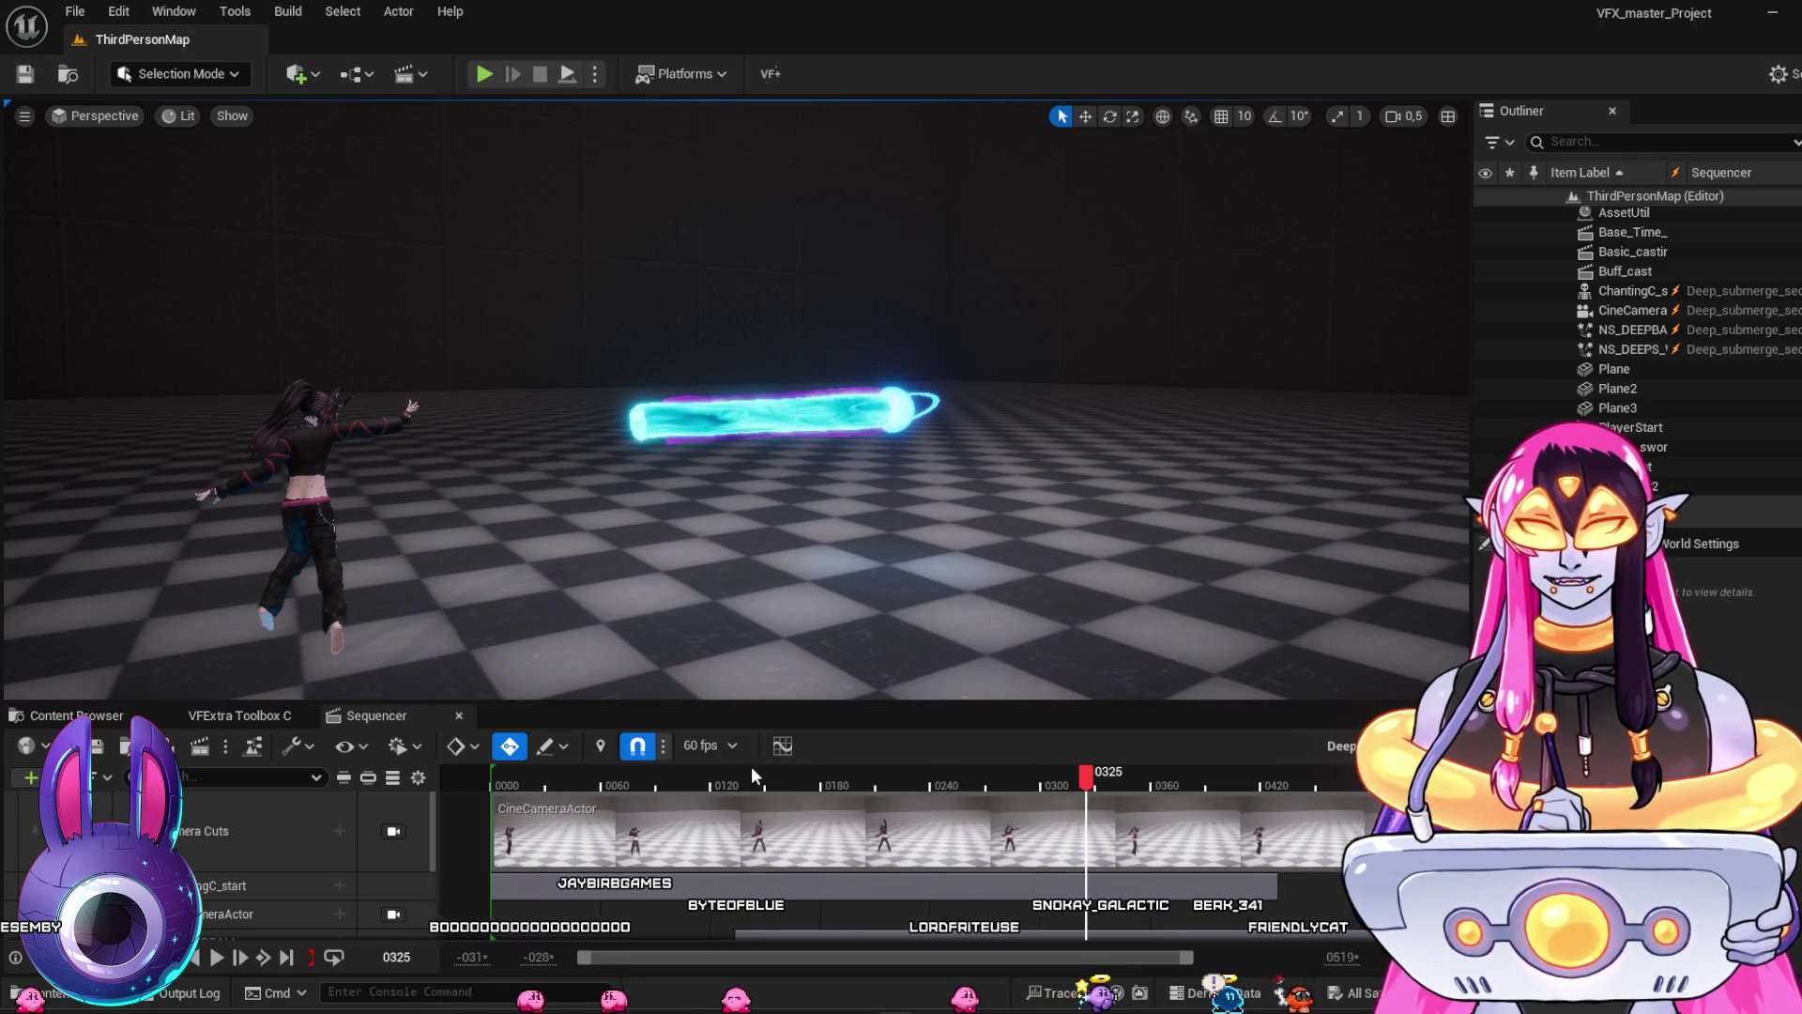
Scrub to frame 211, reframe the character and beam, and show the BSSM_VFX assets
mouse_move(749, 781)
left_mouse_down()
mouse_move(718, 784)
mouse_move(1105, 917)
left_mouse_up()
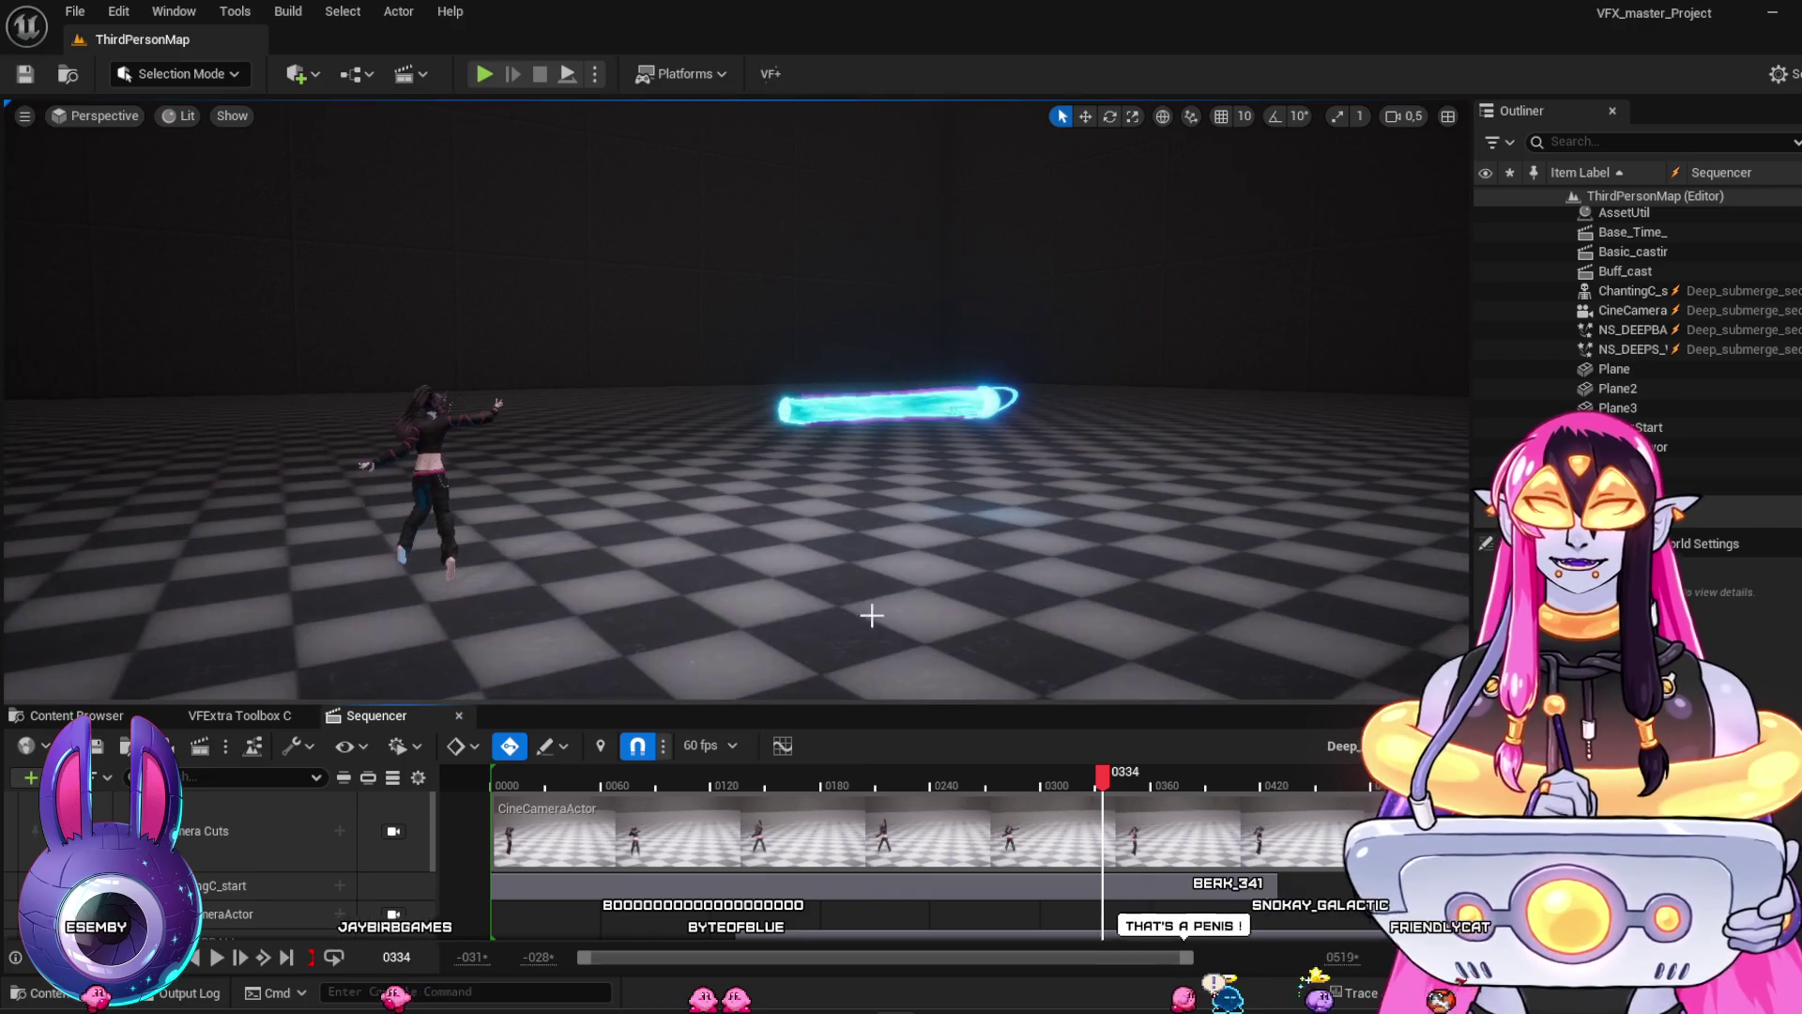
left_click_drag(904, 587, 904, 587)
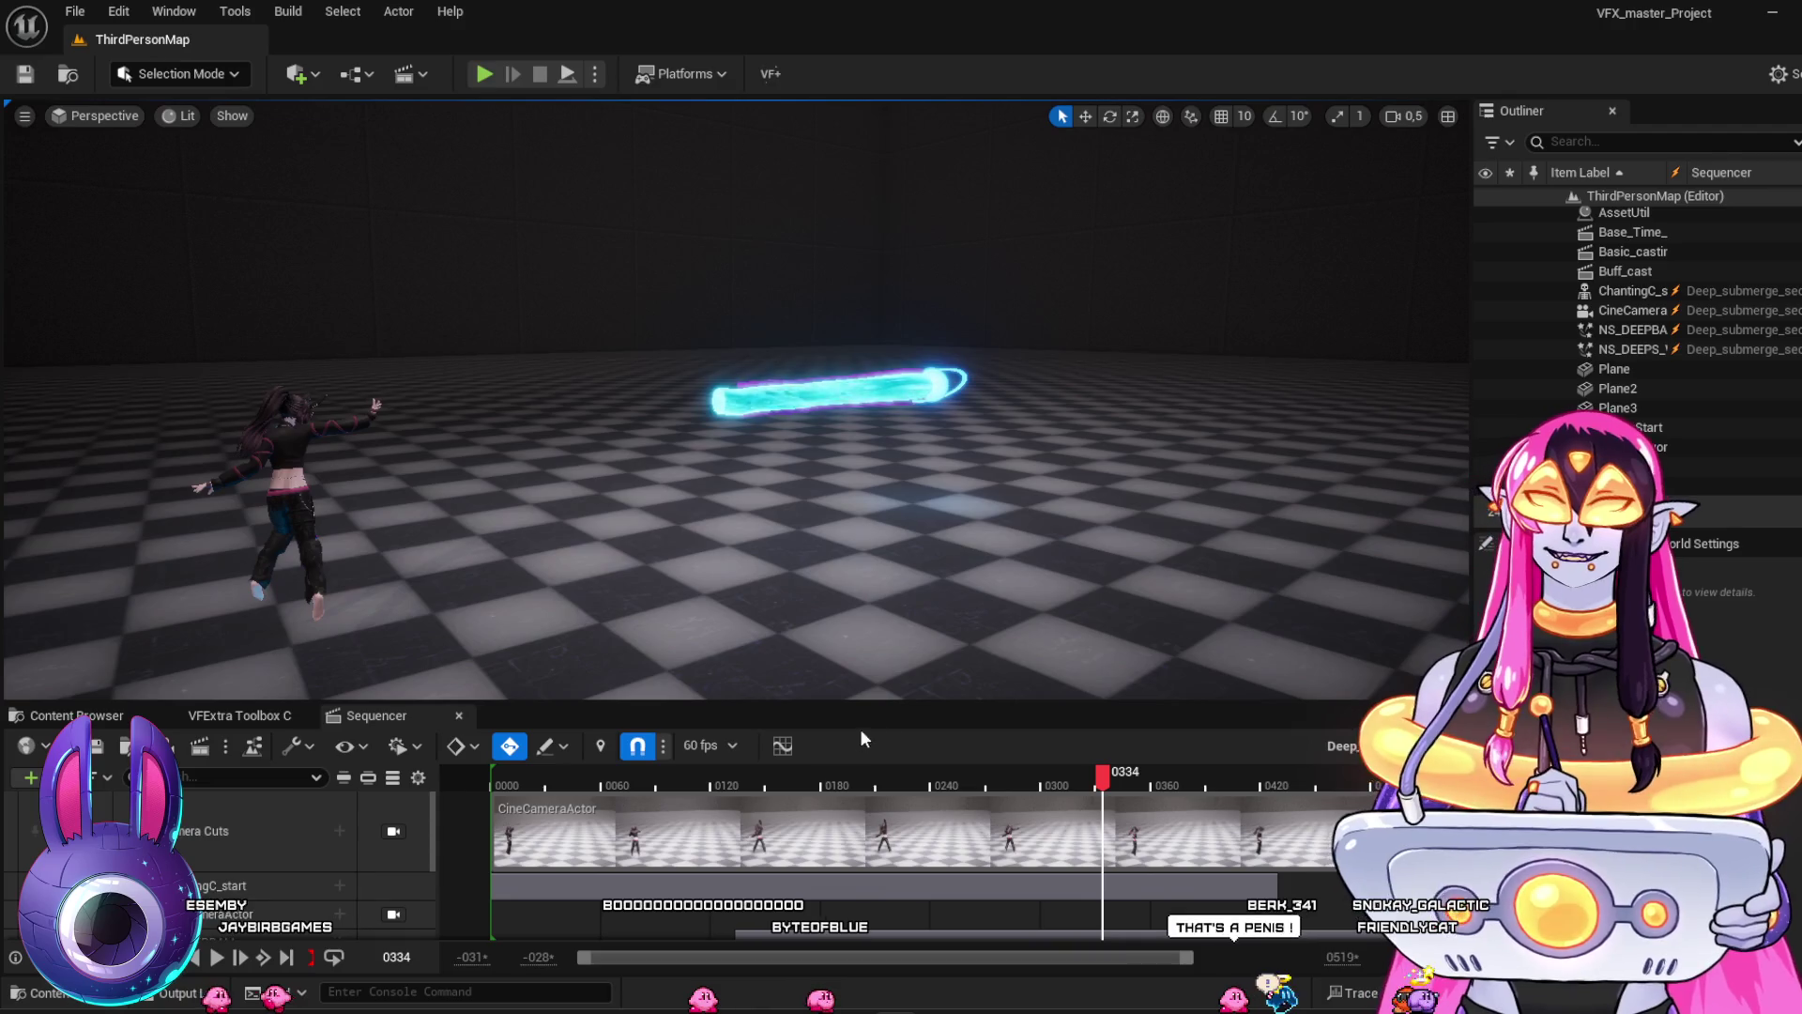
left_click(77, 716)
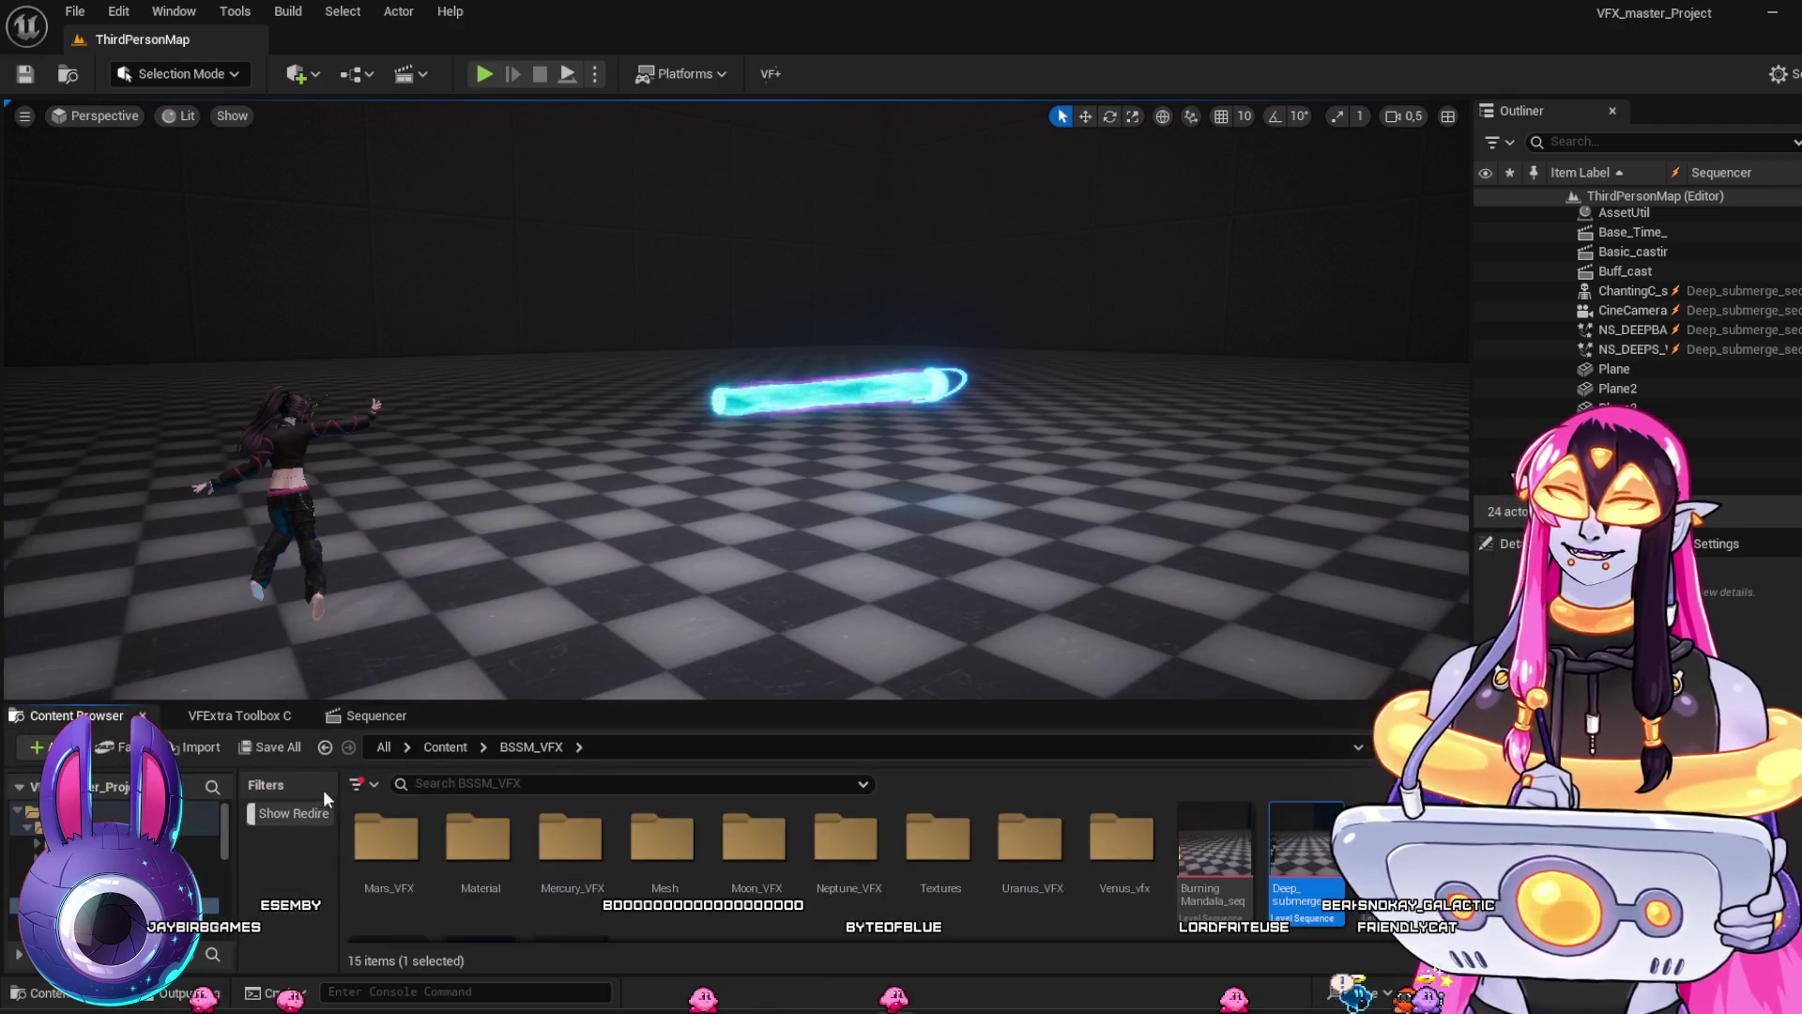
Scroll the Content Browser to Moon_spiral_Seq and open it in Sequencer
scroll(1222, 822, "down", 2)
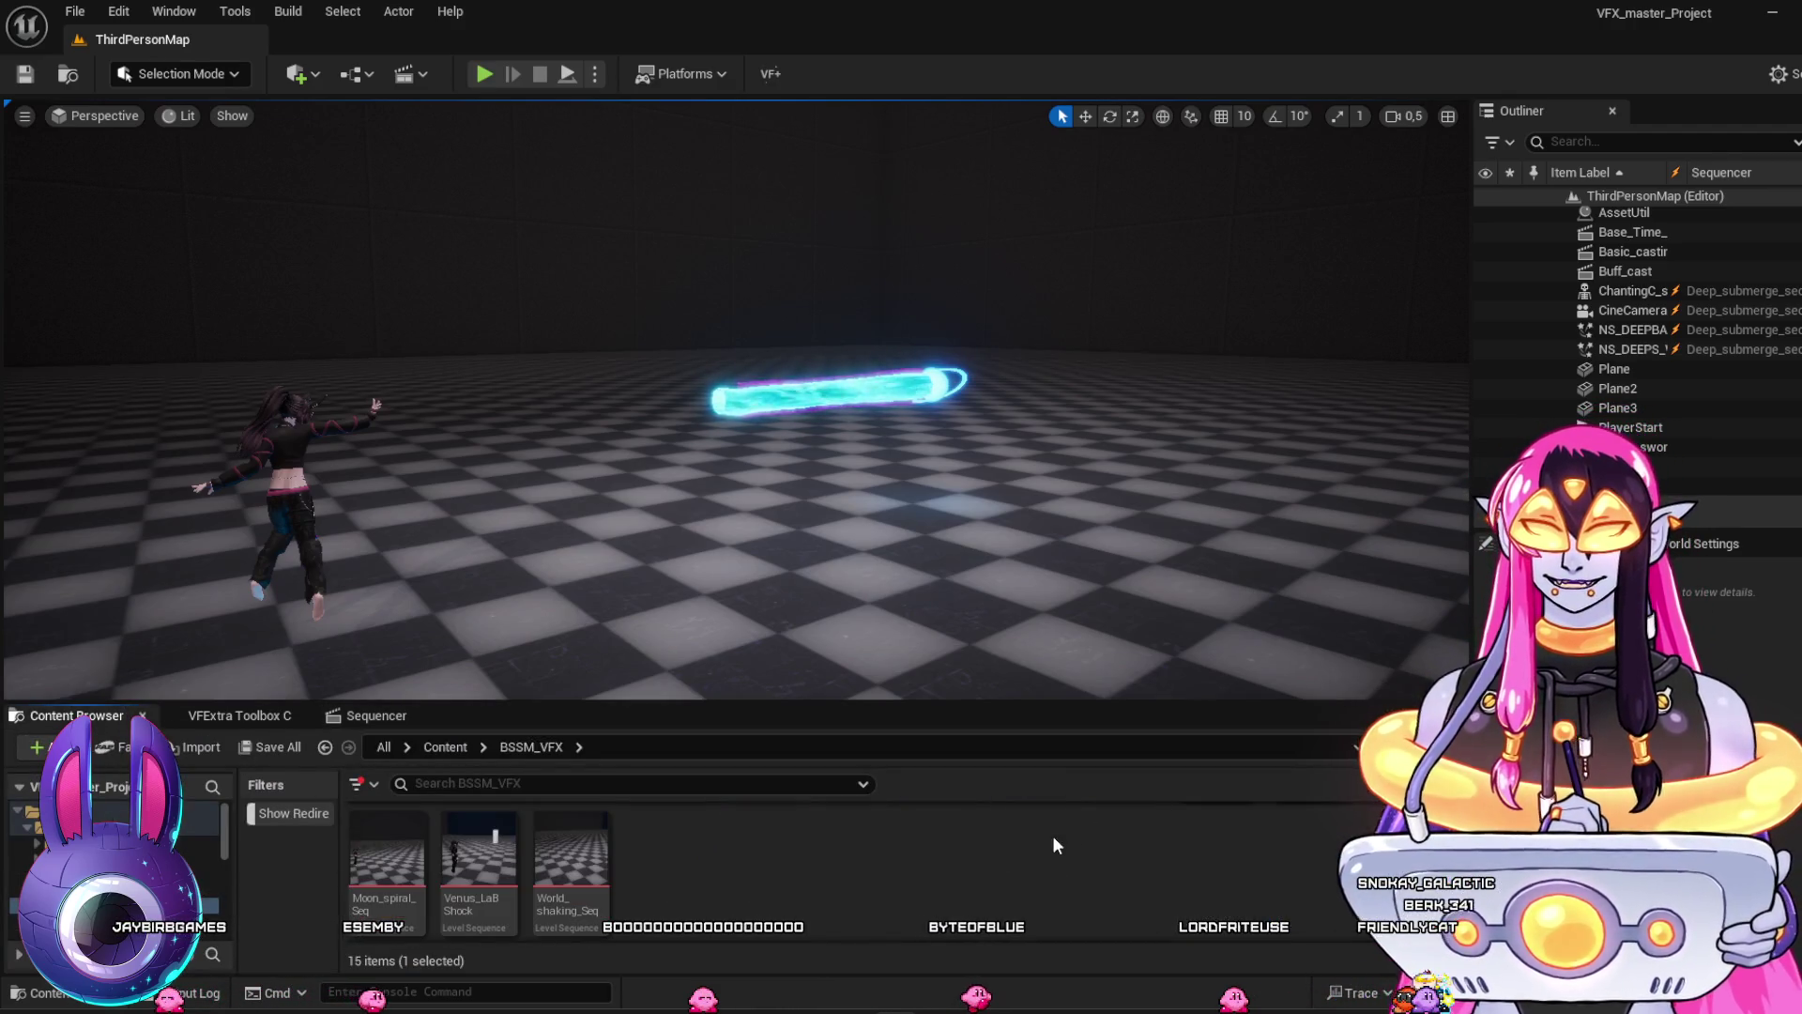
mouse_move(500, 854)
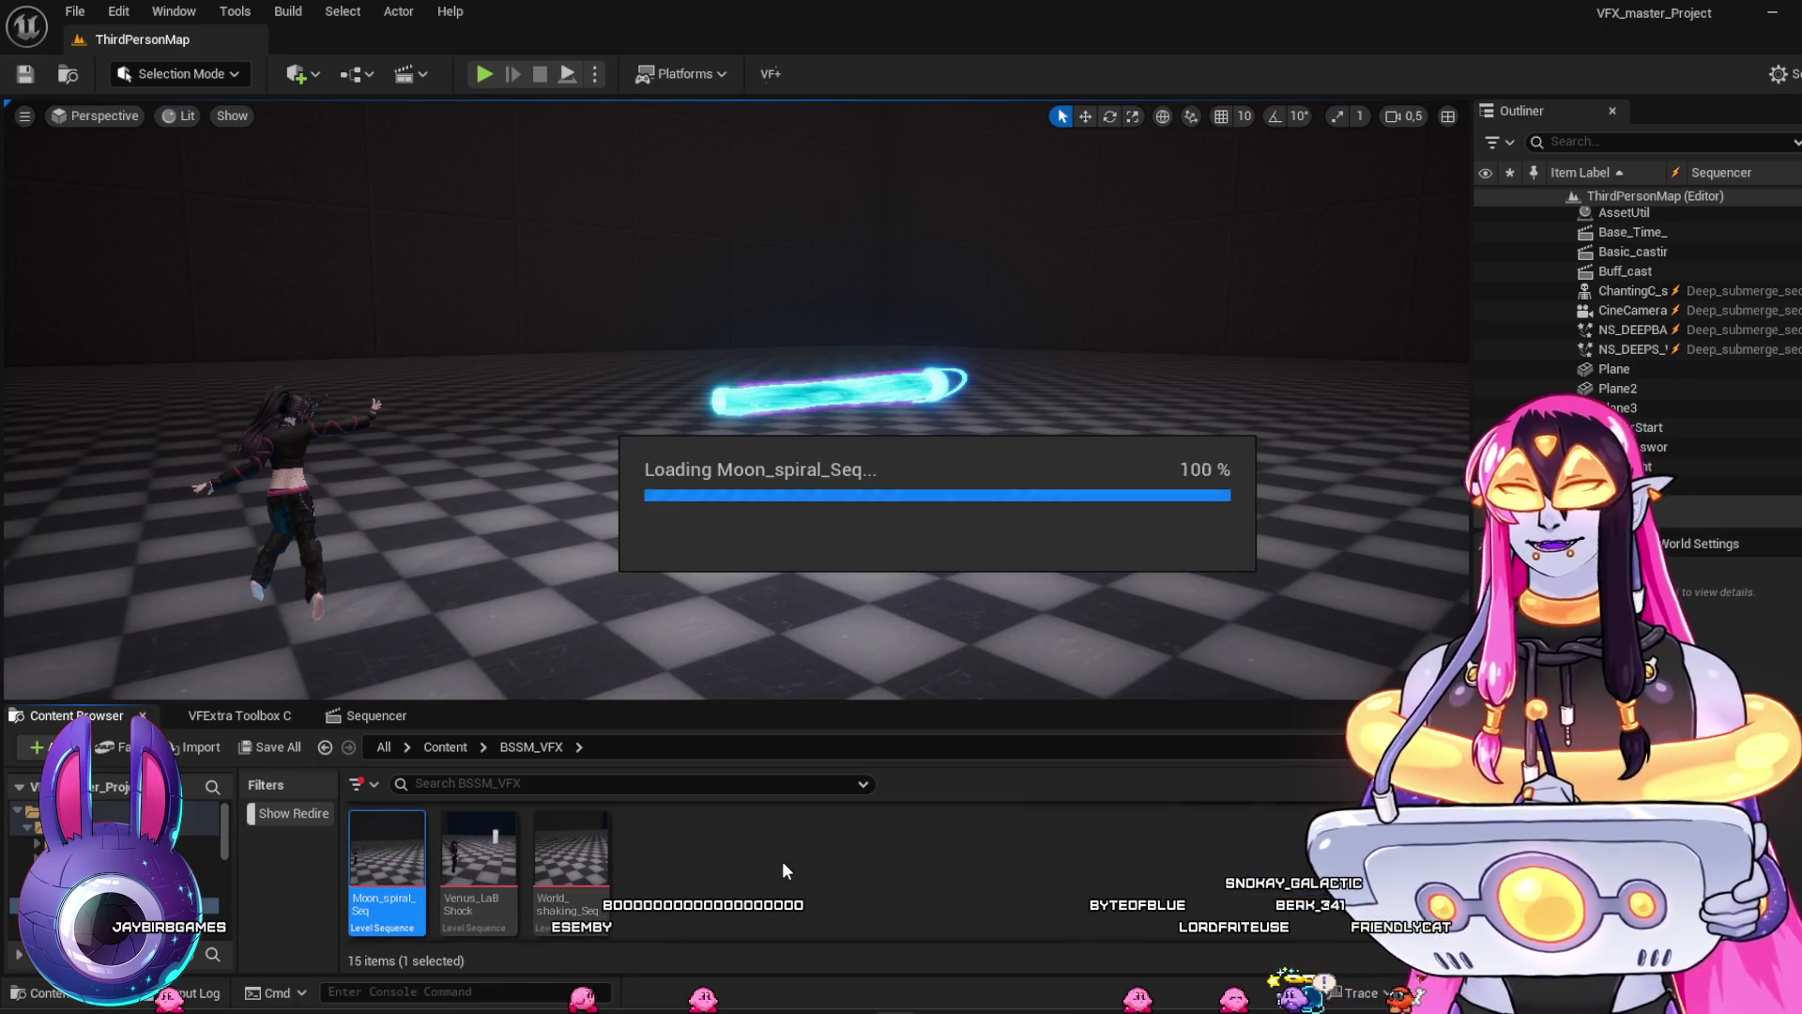
scroll(813, 575, "down", 6)
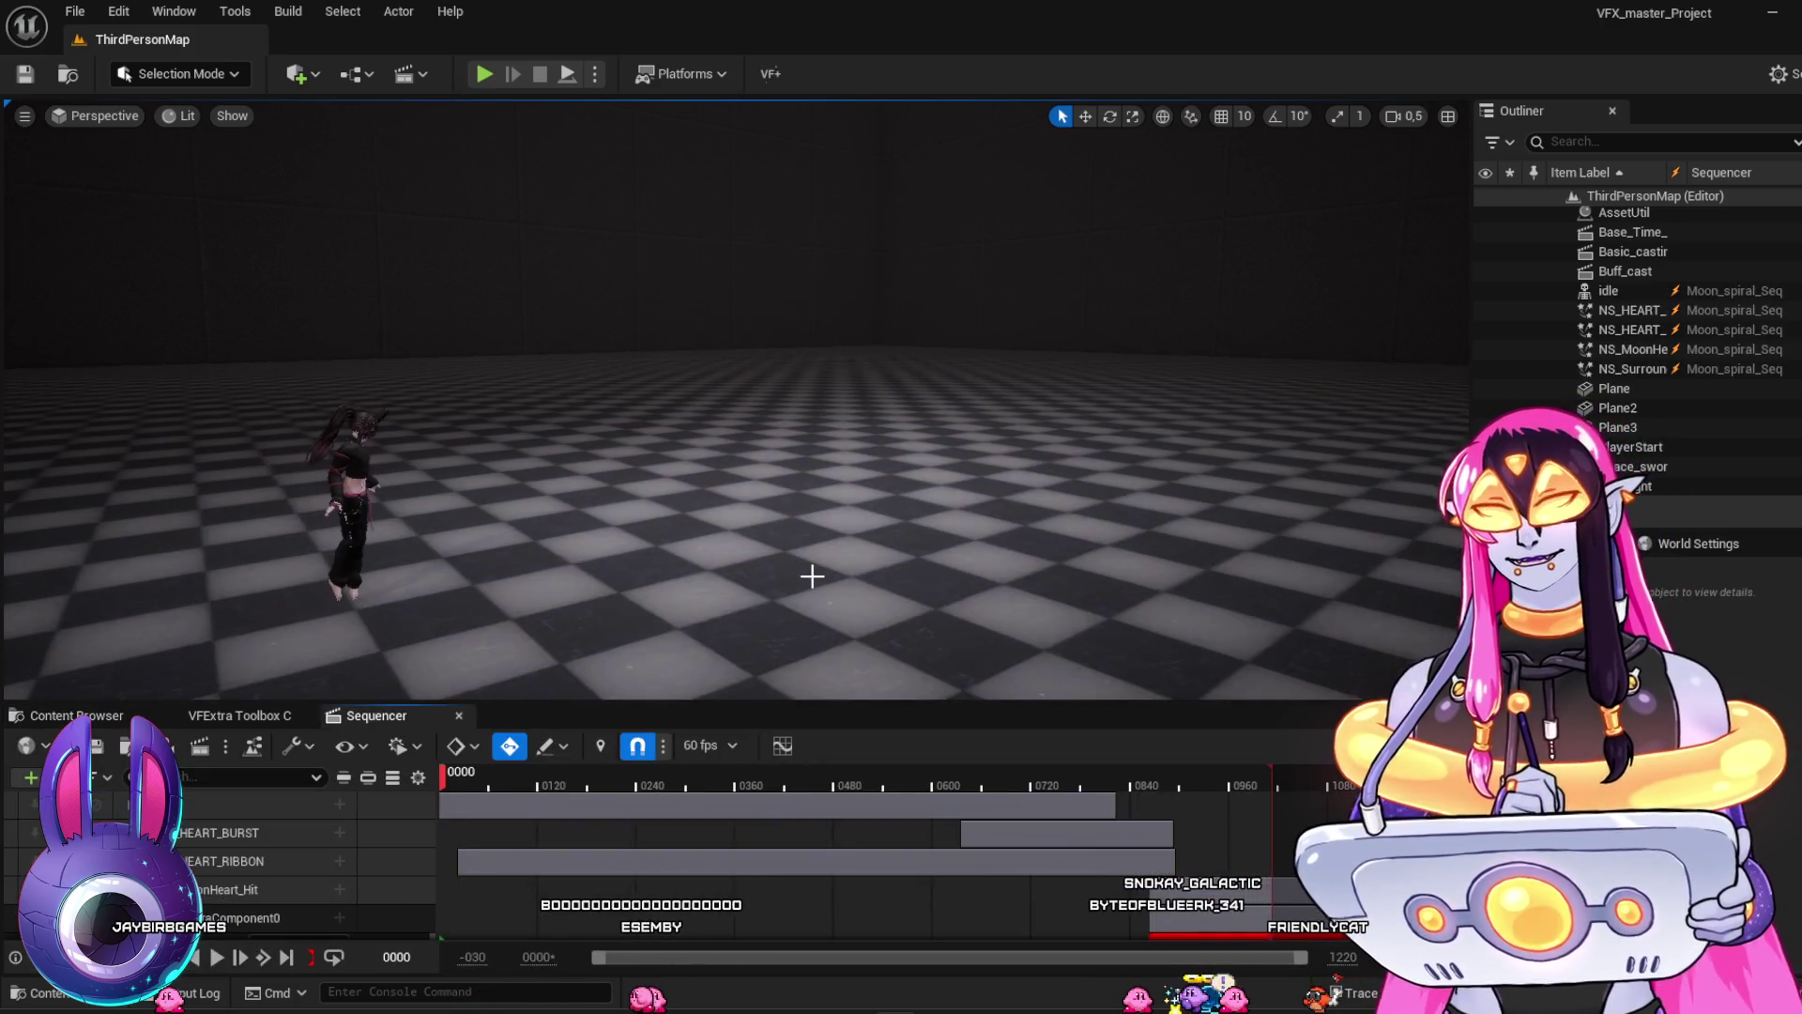
Tilt the view toward the character and play Moon_spiral_Seq, stopping at frame 190
left_click_drag(813, 575, 835, 602)
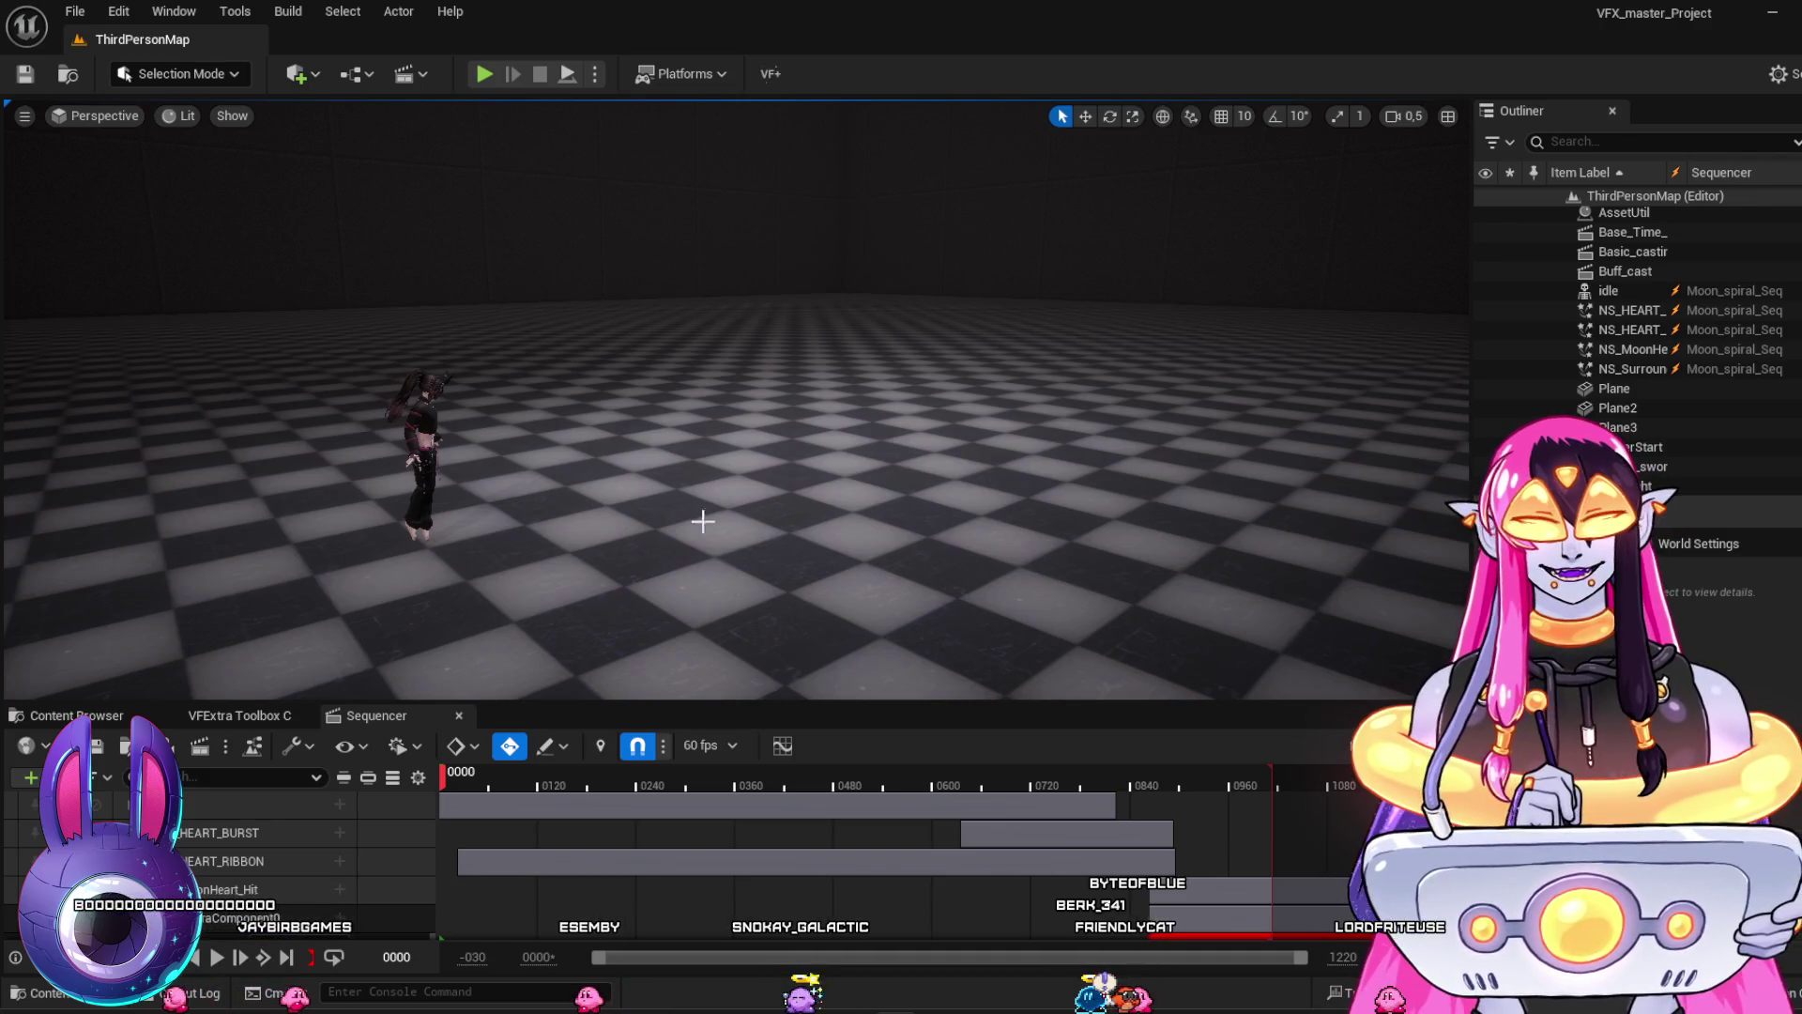
mouse_move(441, 784)
left_mouse_down()
mouse_move(479, 785)
mouse_move(436, 779)
left_mouse_up()
key("space")
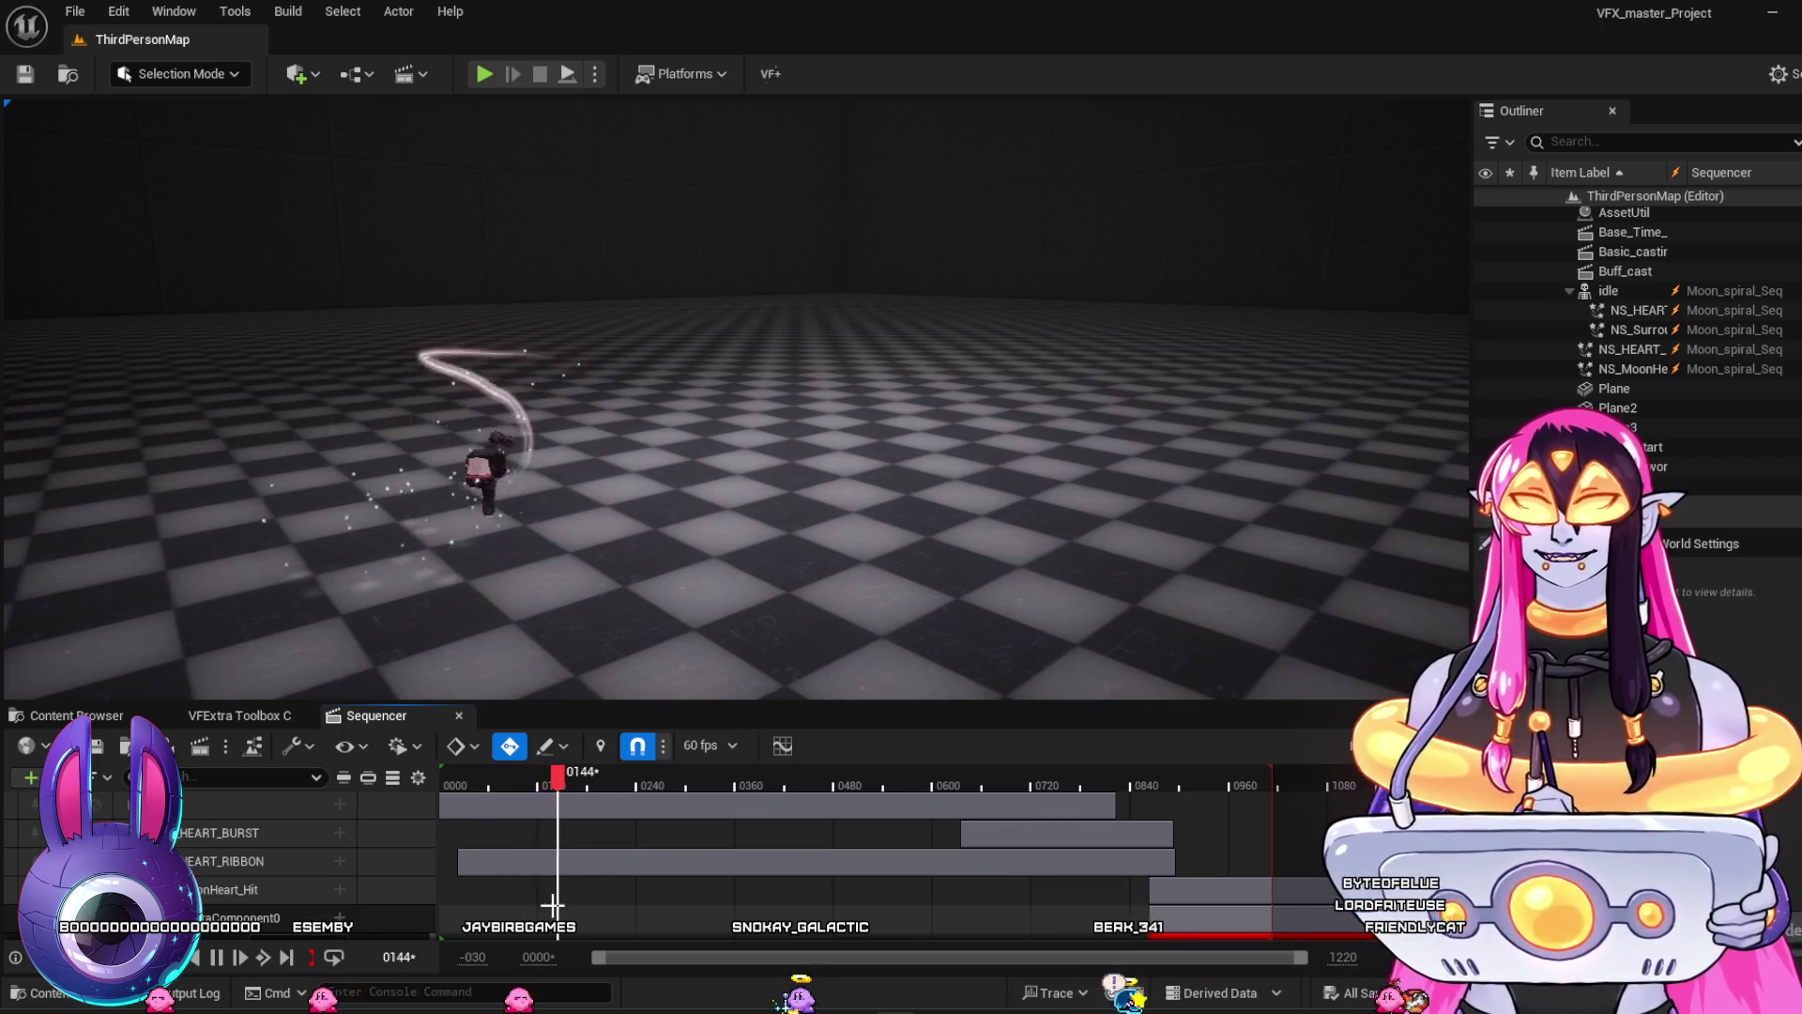
left_click(598, 788)
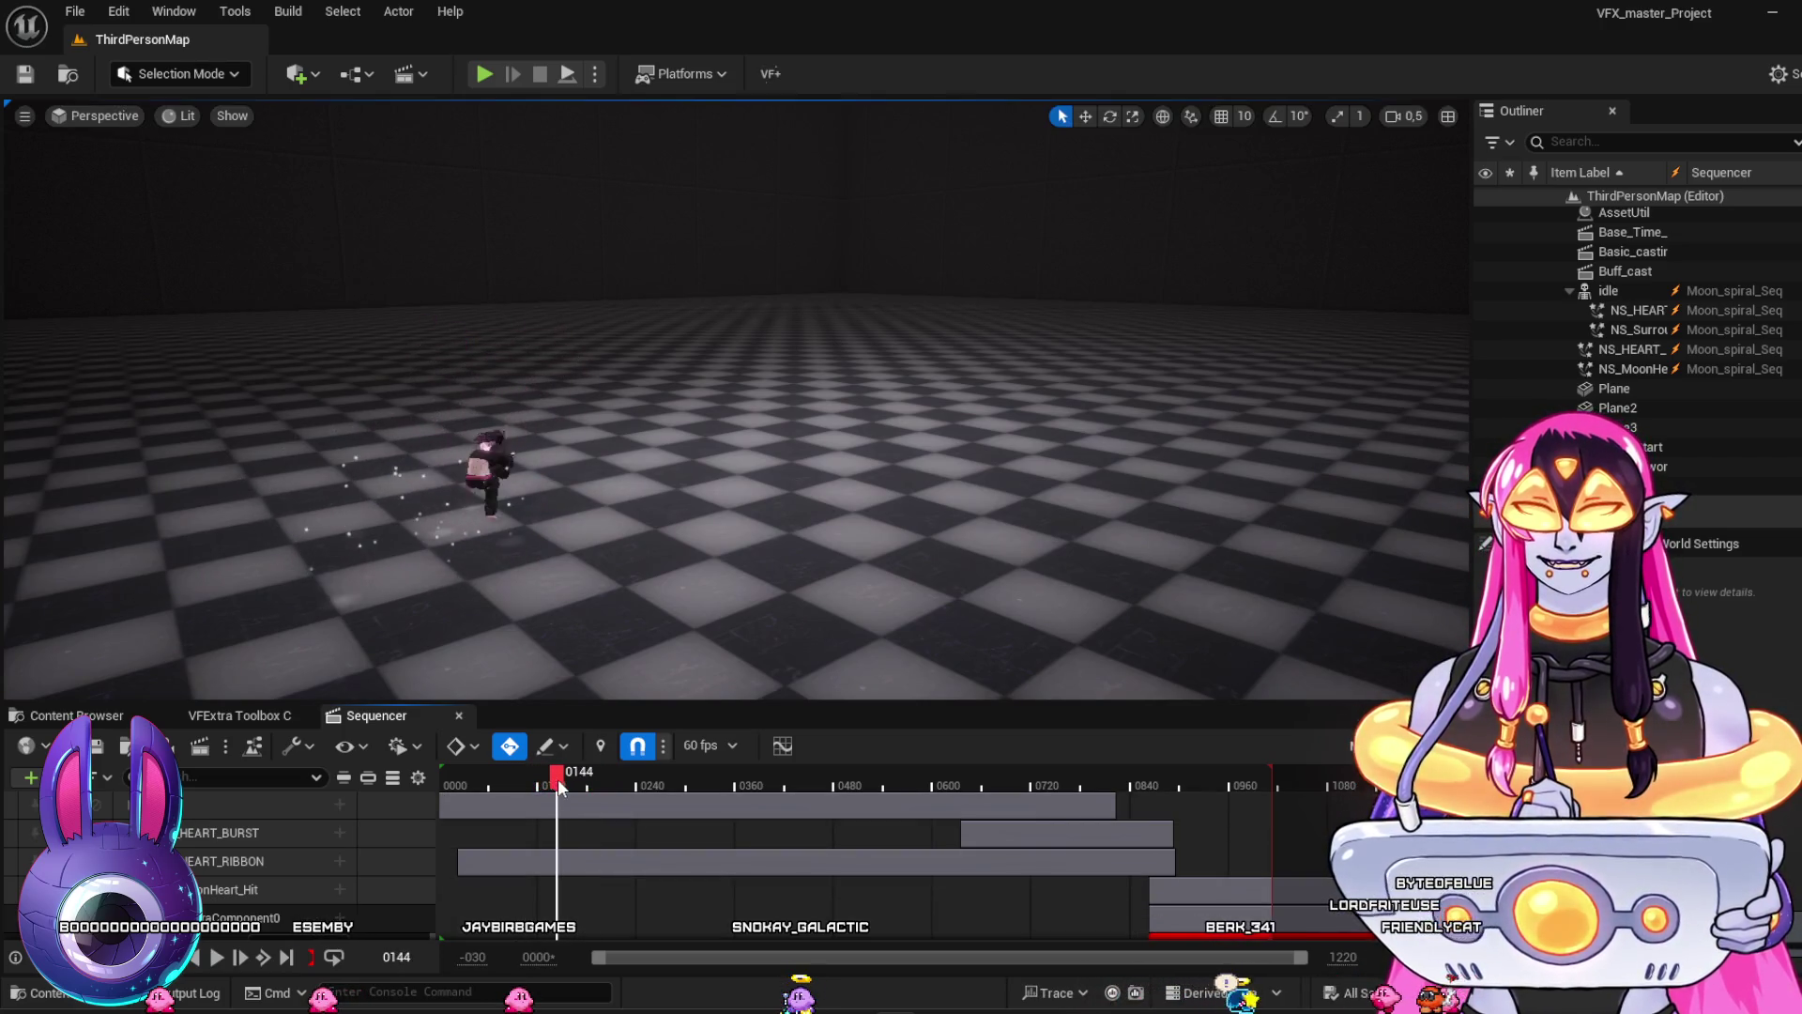
Scrub between frames 23 and 870, replay from the beginning, then show the BSSM_VFX assets
mouse_move(531, 780)
left_mouse_down()
mouse_move(460, 775)
mouse_move(507, 784)
mouse_move(474, 799)
left_mouse_up()
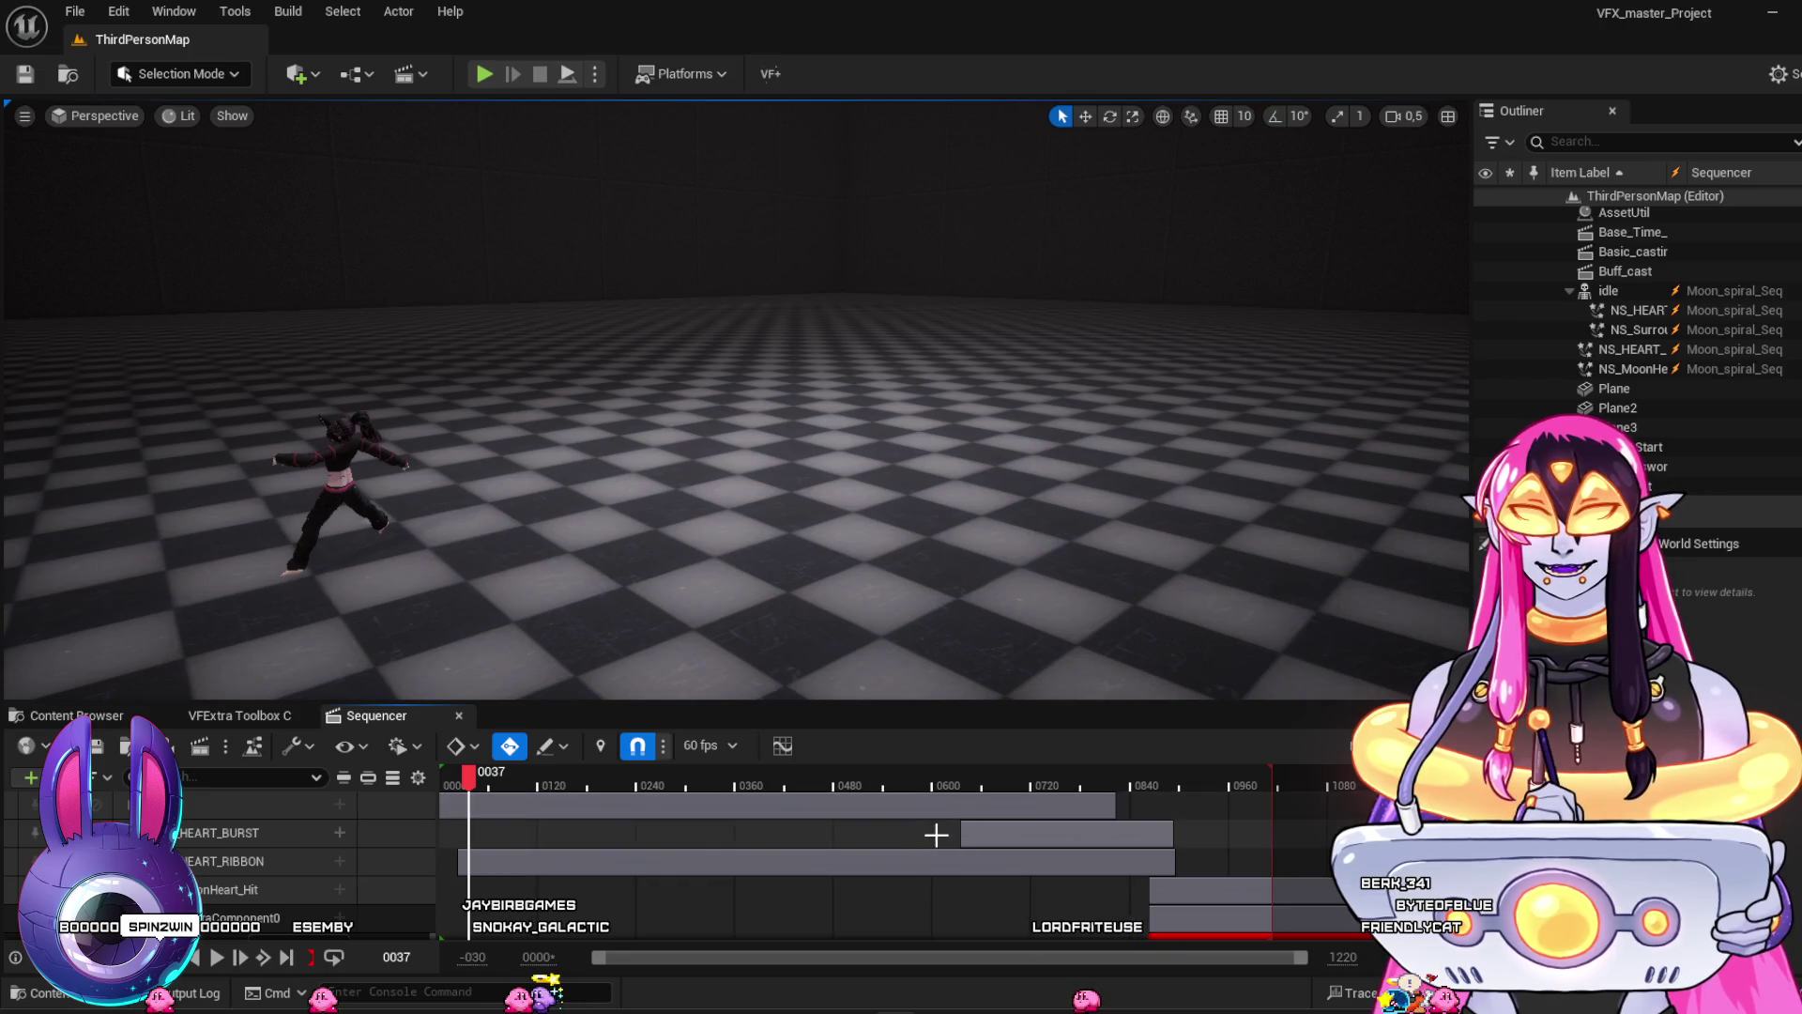
mouse_move(1052, 781)
left_mouse_down()
mouse_move(1155, 783)
mouse_move(498, 757)
left_mouse_up()
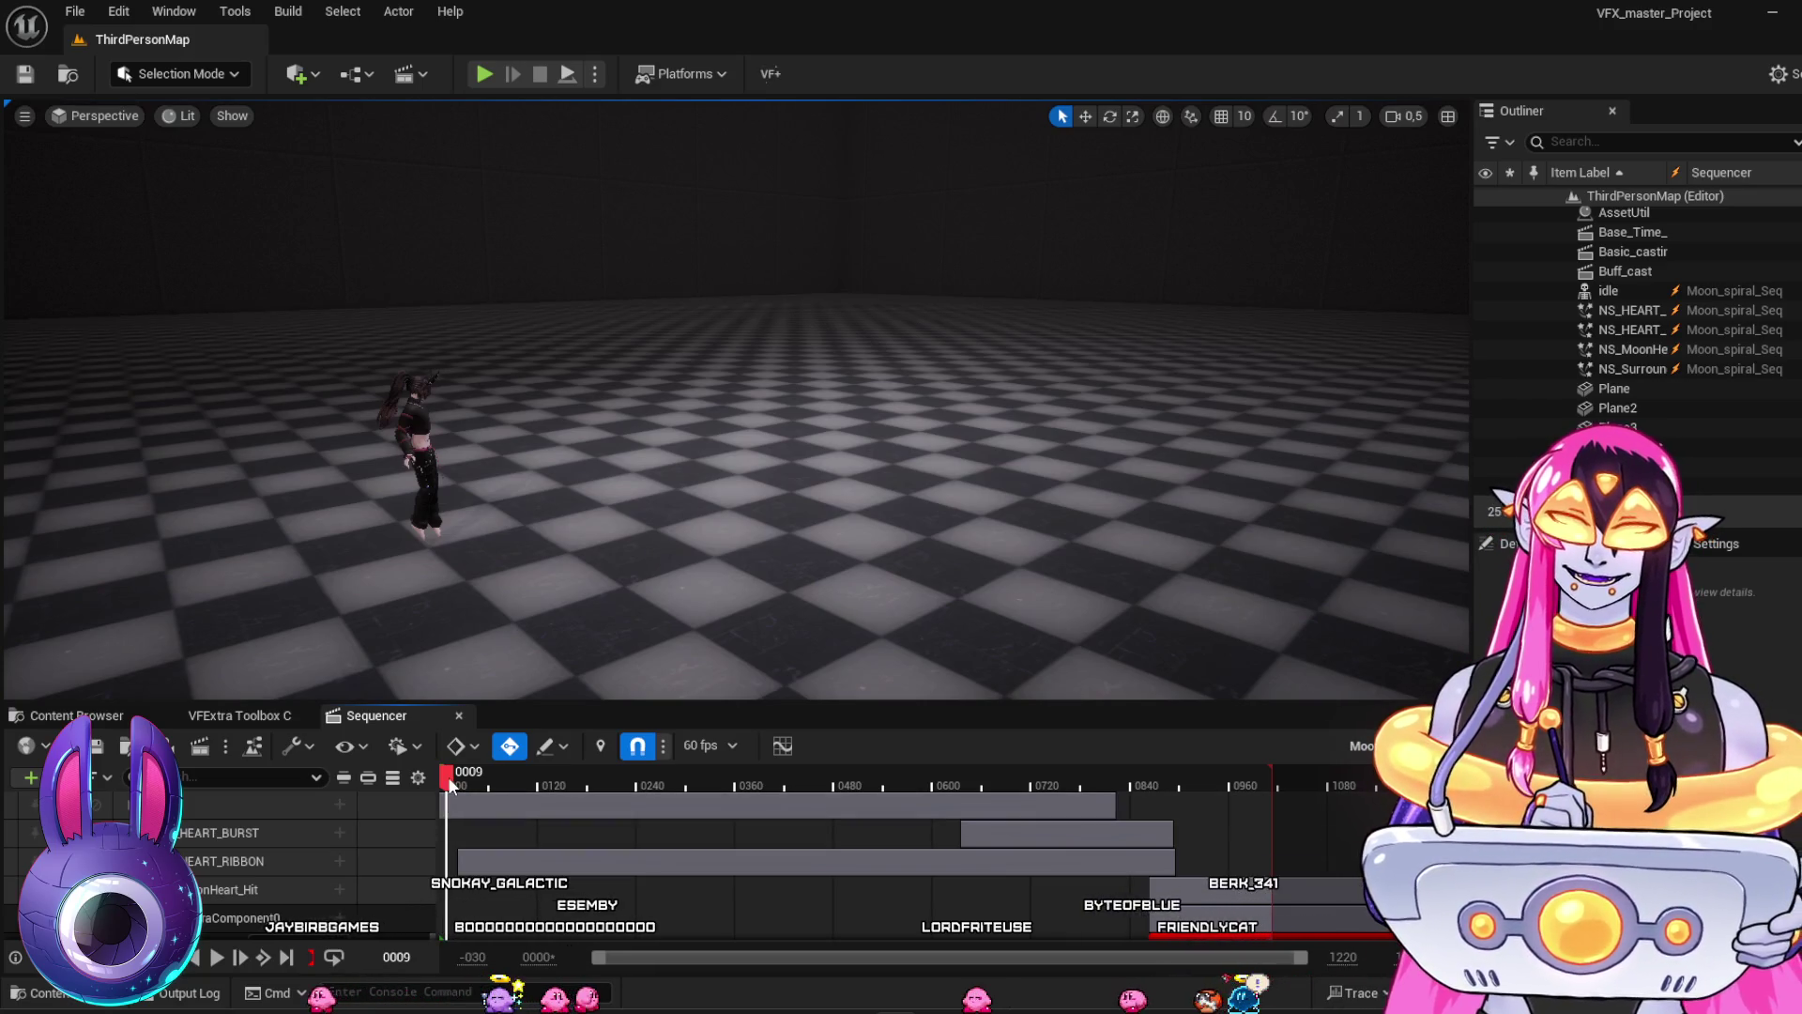
key("space")
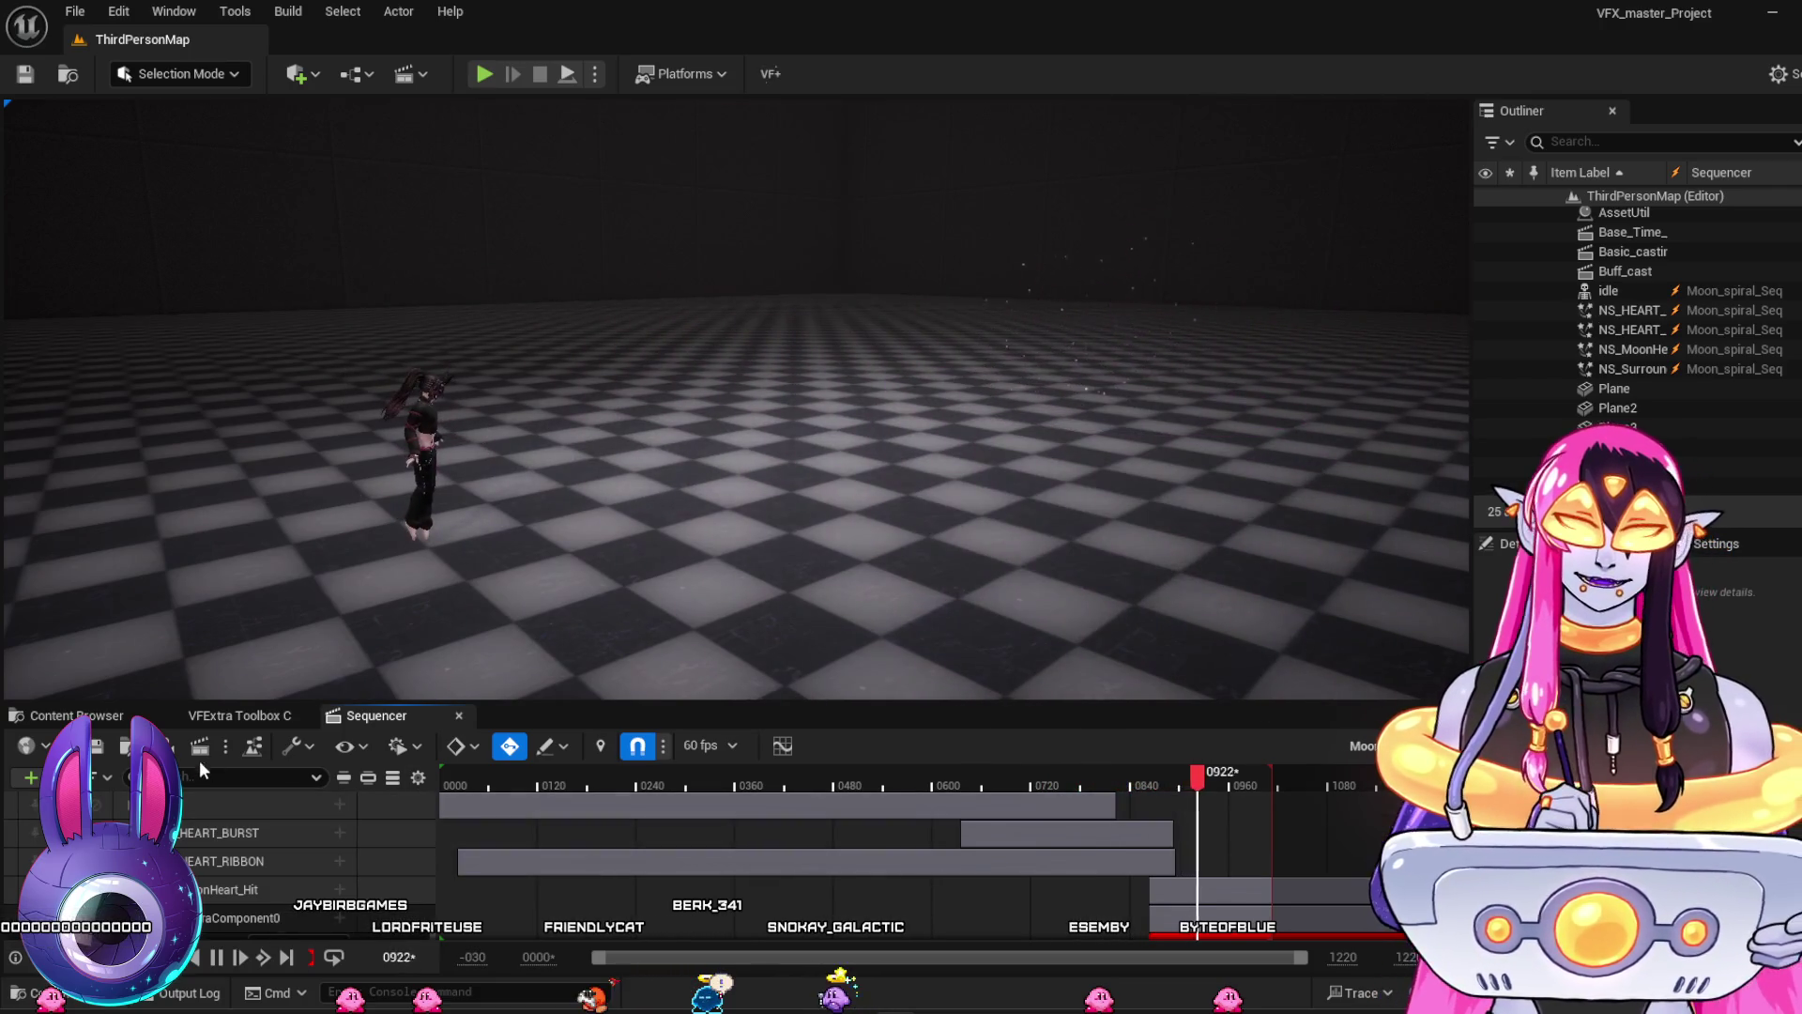
left_click(98, 718)
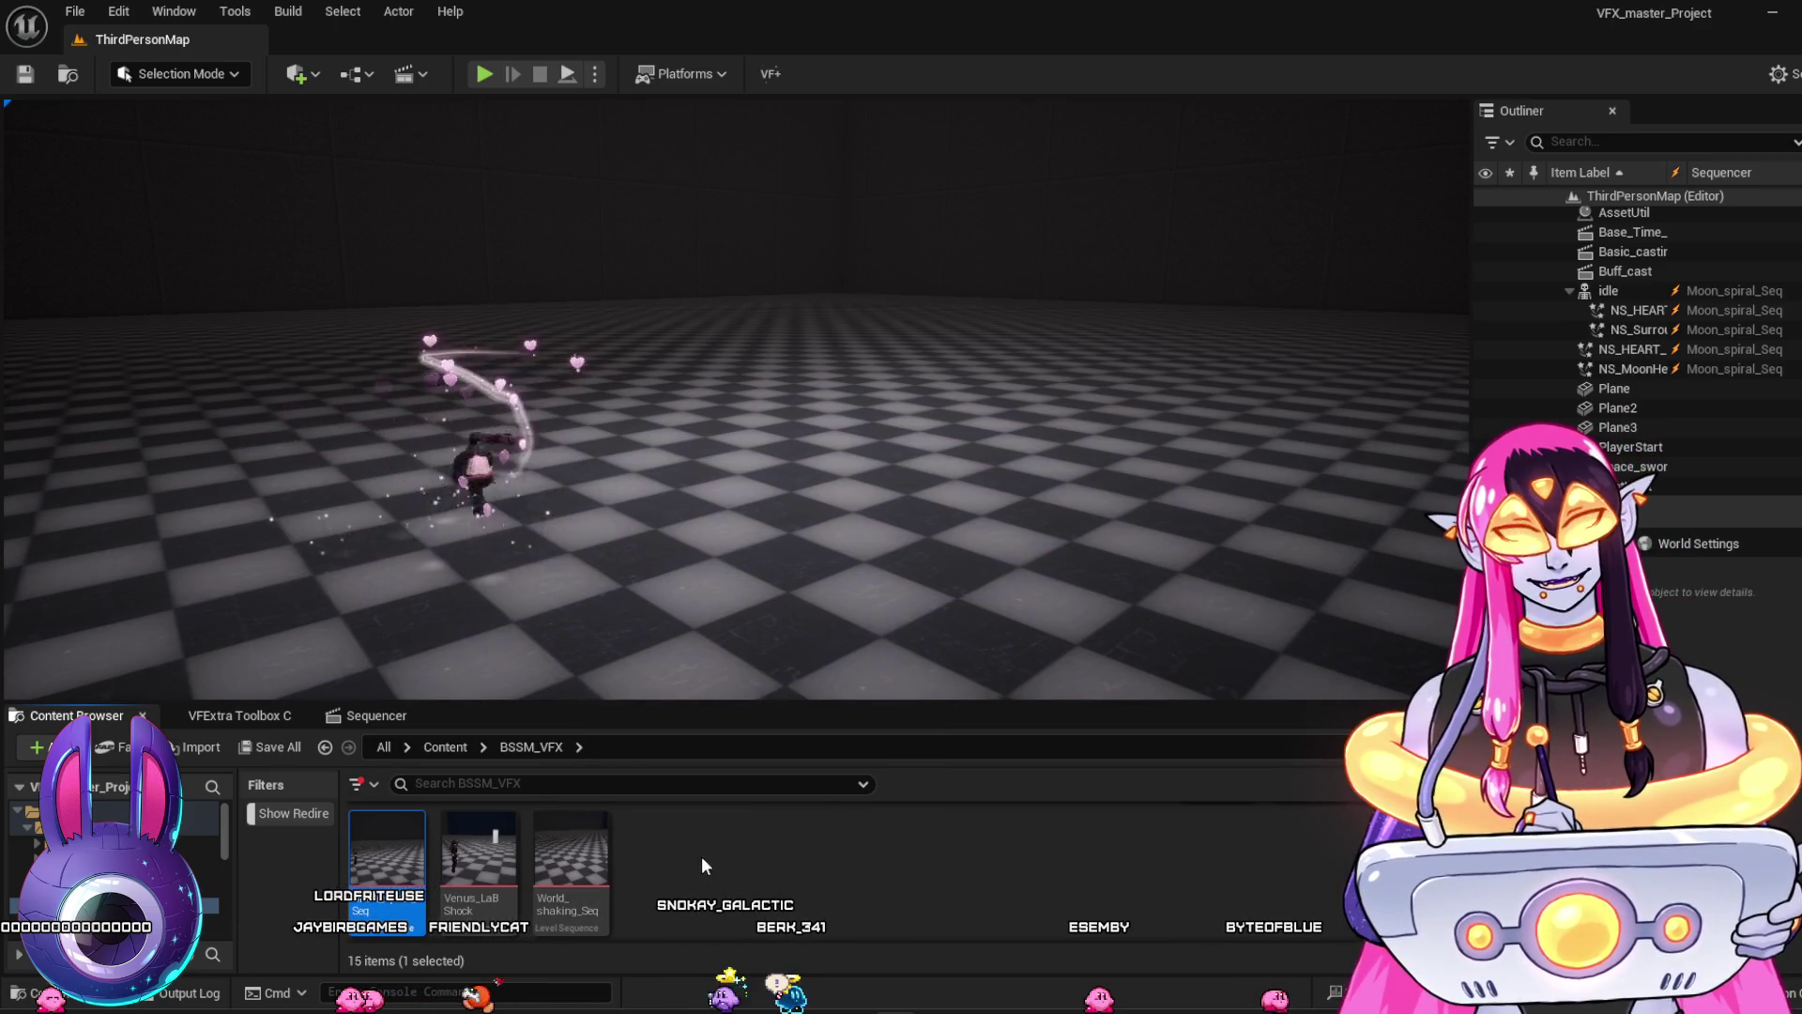
Scroll the Content Browser and open World_shaking_Seq
scroll(562, 852, "up", 2)
scroll(1215, 855, "up", 1)
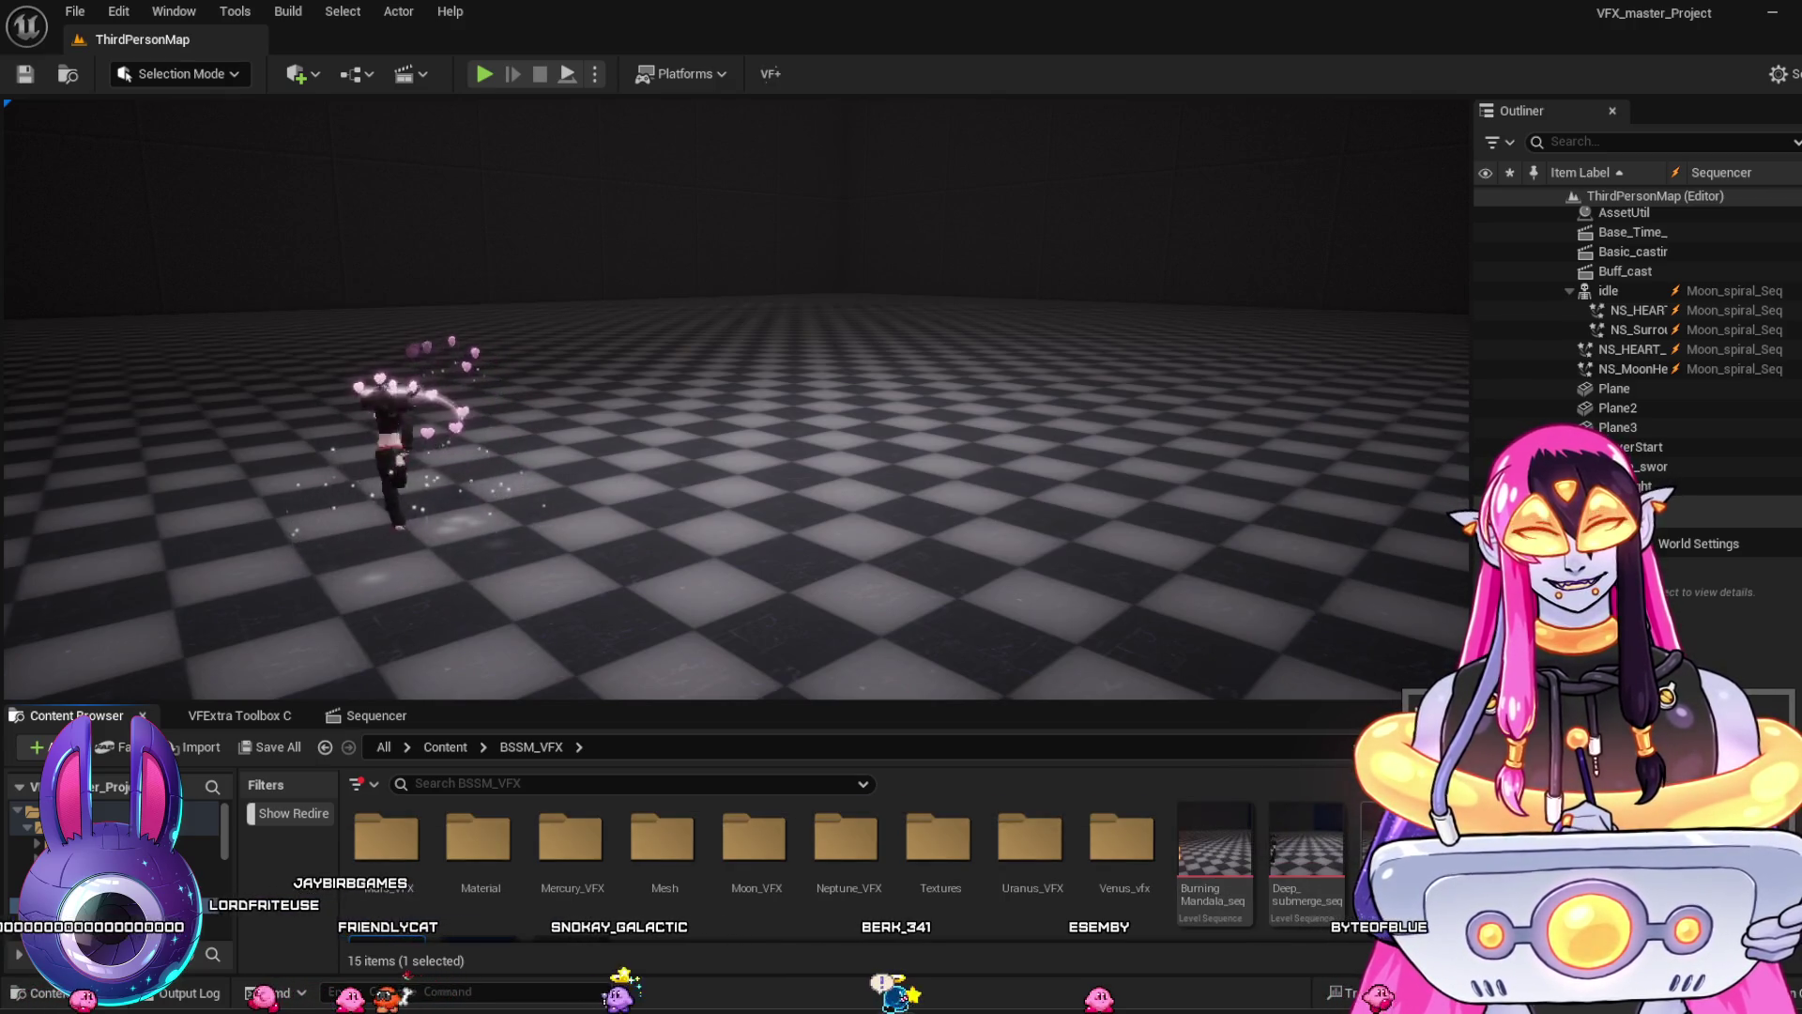
scroll(950, 799, "down", 3)
left_click(572, 858)
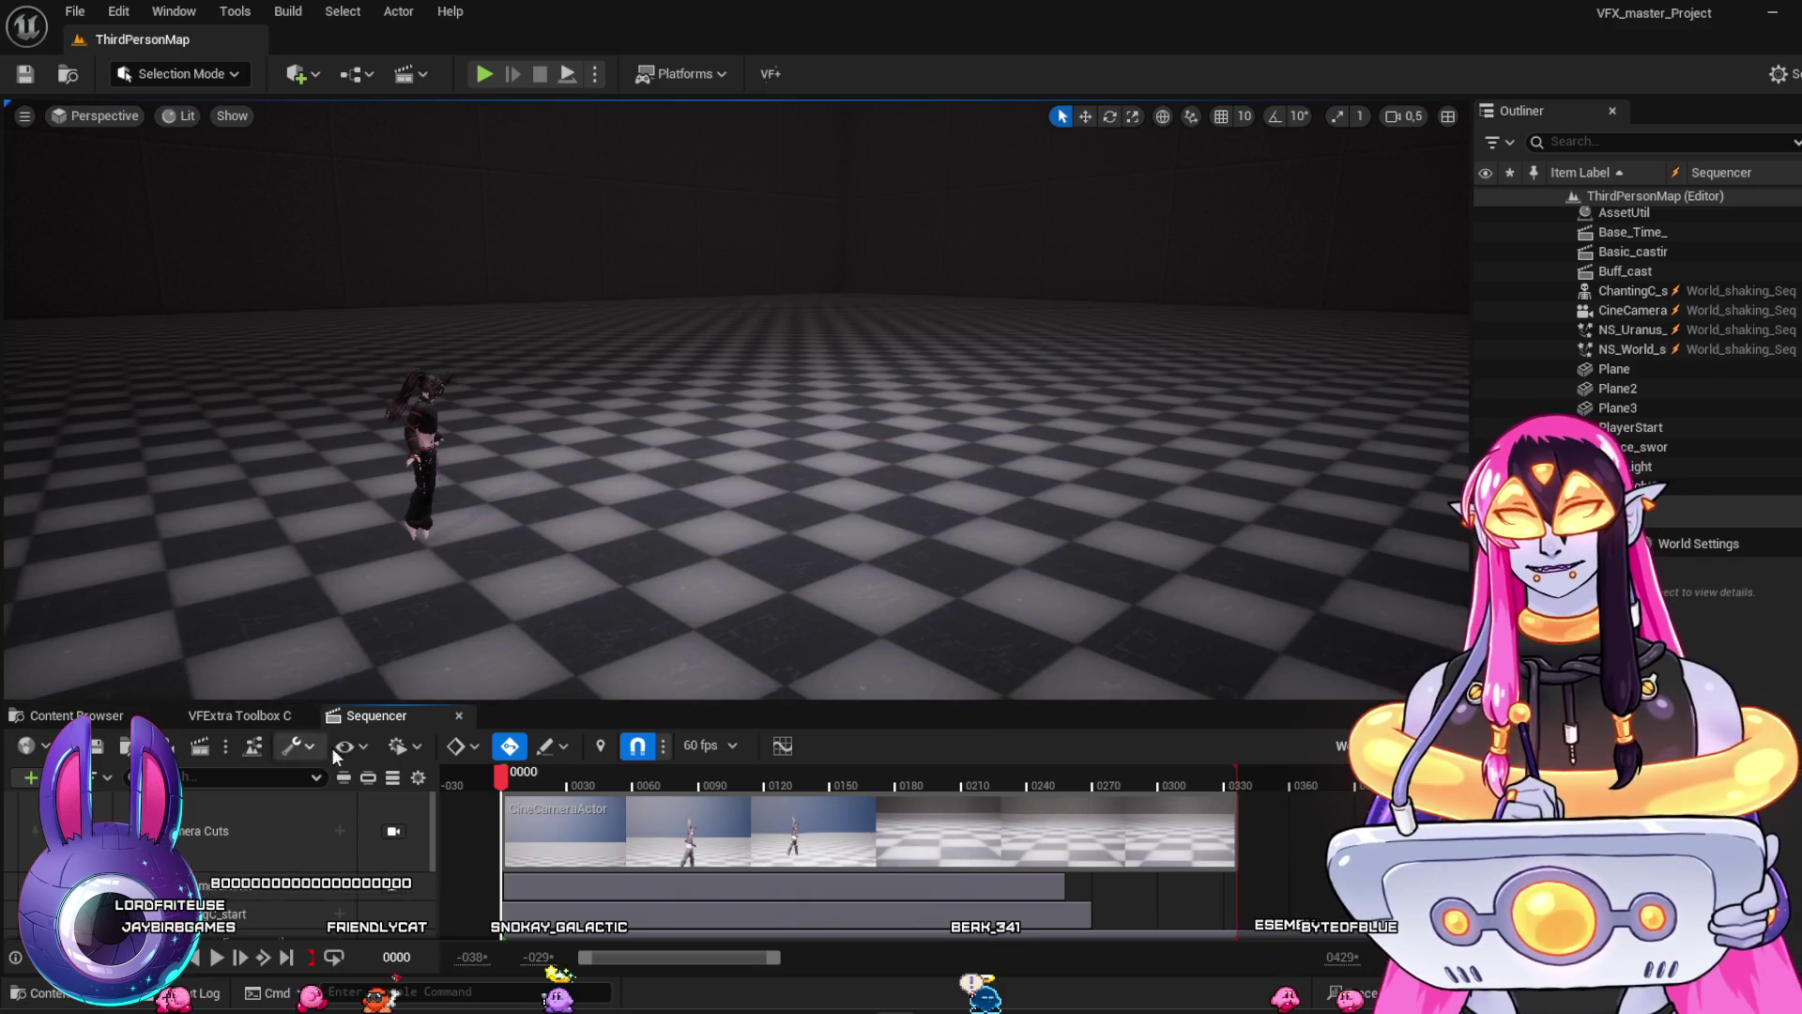
Lock the viewport to the sequence camera, scrub near frame 59, and play
left_click(393, 832)
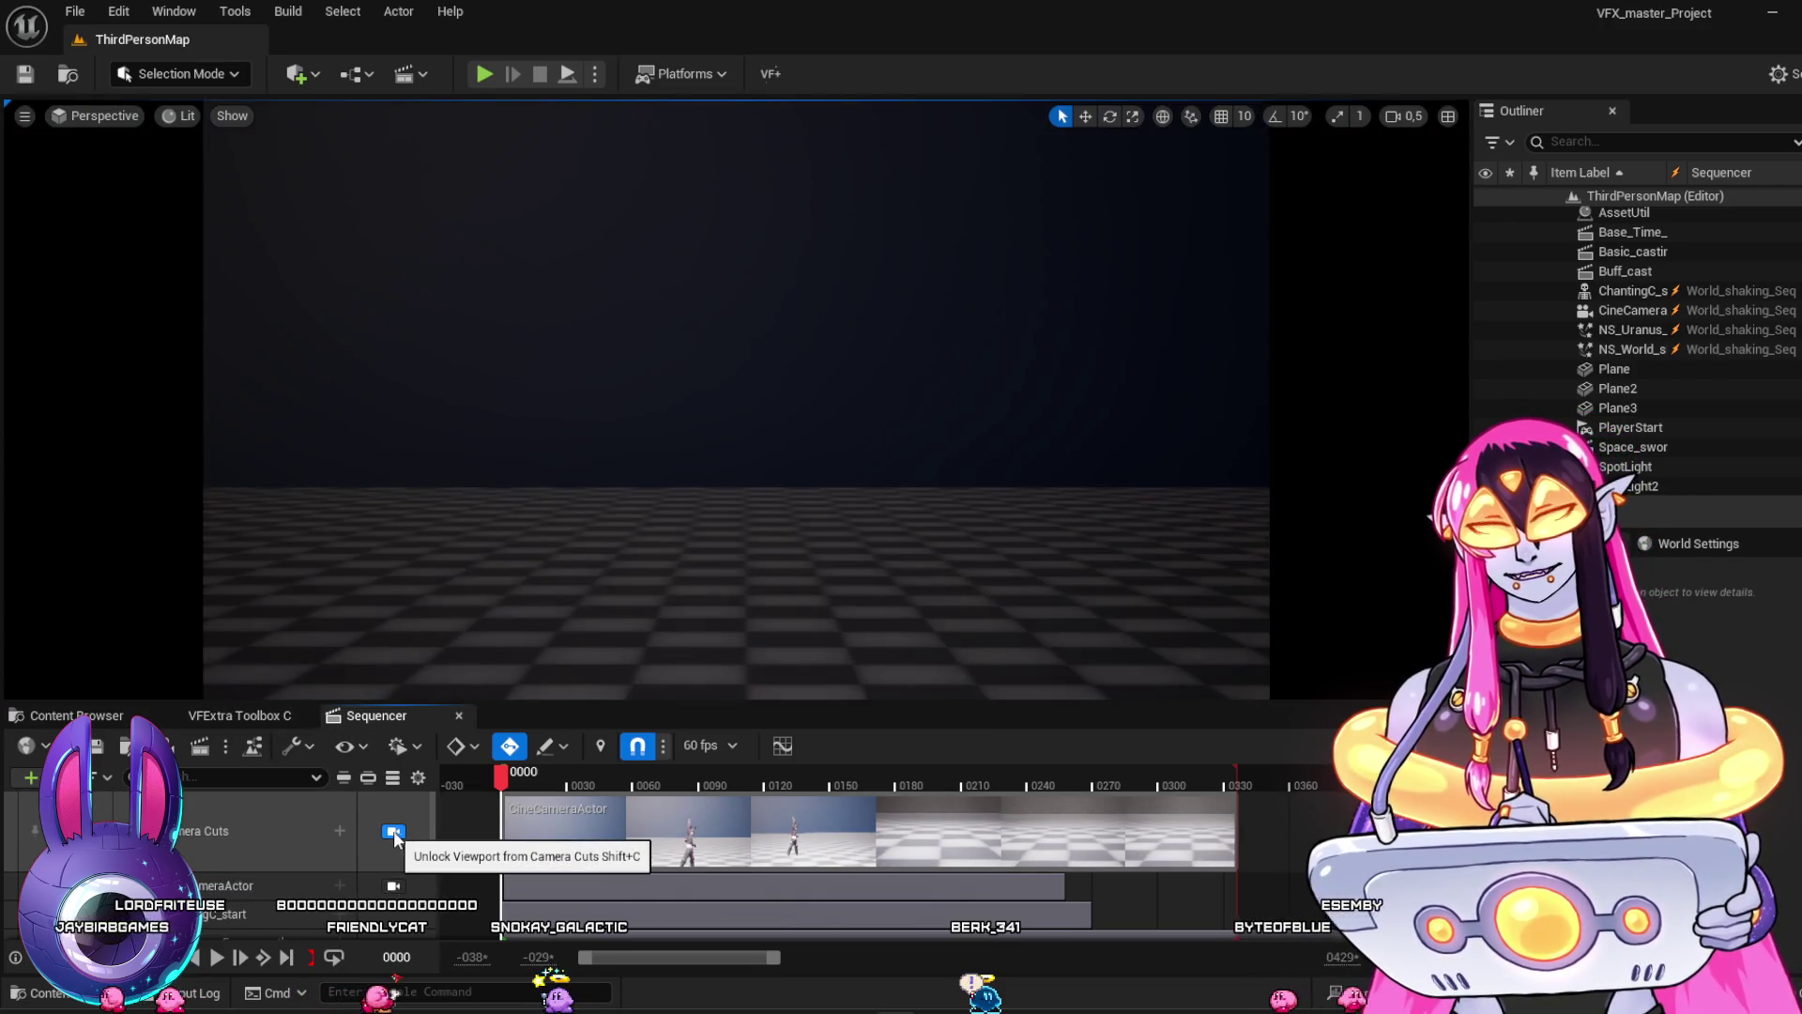
left_click(543, 787)
mouse_move(544, 791)
left_mouse_down()
mouse_move(655, 819)
mouse_move(683, 817)
mouse_move(550, 805)
mouse_move(1022, 802)
mouse_move(1231, 822)
mouse_move(854, 772)
mouse_move(1080, 783)
mouse_move(901, 768)
mouse_move(777, 772)
mouse_move(993, 798)
mouse_move(508, 782)
left_mouse_up()
key("space")
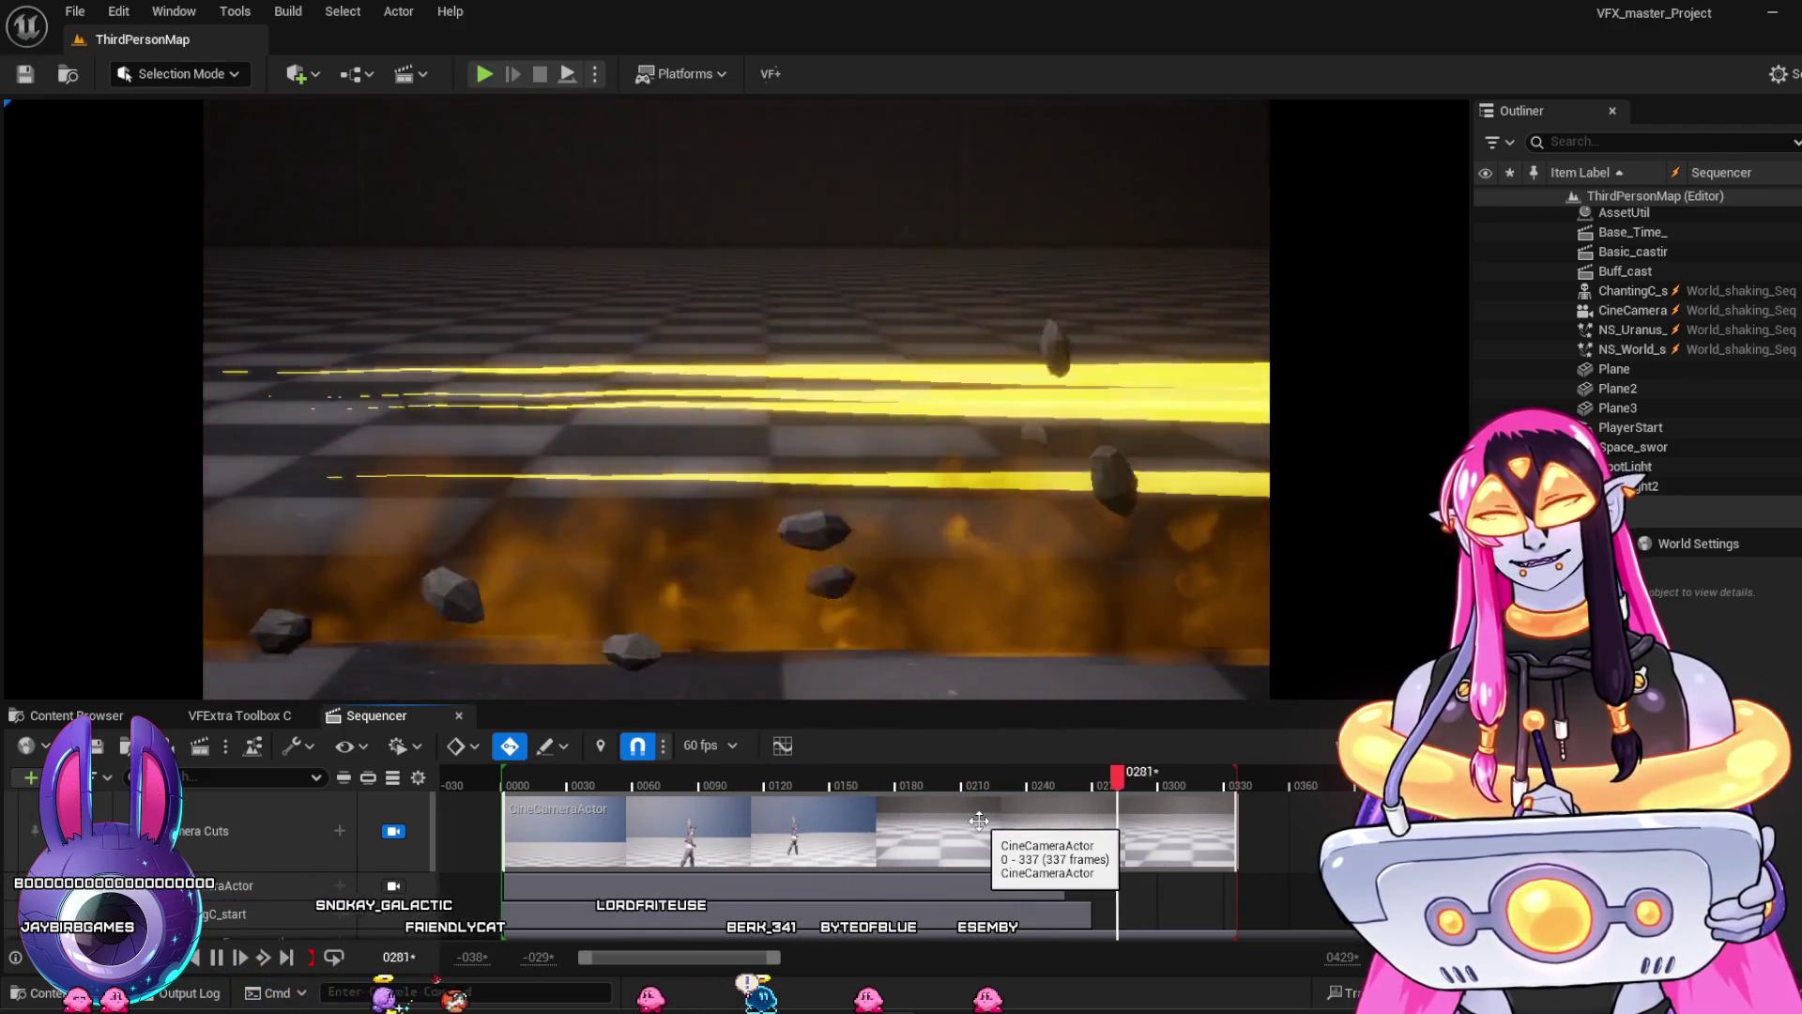
Stop at frame 307, unlock the camera, rewind, and replay in the editor view
left_click(393, 832)
key("space")
left_click(393, 832)
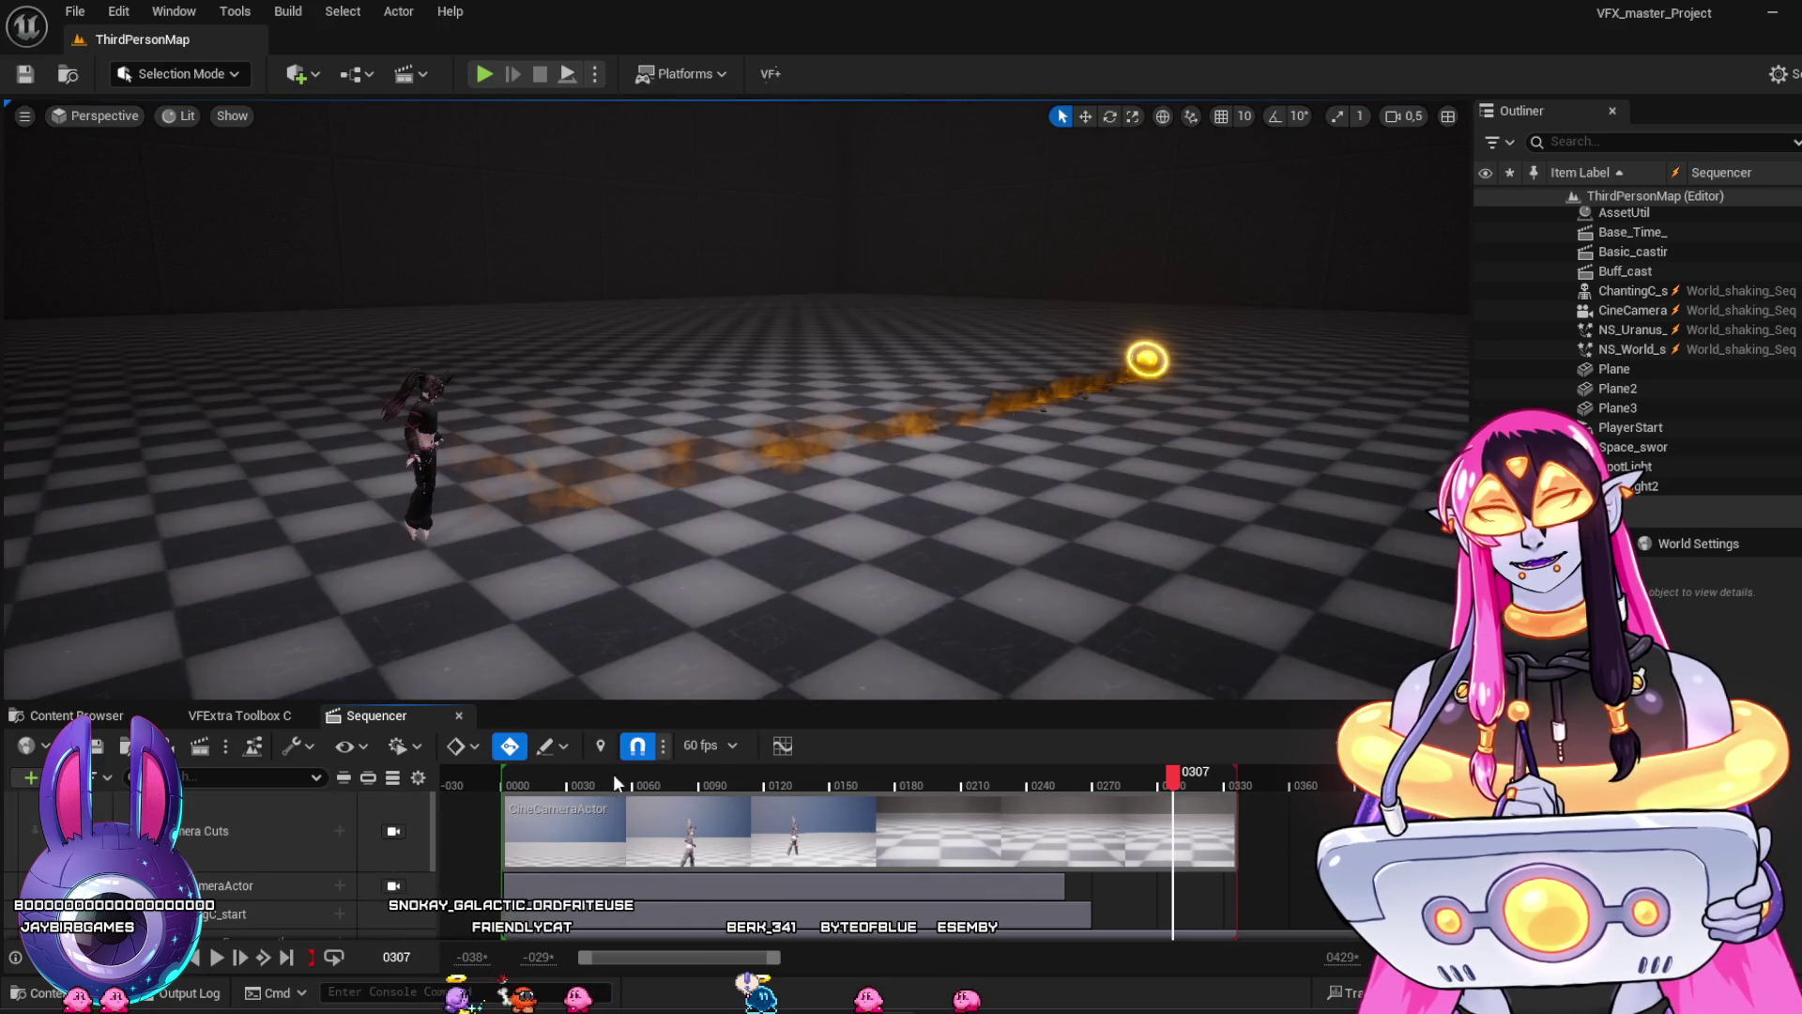
left_click(519, 780)
key("space")
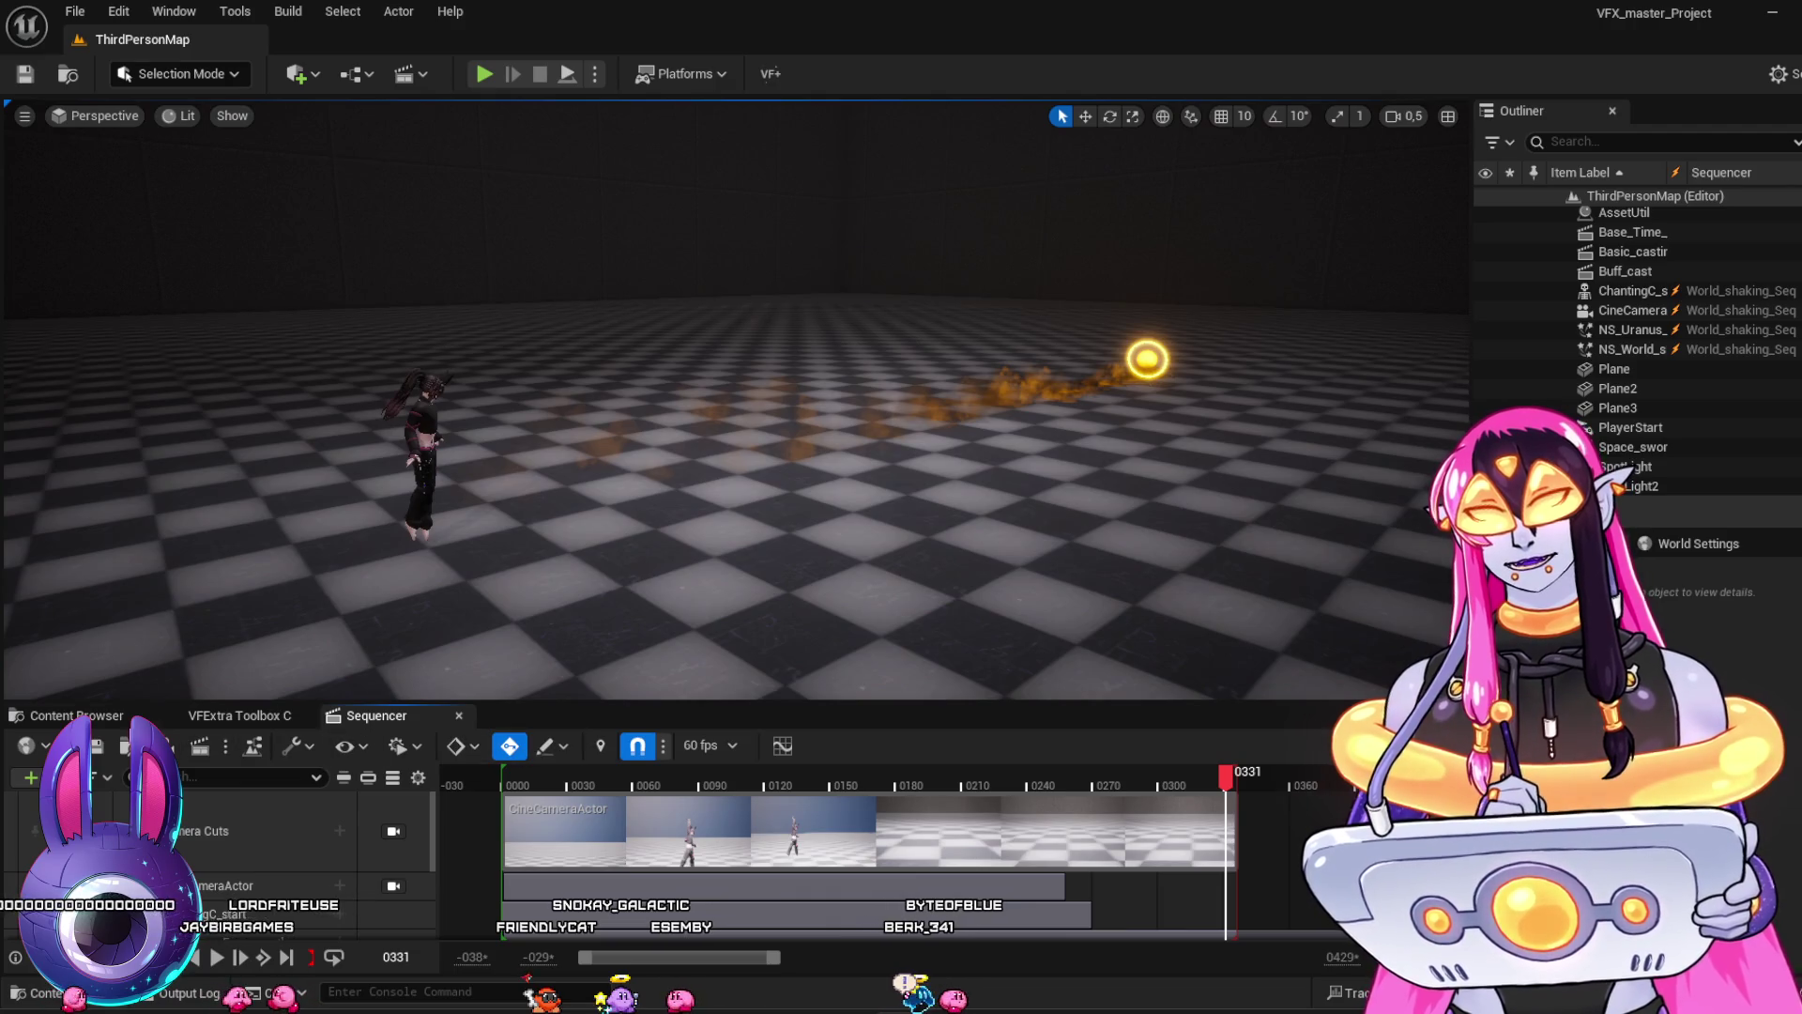
Open the Venus_LaBShock sequence and scrub through frames 31 to 72
left_click(117, 719)
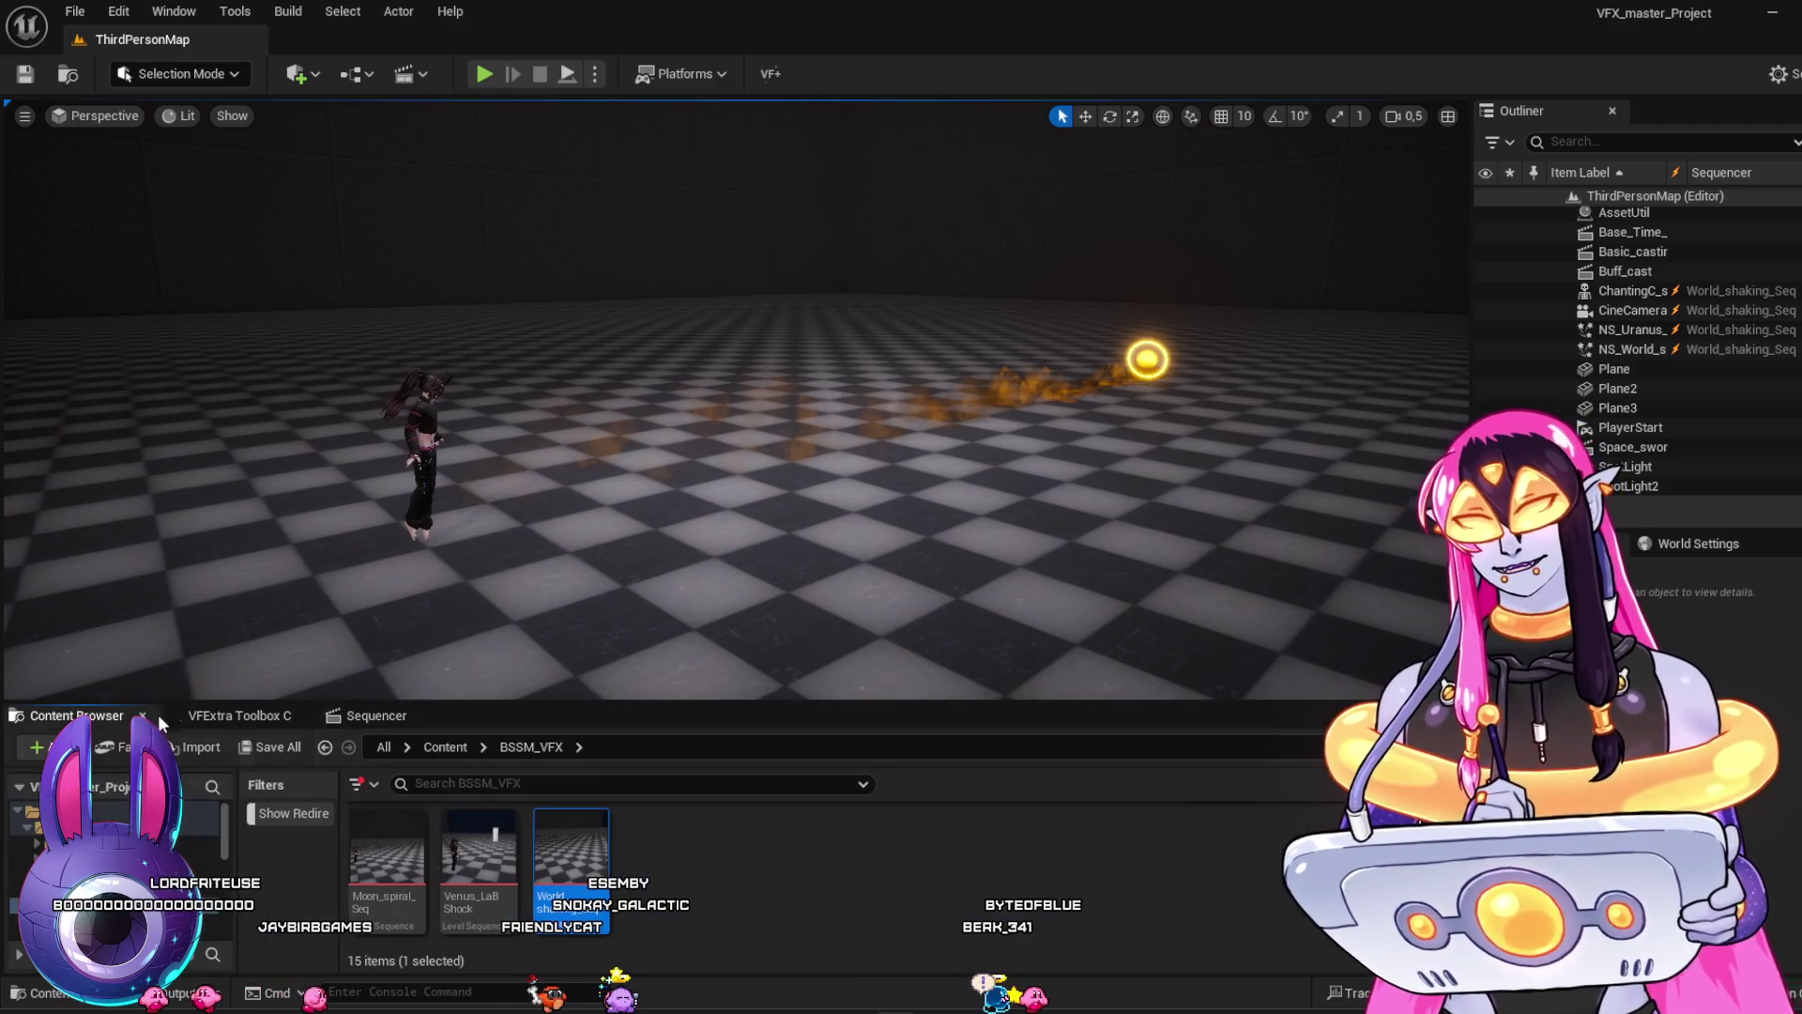
double_click(490, 862)
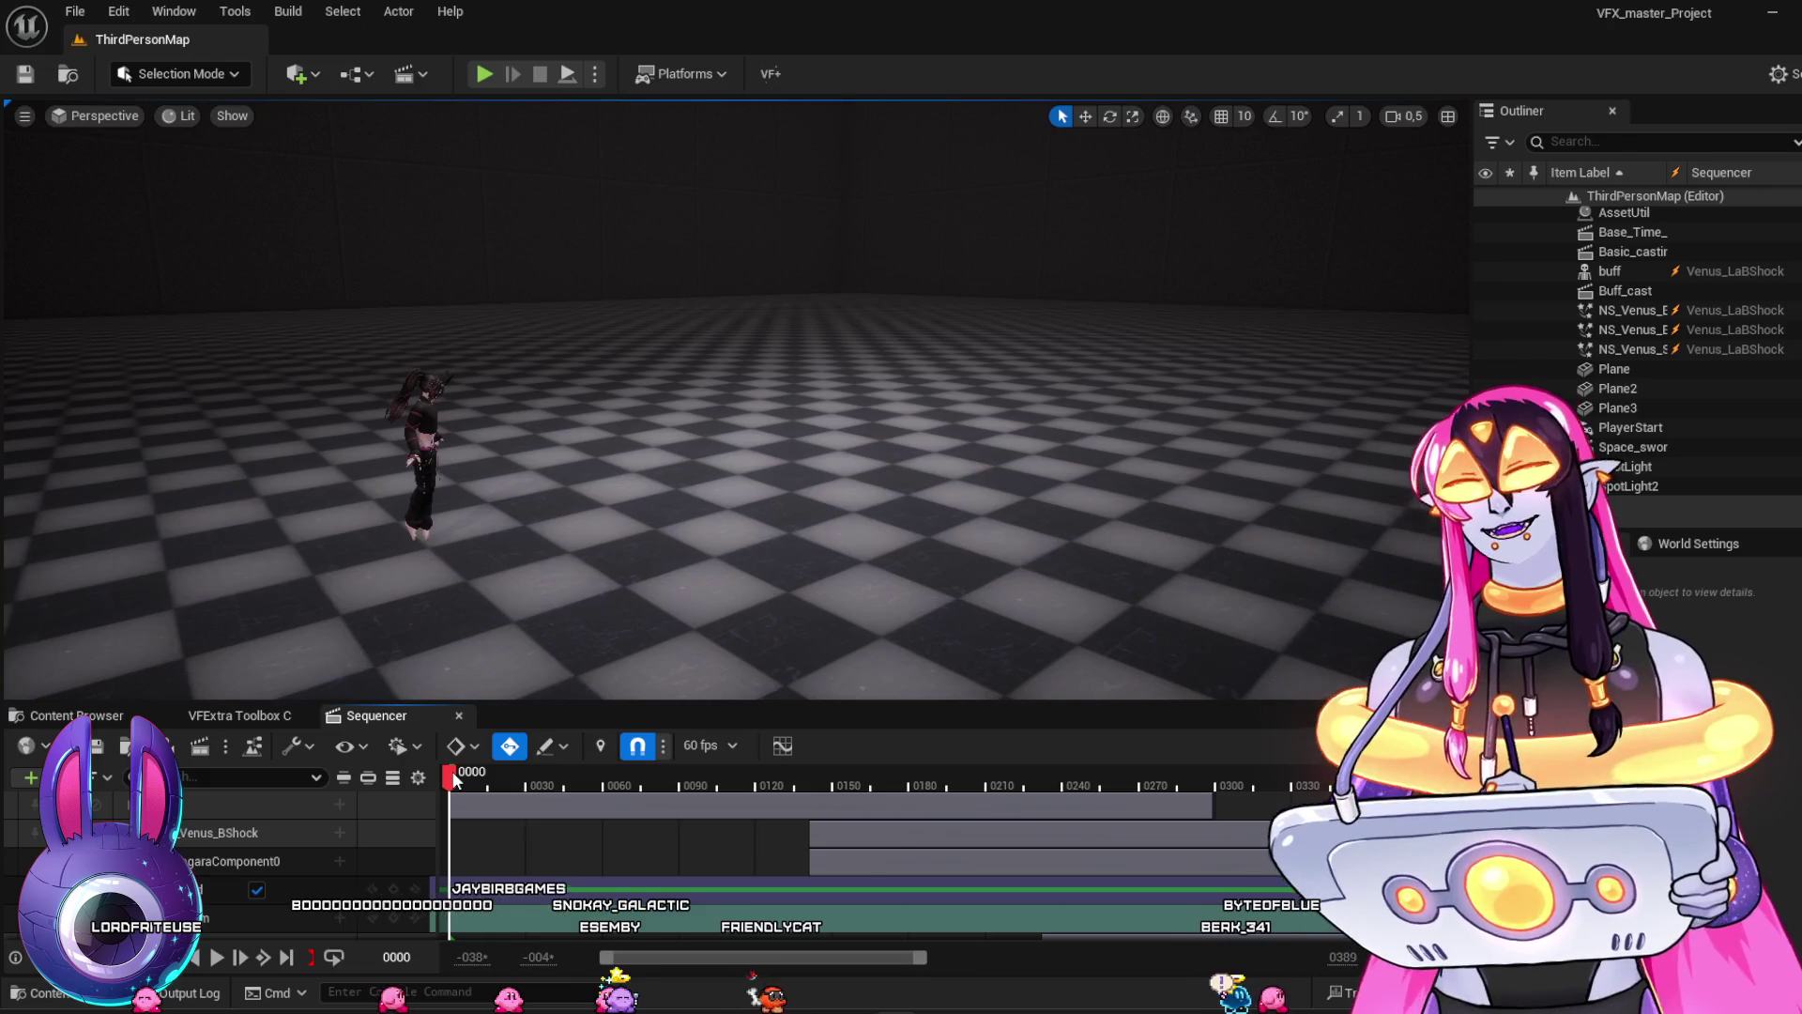
left_click_drag(454, 777, 756, 775)
left_click_drag(508, 784, 612, 784)
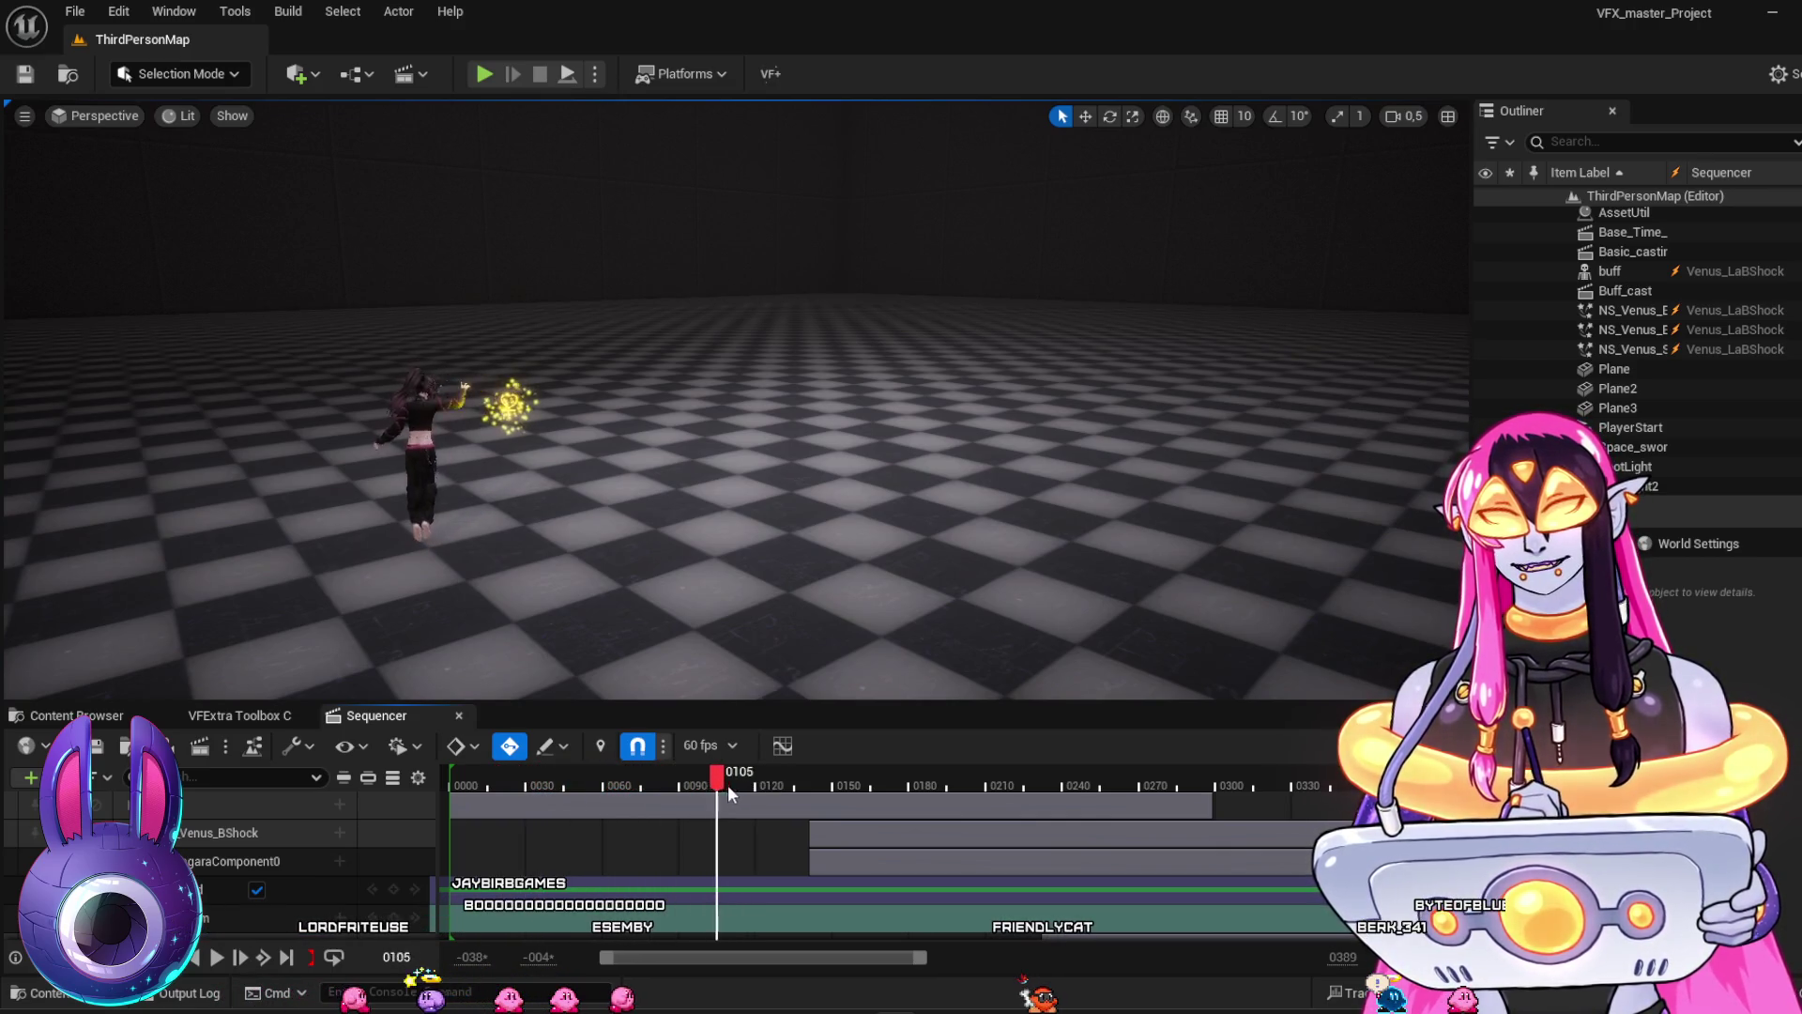
Scrub near frame 217, replay from the start, and return to the BSSM_VFX assets
mouse_move(809, 802)
left_mouse_down()
mouse_move(1068, 870)
mouse_move(1258, 869)
mouse_move(904, 866)
mouse_move(1223, 861)
mouse_move(770, 835)
mouse_move(1021, 868)
mouse_move(1264, 859)
mouse_move(1059, 857)
mouse_move(646, 805)
mouse_move(456, 831)
left_mouse_up()
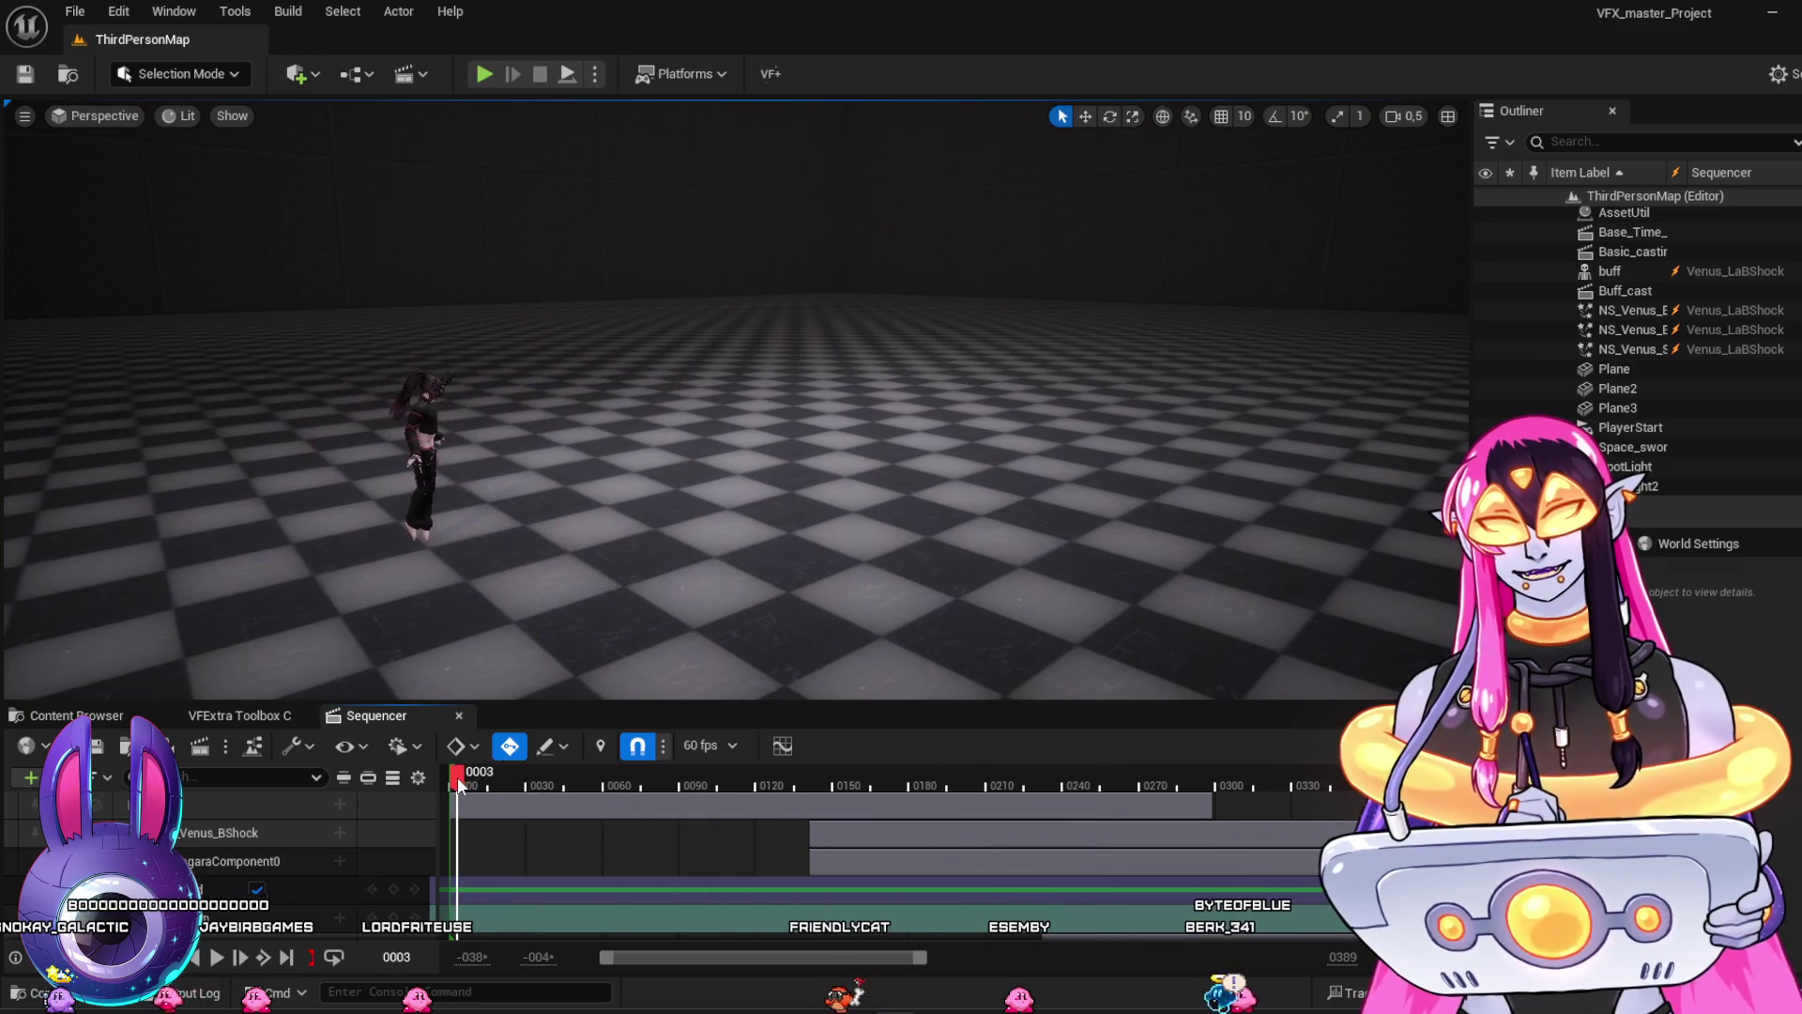
key("space")
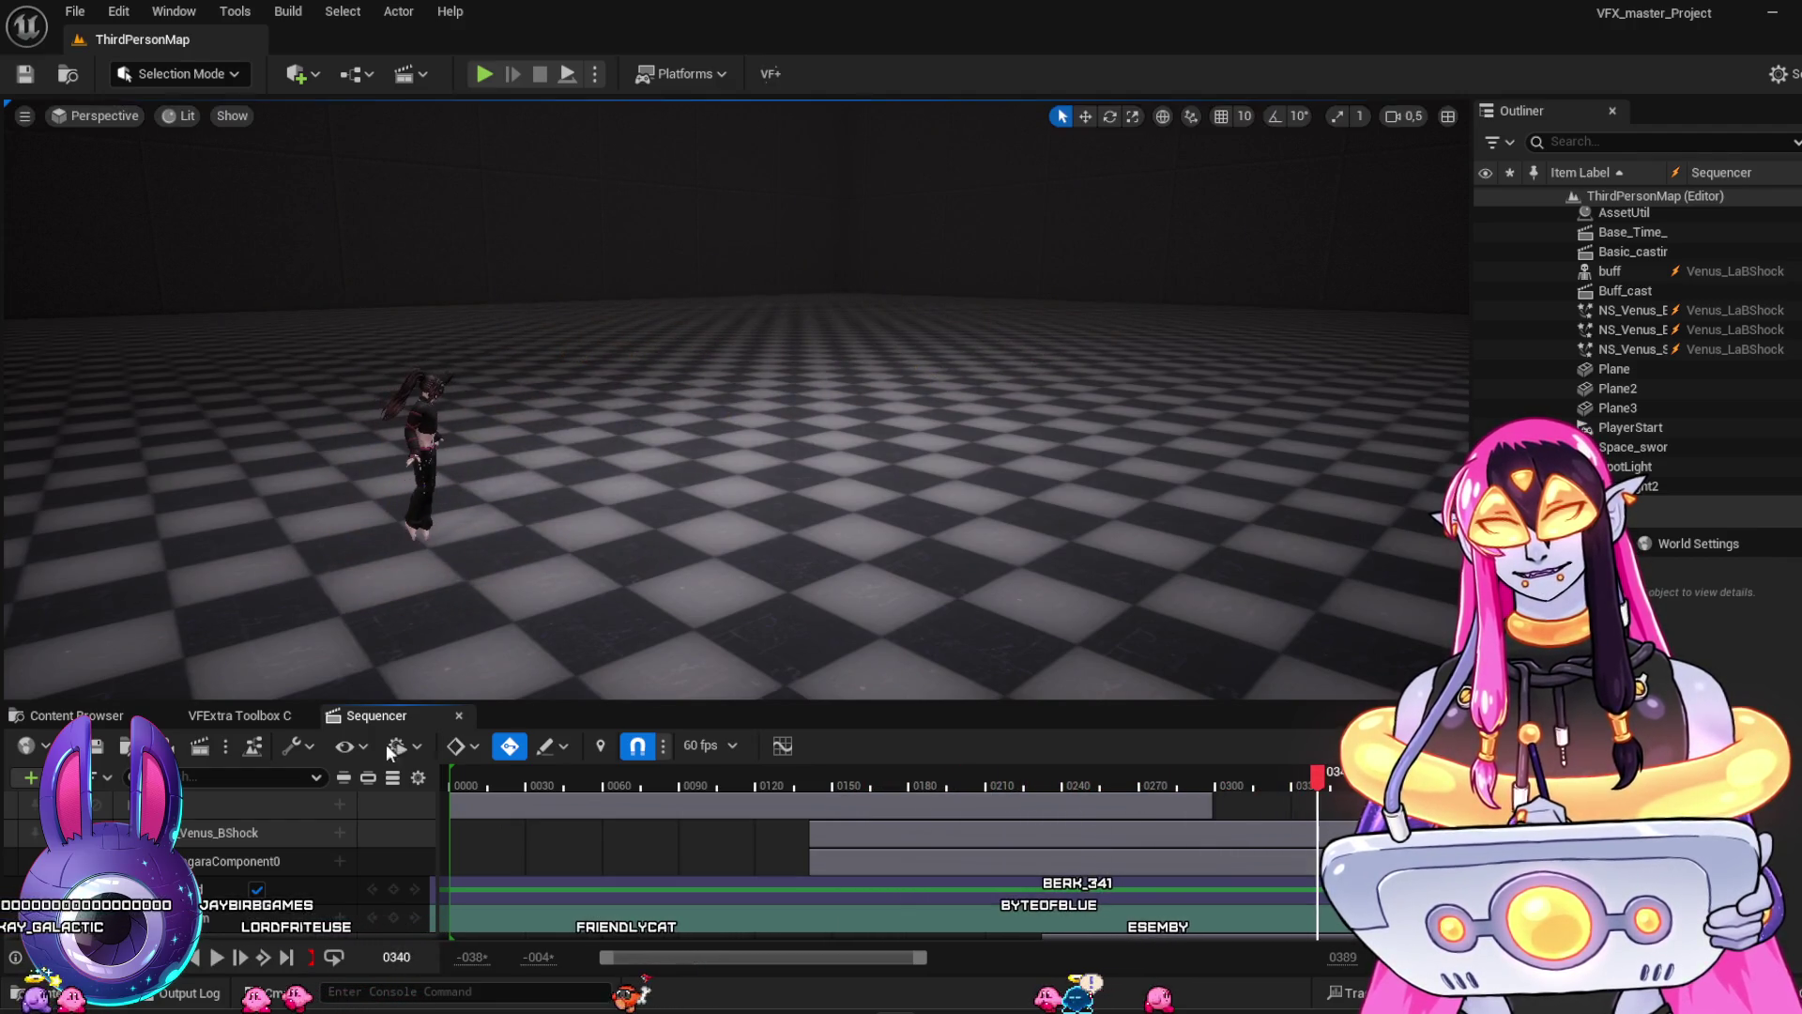
left_click(119, 723)
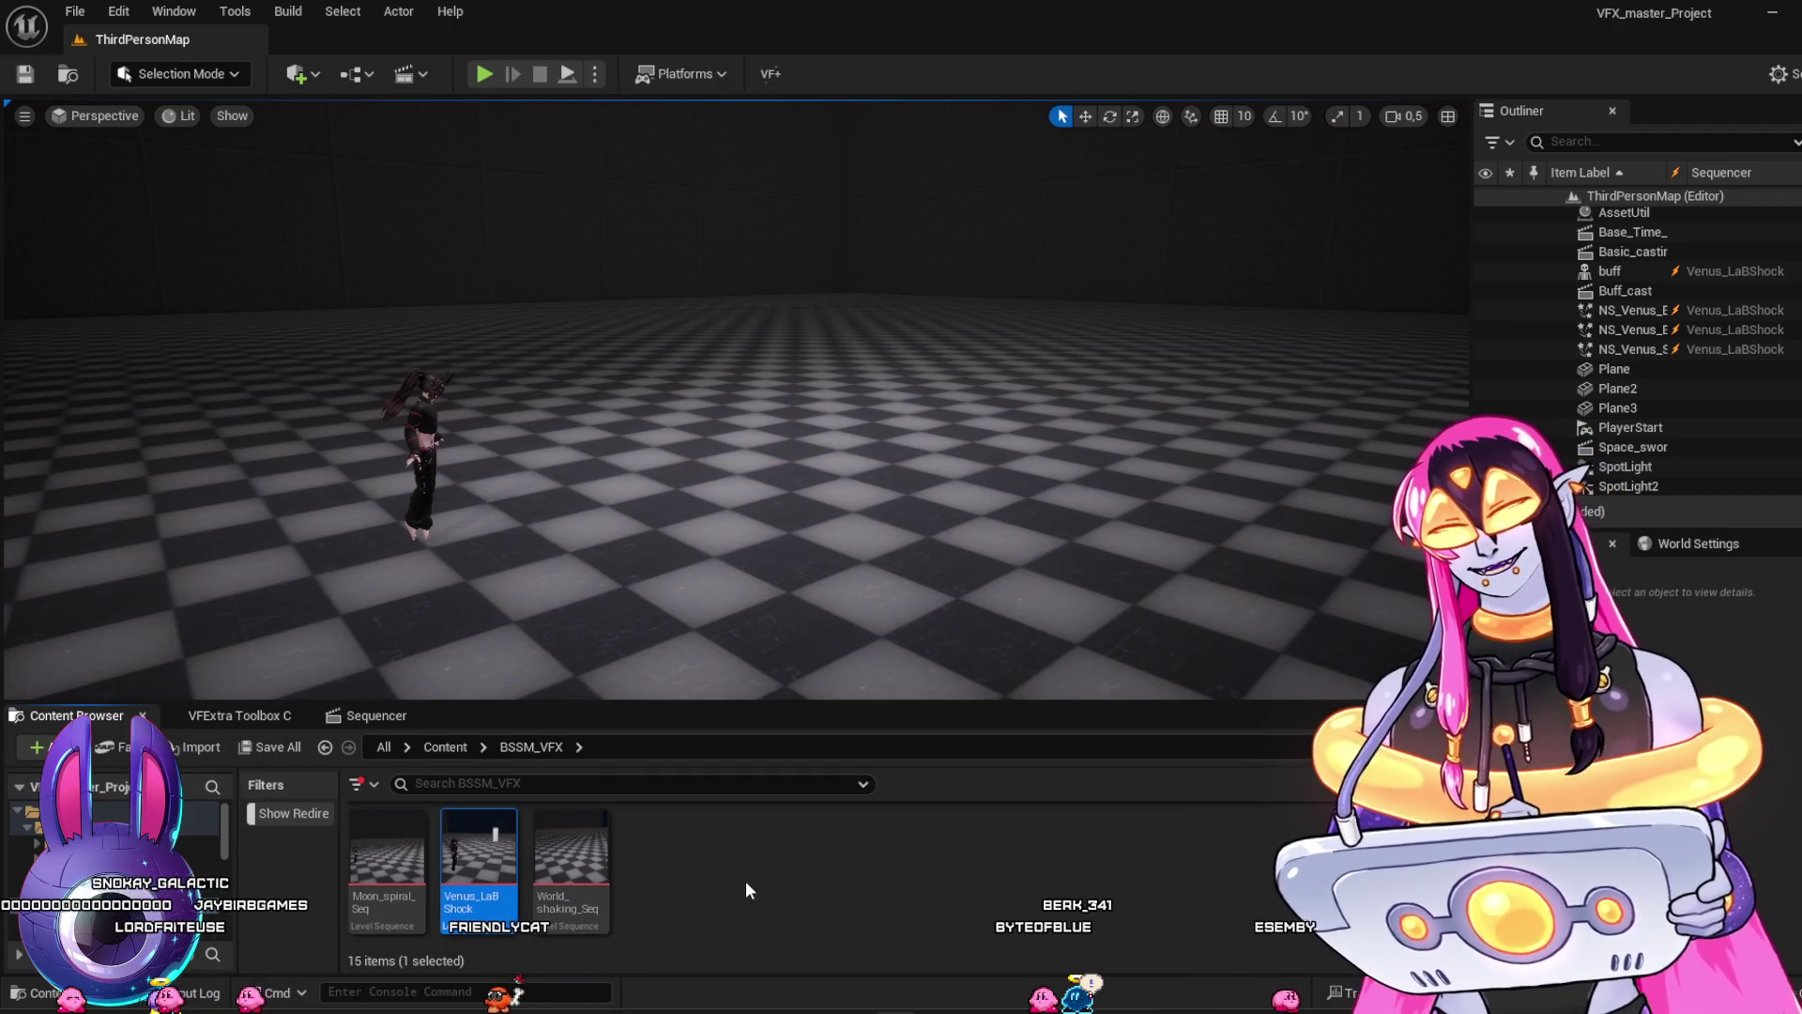
Open Moon_GoergoesMeditation and orbit the view to frame the character
scroll(656, 916, "up", 3)
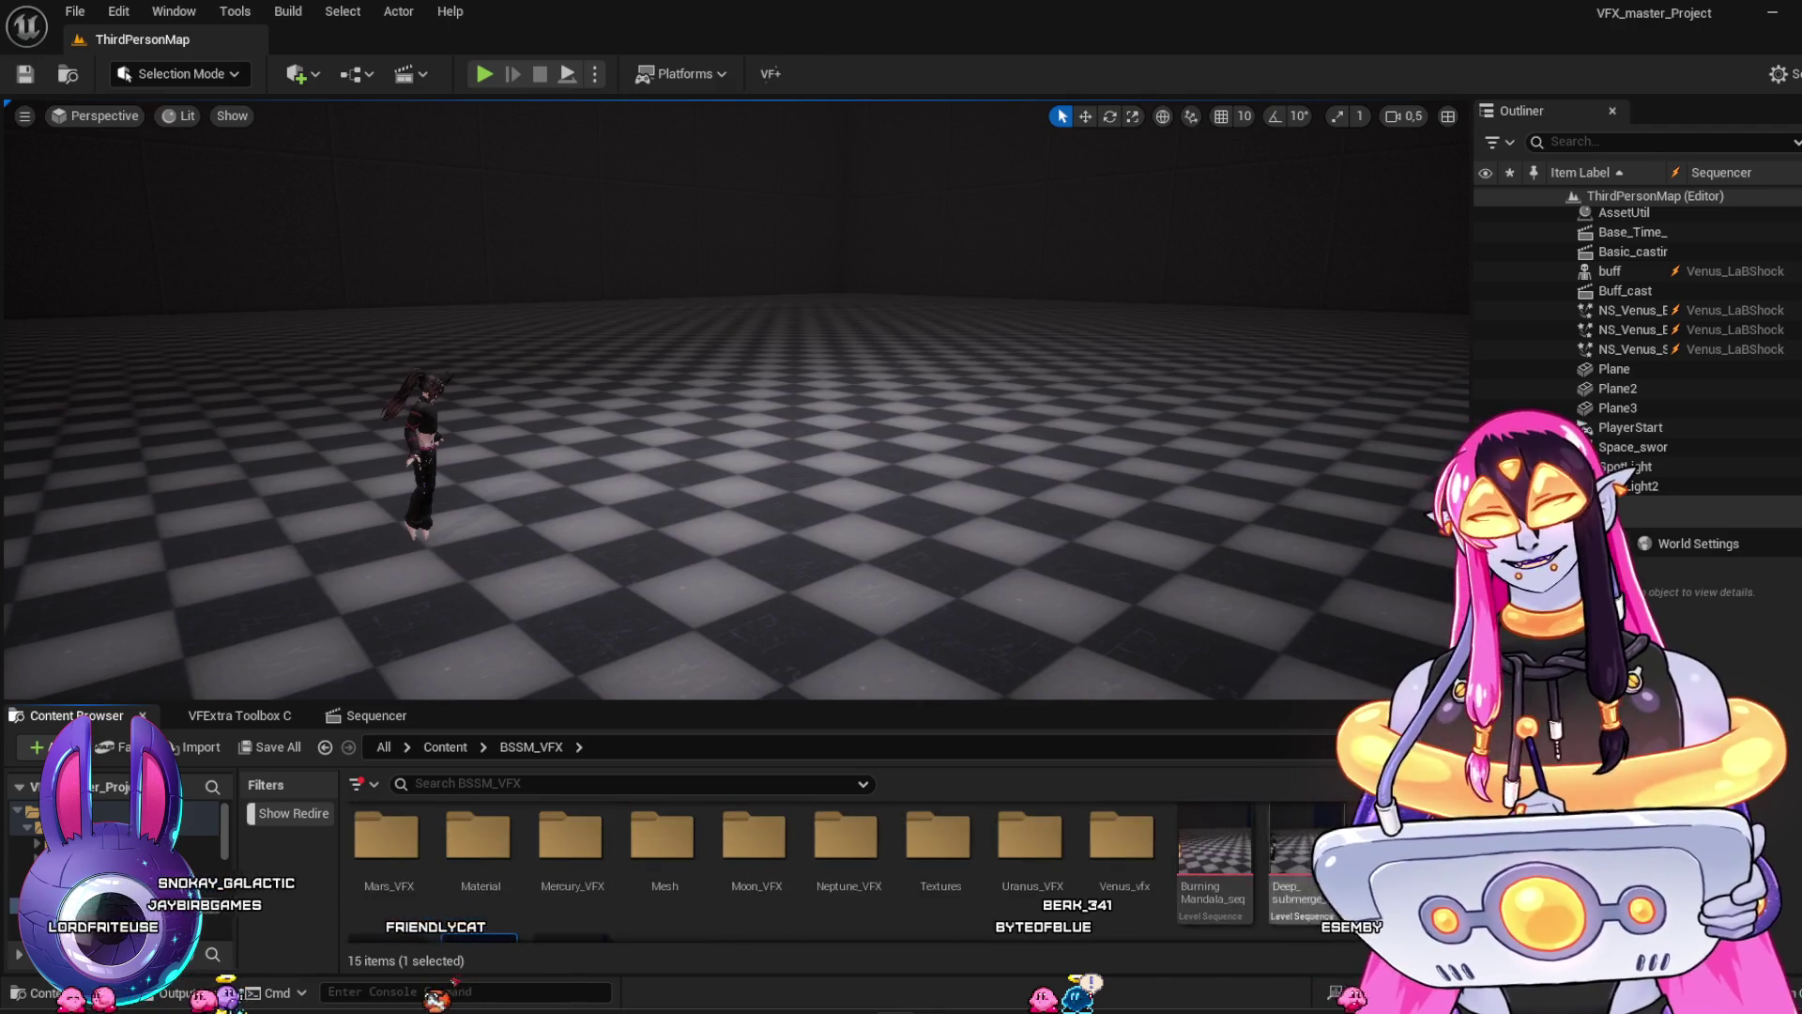
key("Return")
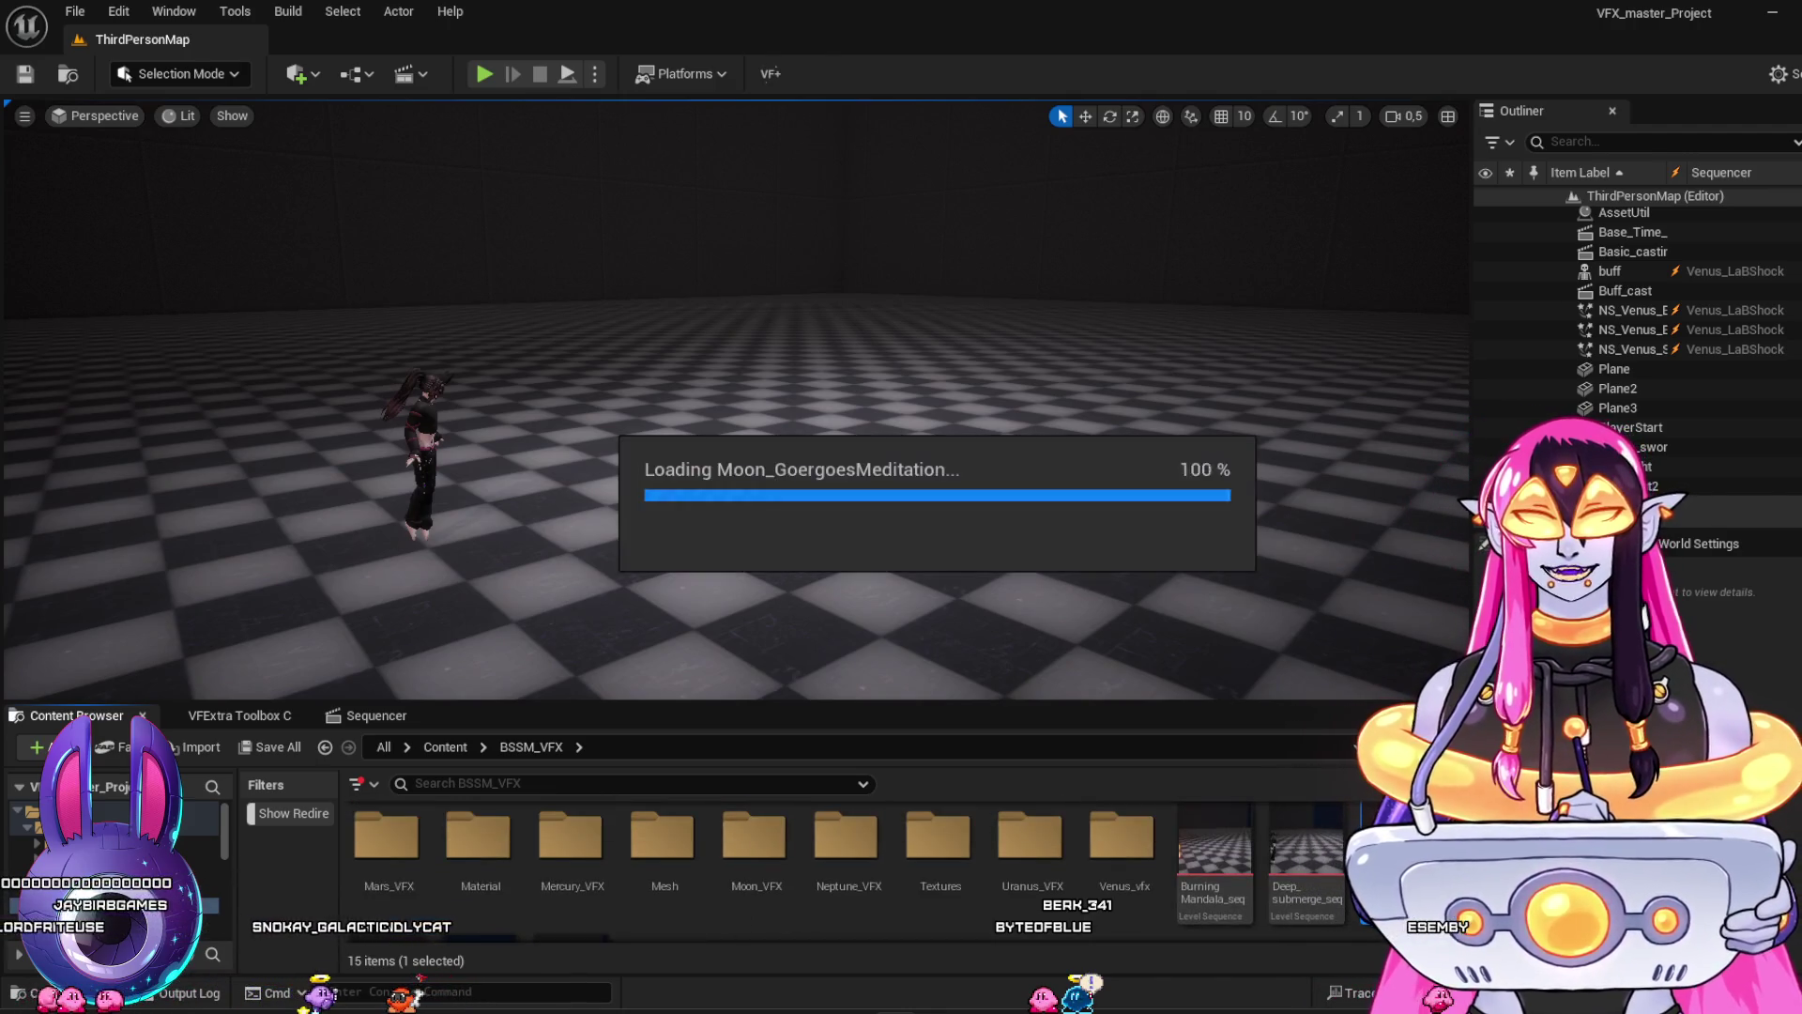
left_click_drag(830, 469, 882, 404)
mouse_move(722, 491)
left_mouse_down()
mouse_move(690, 491)
mouse_move(770, 467)
mouse_move(747, 474)
left_mouse_up()
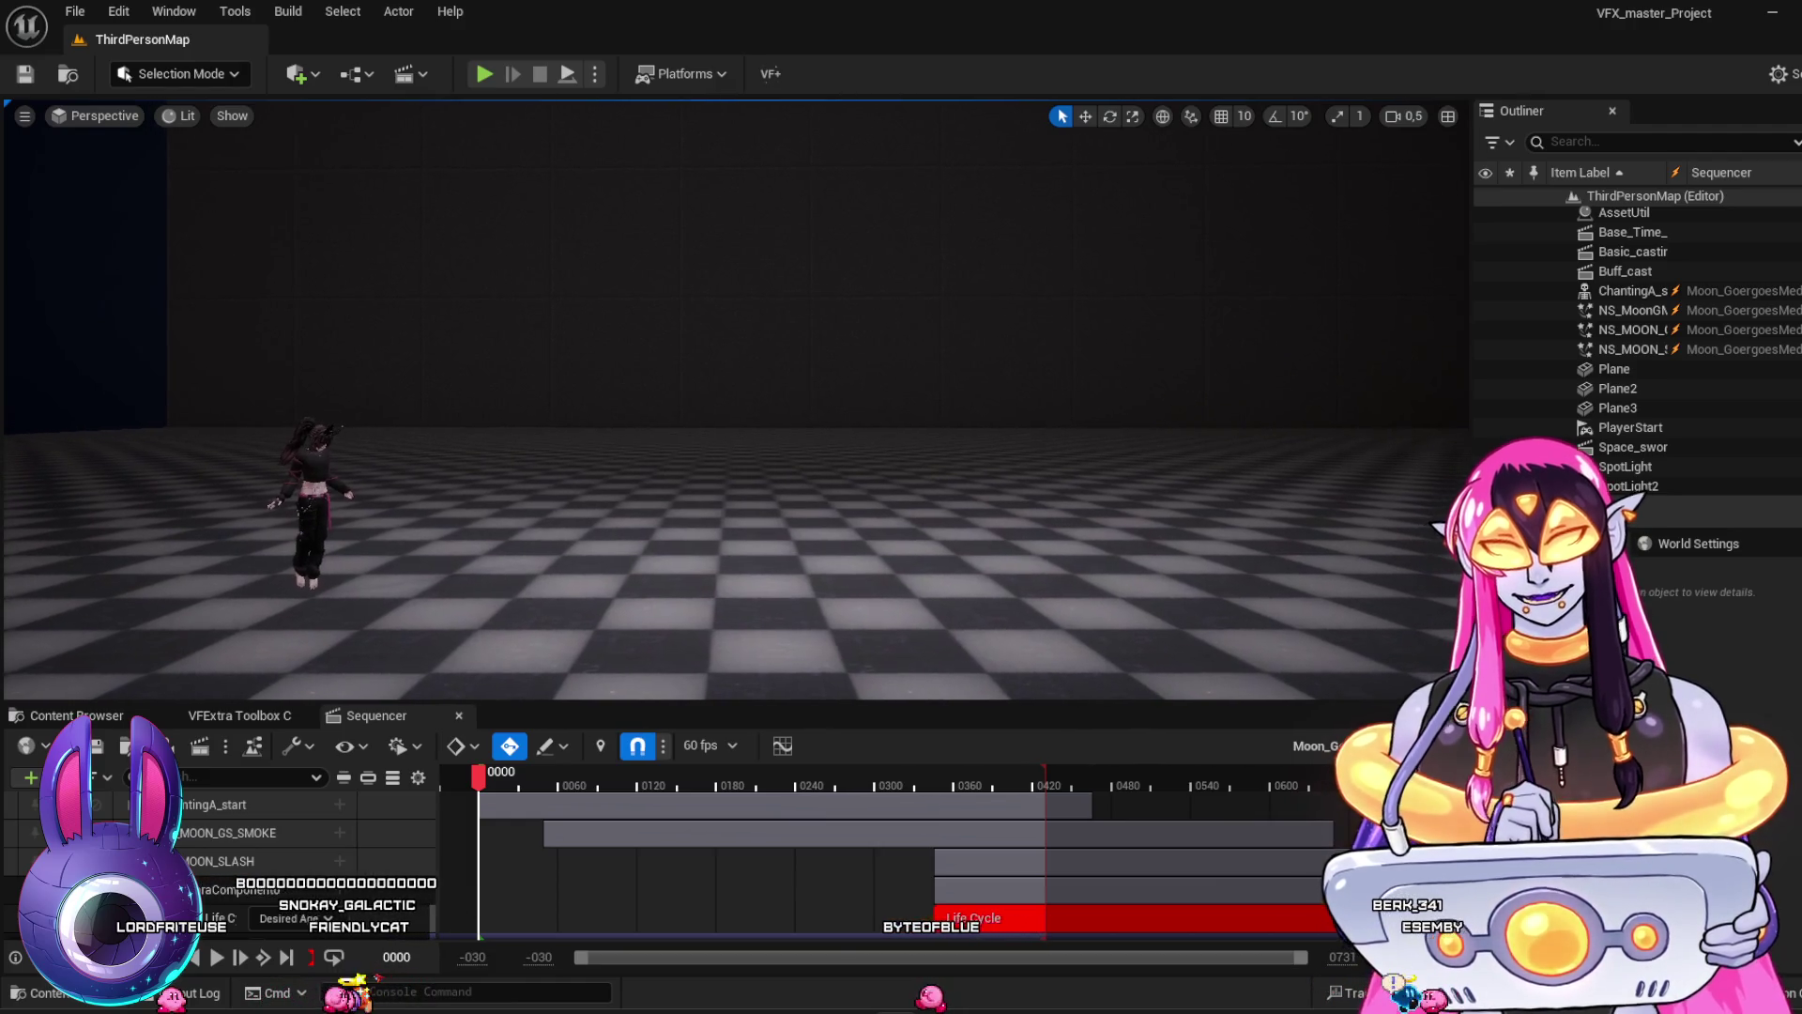
Play the sequence, pause at frame 168, replay from the start, then step back near frame 228
key("space")
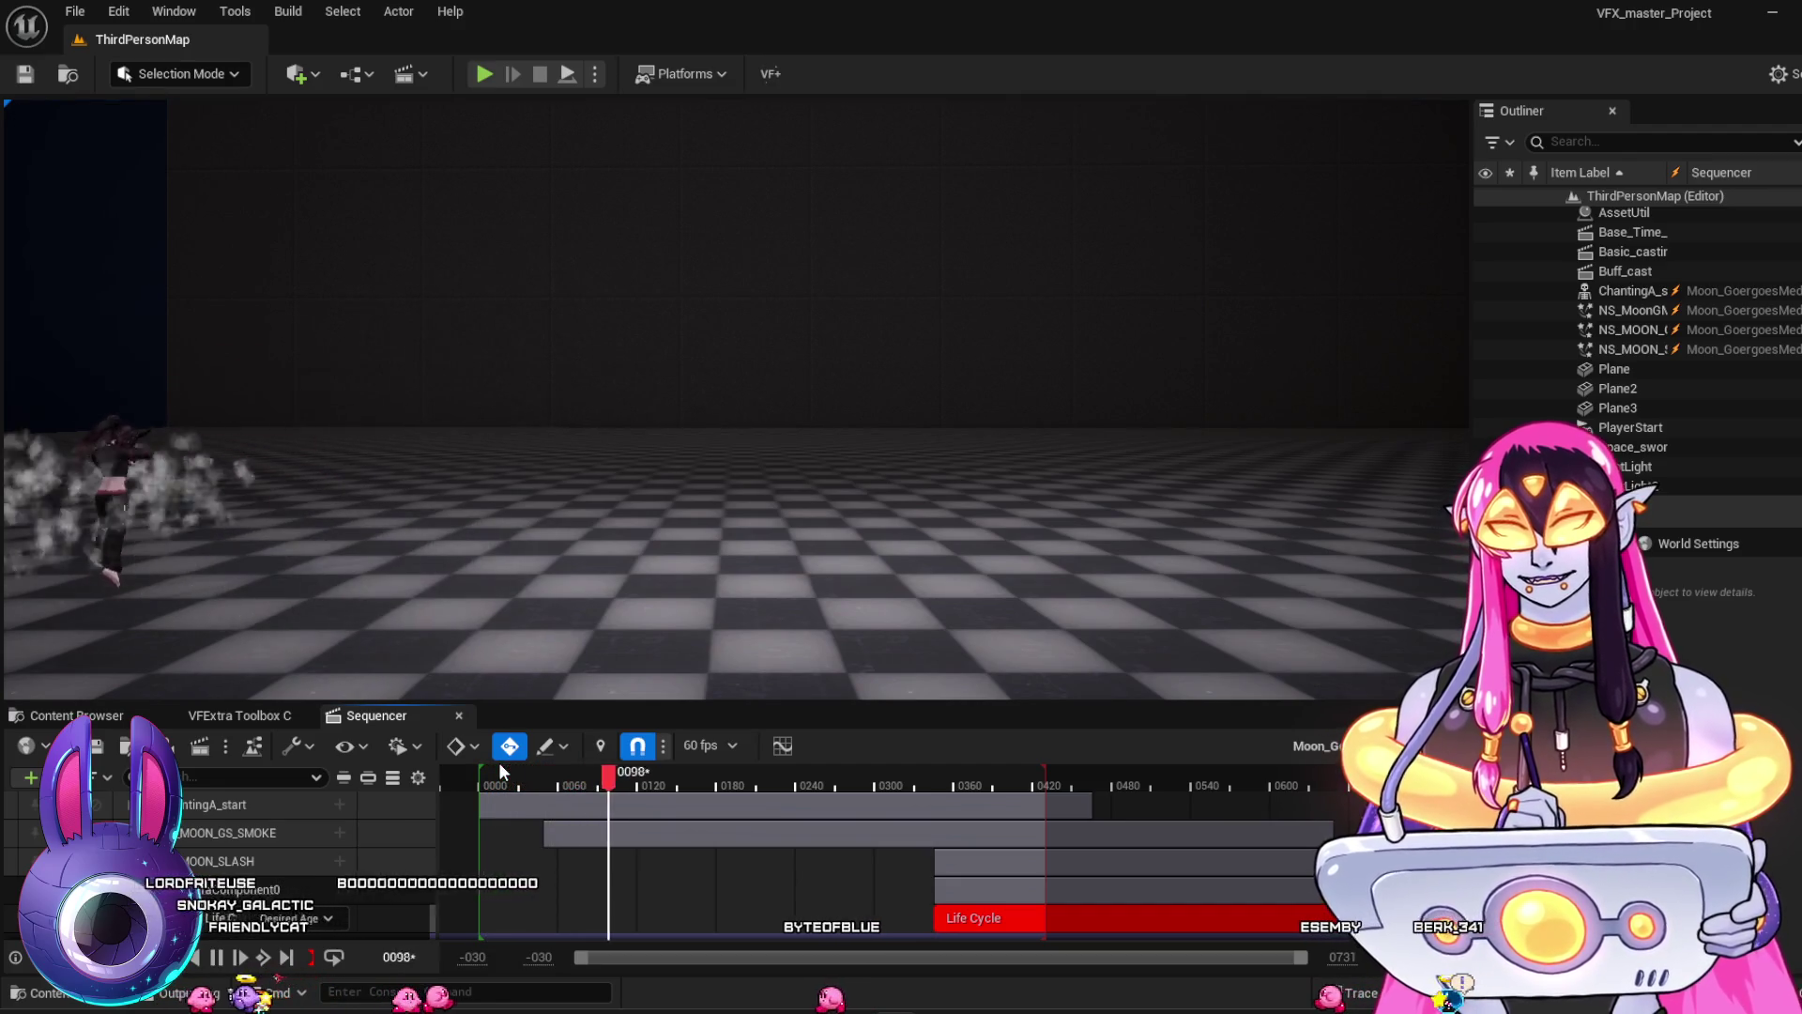
key("space")
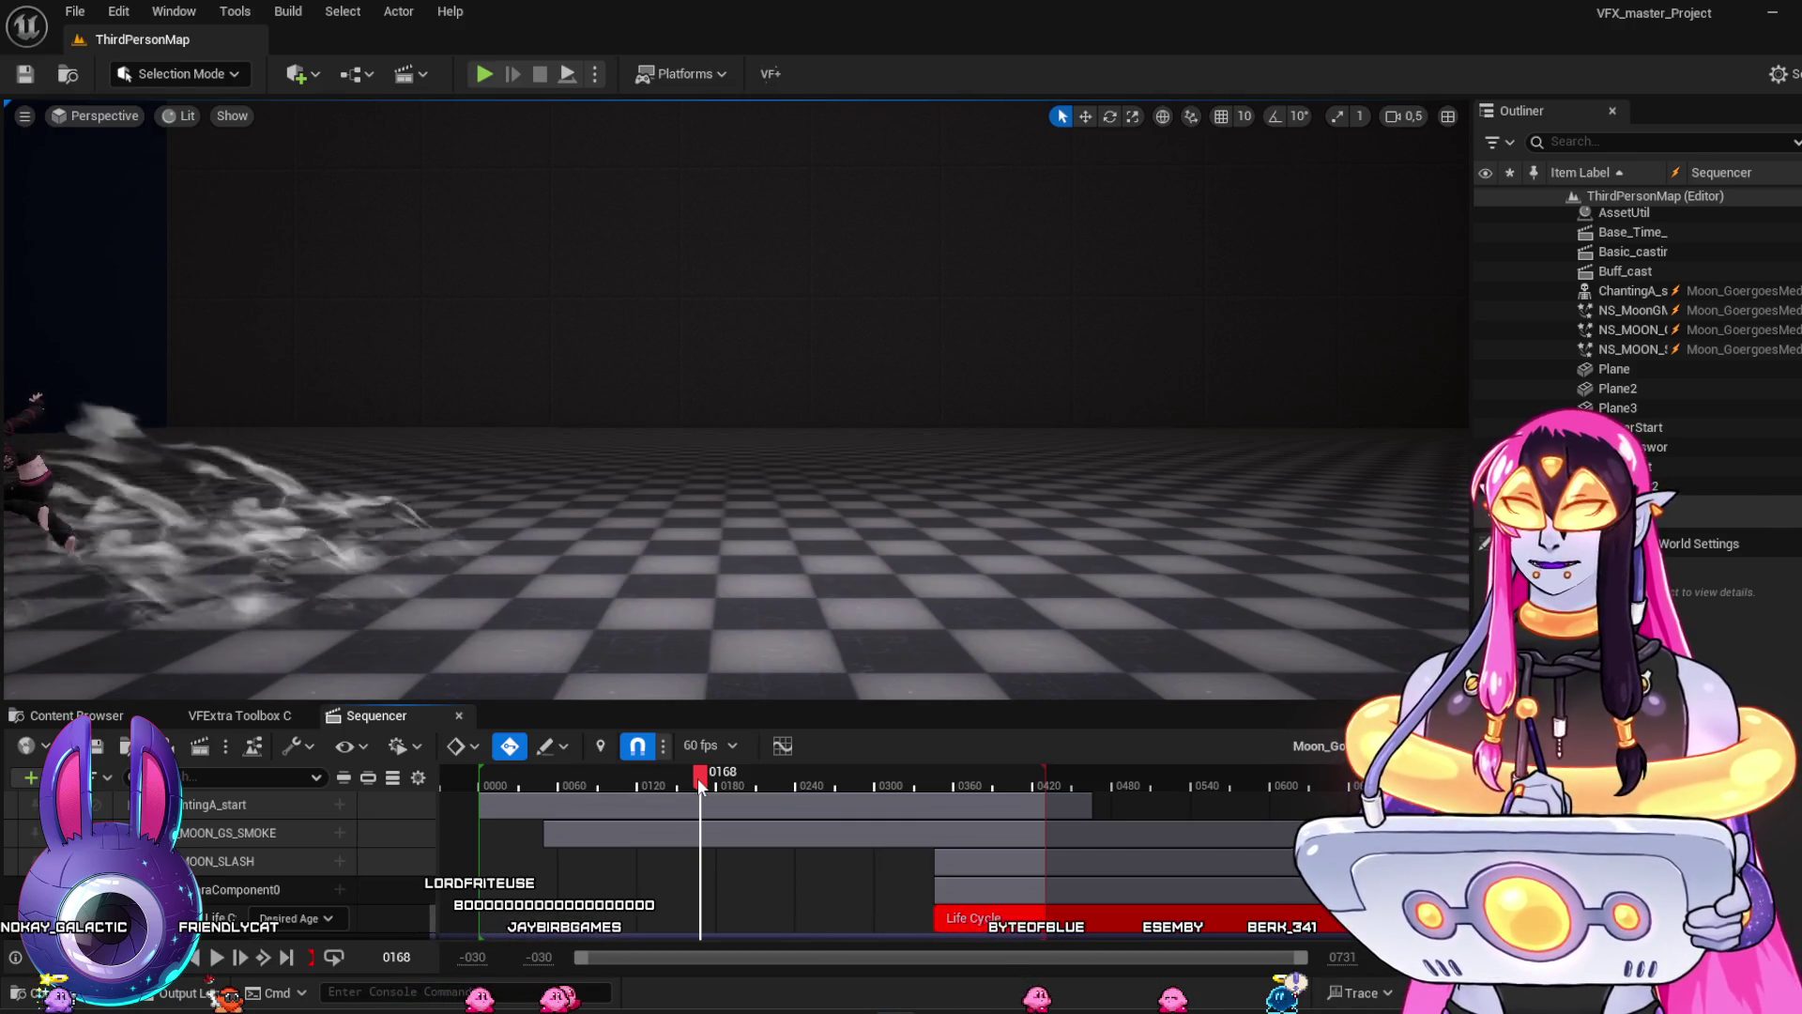
left_click(509, 779)
key("space")
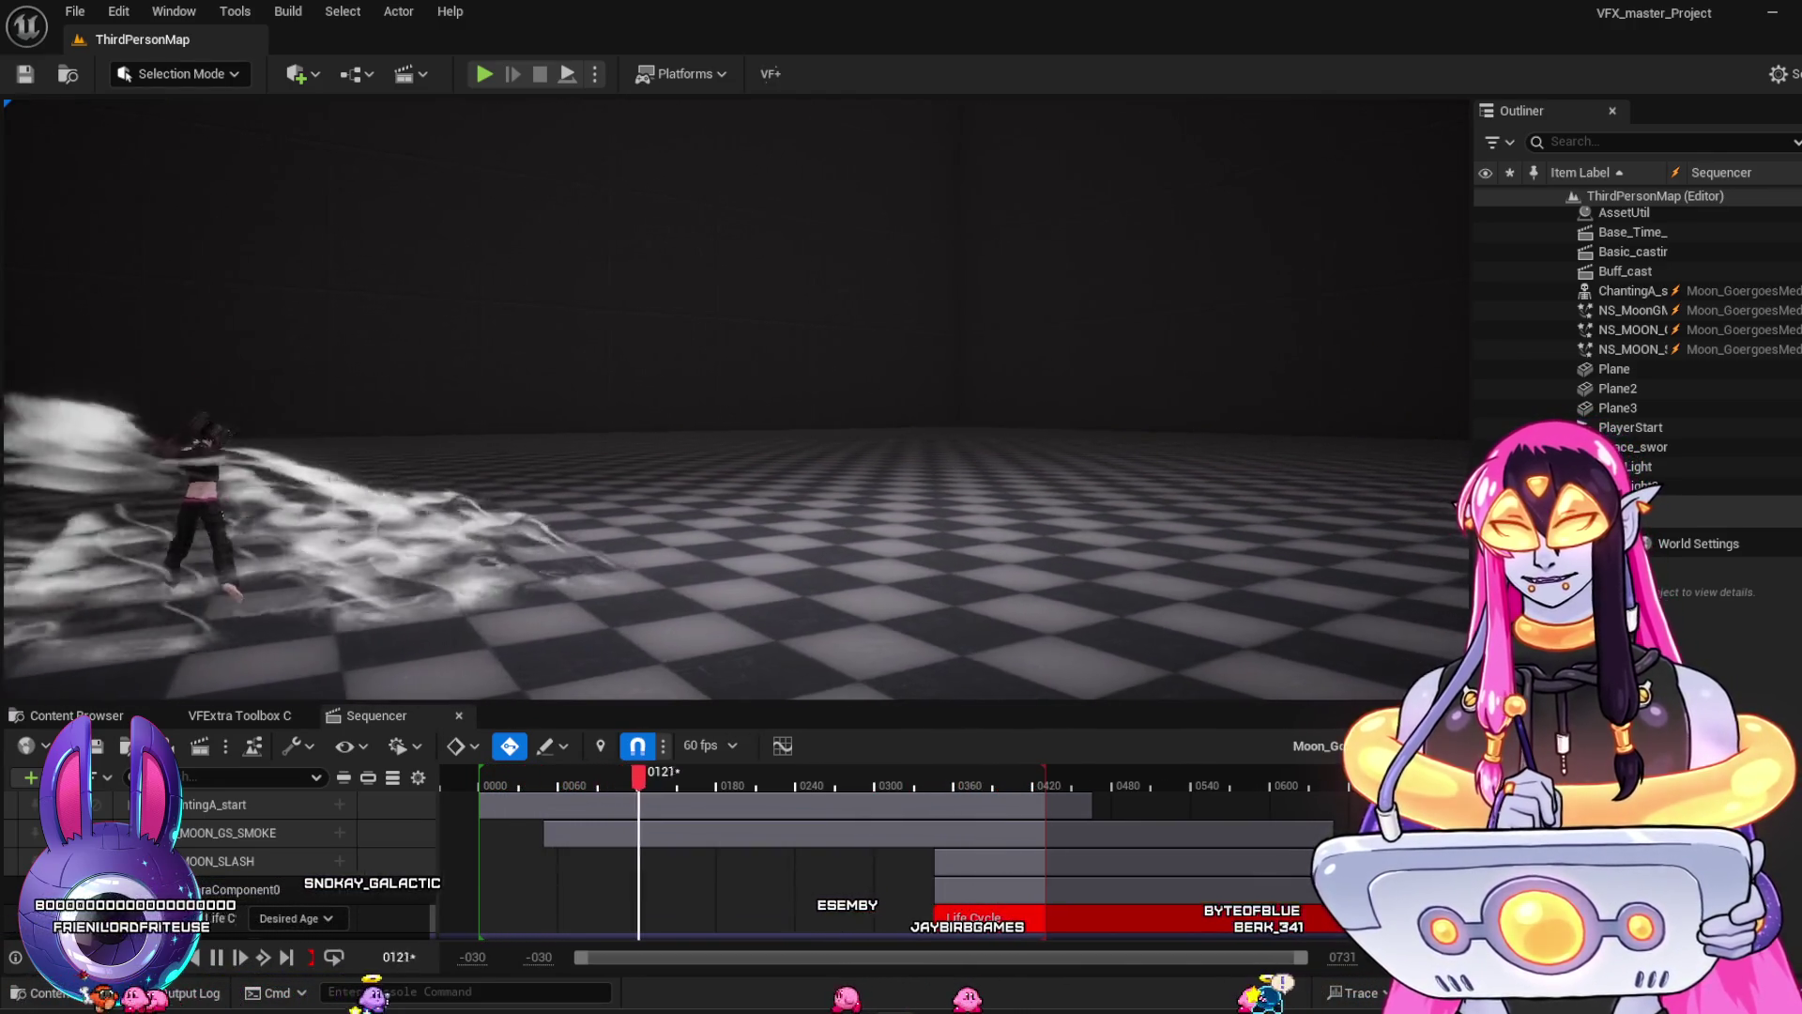
mouse_move(831, 775)
left_mouse_down()
mouse_move(785, 774)
mouse_move(1031, 863)
left_mouse_up()
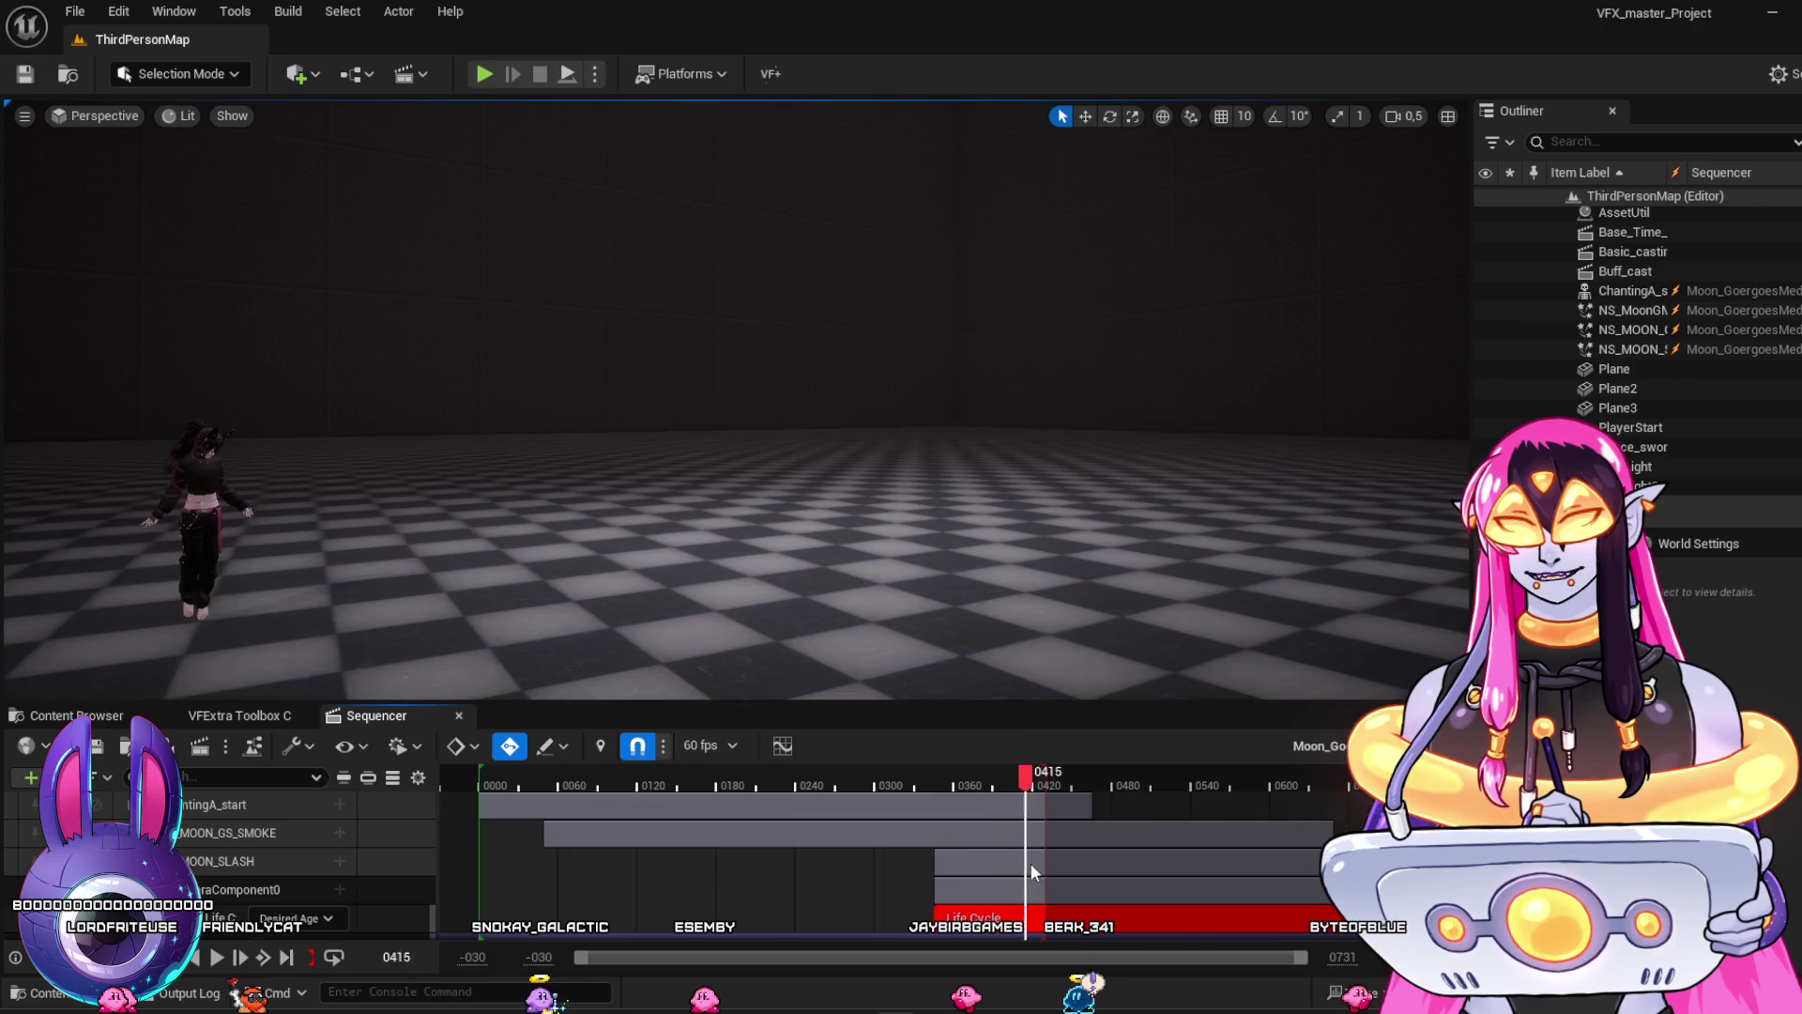
Select the MOON_GS_SMOKE section, replay the sequence from the start, then return to BSSM_VFX
left_click(809, 838)
key("space")
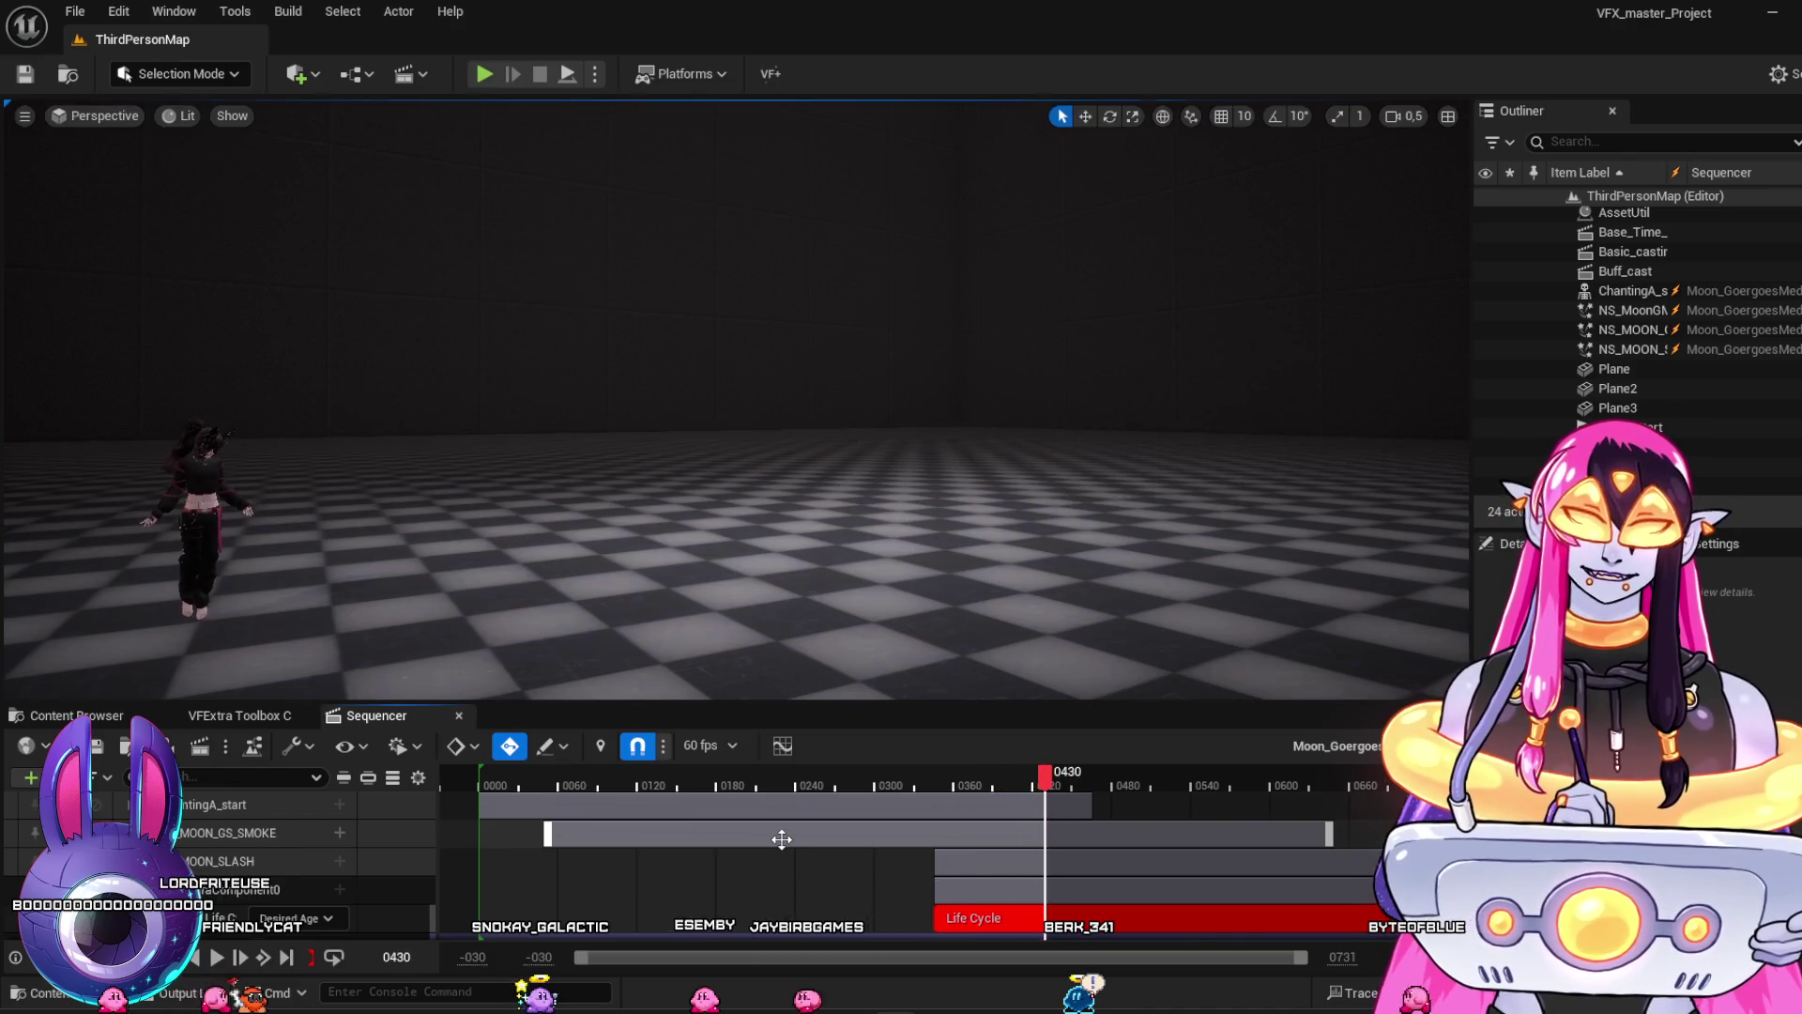
left_click(608, 855)
key("space")
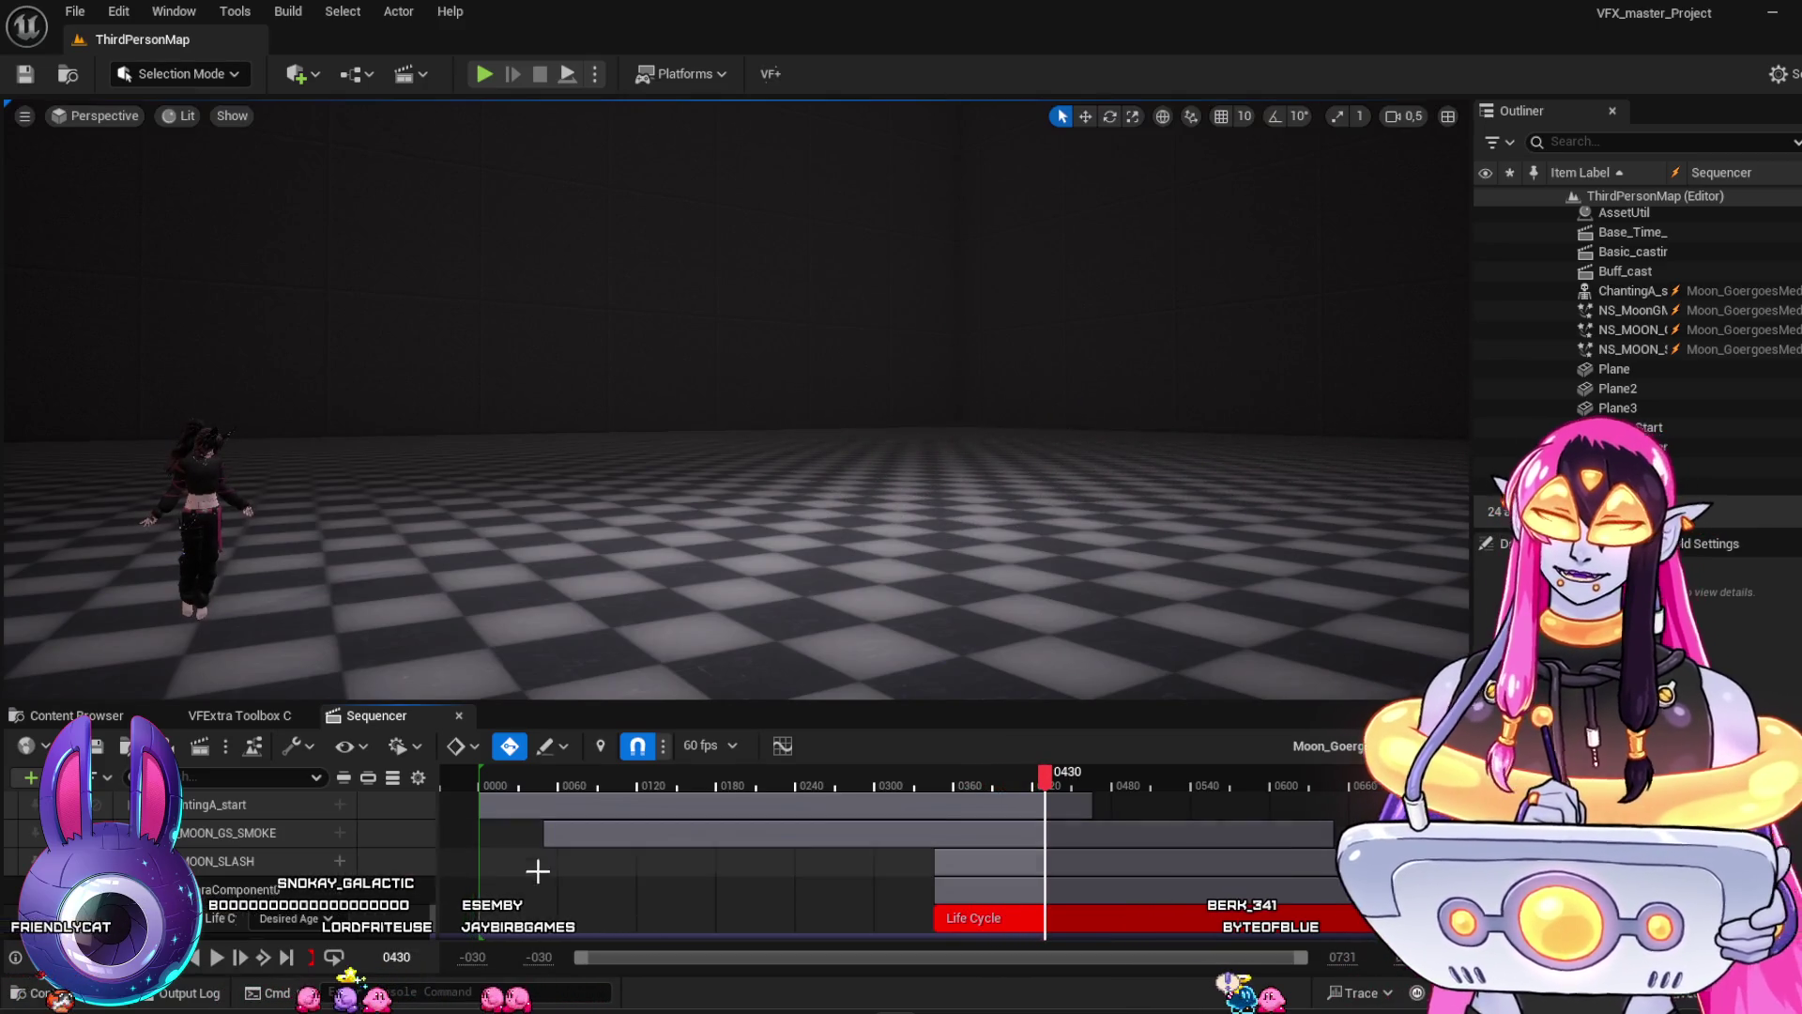
left_click(77, 716)
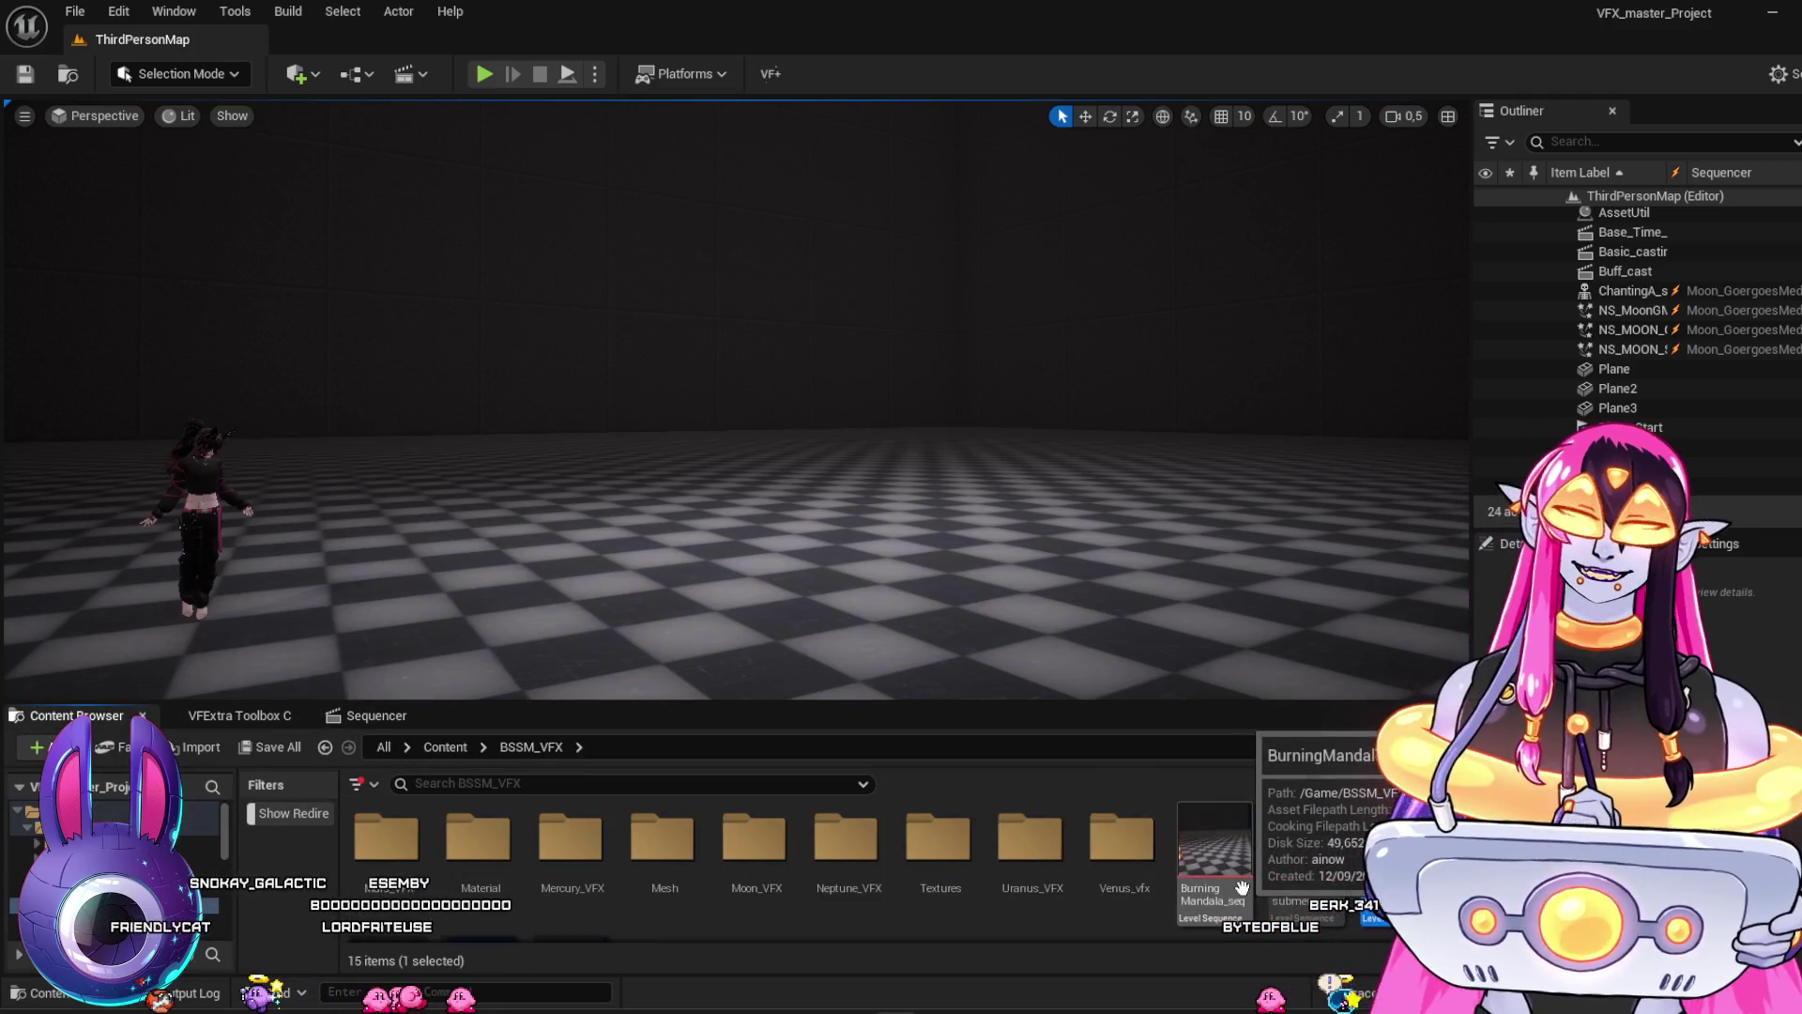
scroll(1234, 868, "down", 2)
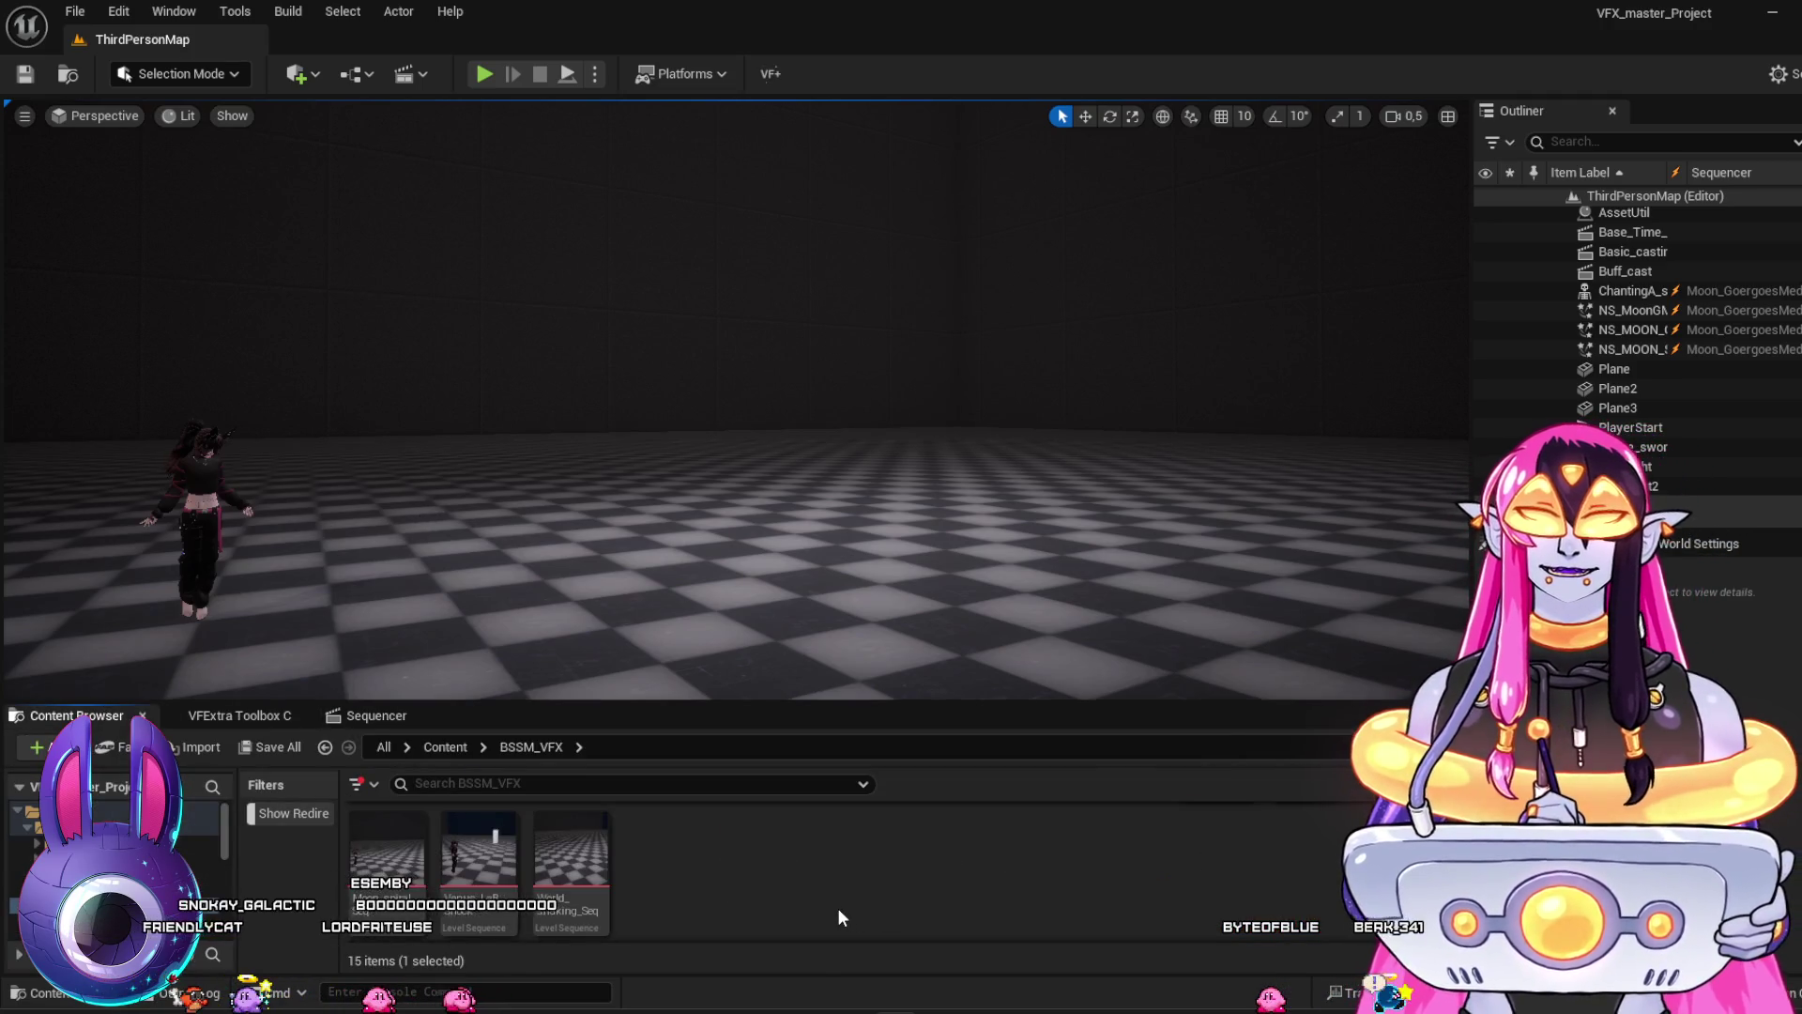